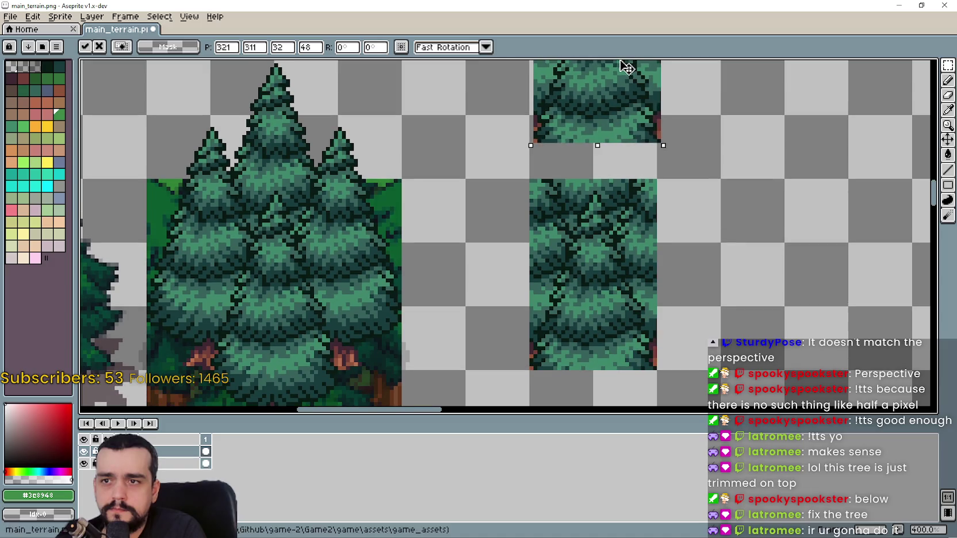
Move the pasted 32×48 pine-foliage tile to the right of the pine cluster and discard the extra floating copy
scroll(618, 100, "up", 1)
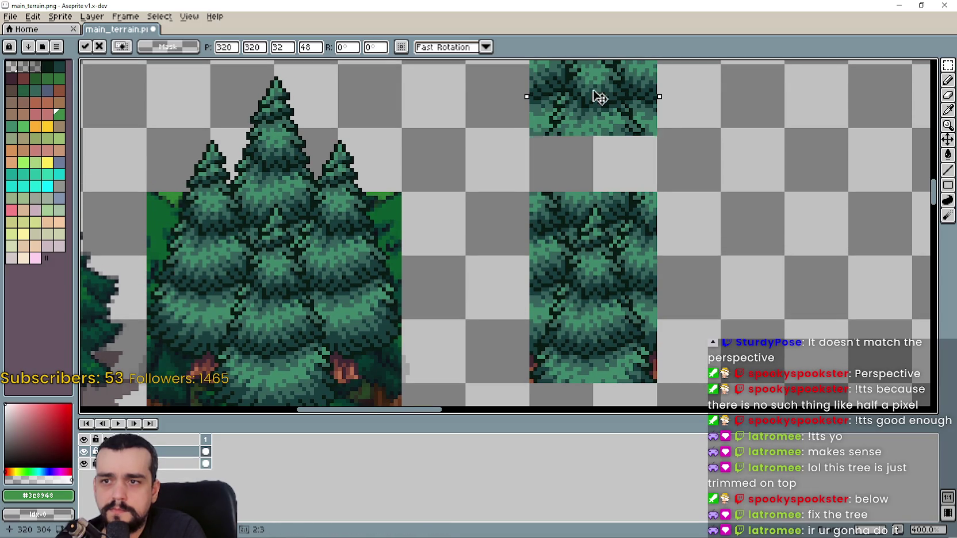
mouse_move(605, 141)
left_mouse_down()
mouse_move(724, 155)
mouse_move(776, 222)
mouse_move(778, 292)
mouse_move(809, 267)
mouse_move(775, 293)
left_mouse_up()
scroll(772, 284, "down", 1)
left_click_drag(723, 261, 735, 188)
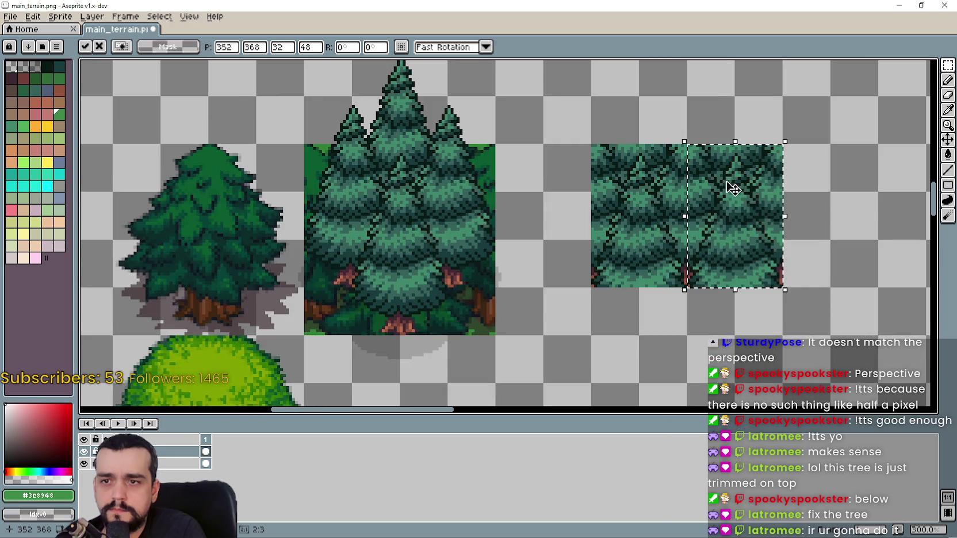
mouse_move(736, 264)
left_mouse_down()
mouse_move(740, 204)
mouse_move(660, 374)
mouse_move(652, 348)
mouse_move(692, 345)
mouse_move(729, 365)
left_mouse_up()
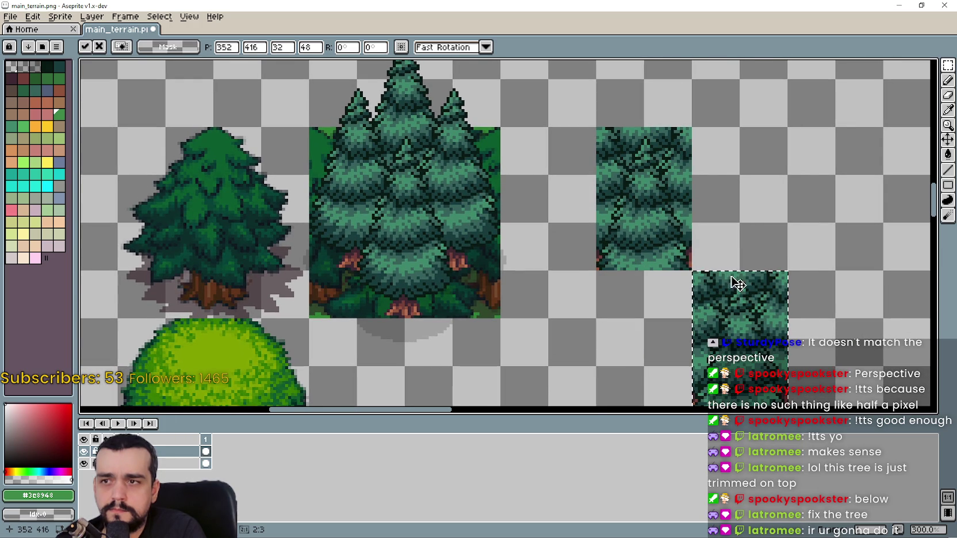
mouse_move(722, 278)
left_mouse_down()
mouse_move(657, 346)
mouse_move(634, 293)
mouse_move(660, 332)
mouse_move(770, 257)
left_mouse_up()
key("Escape")
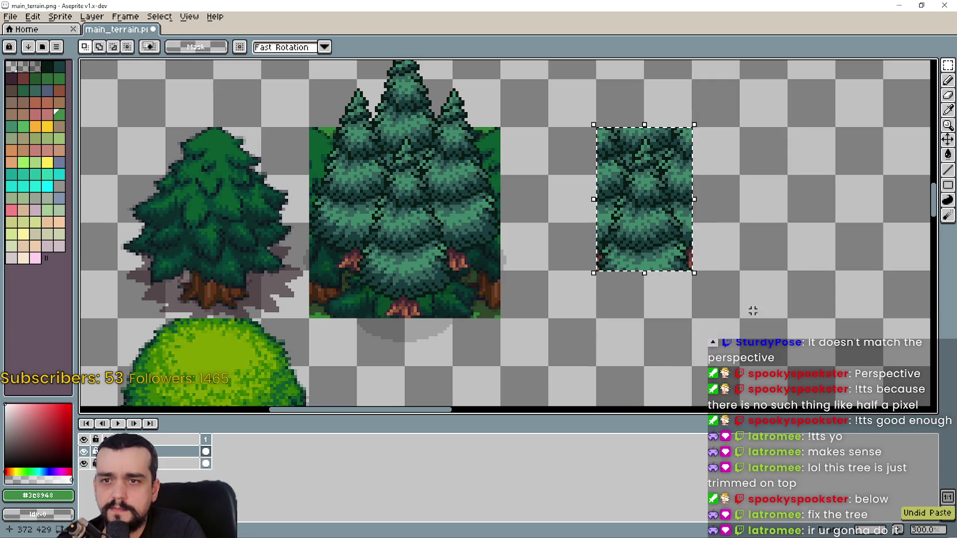
Draw marquee selections over the pine cluster, ending on its centre
scroll(690, 287, "left", 3)
mouse_move(454, 163)
left_mouse_down()
mouse_move(507, 198)
mouse_move(506, 225)
left_mouse_up()
mouse_move(437, 148)
left_mouse_down()
mouse_move(509, 219)
mouse_move(517, 259)
left_mouse_up()
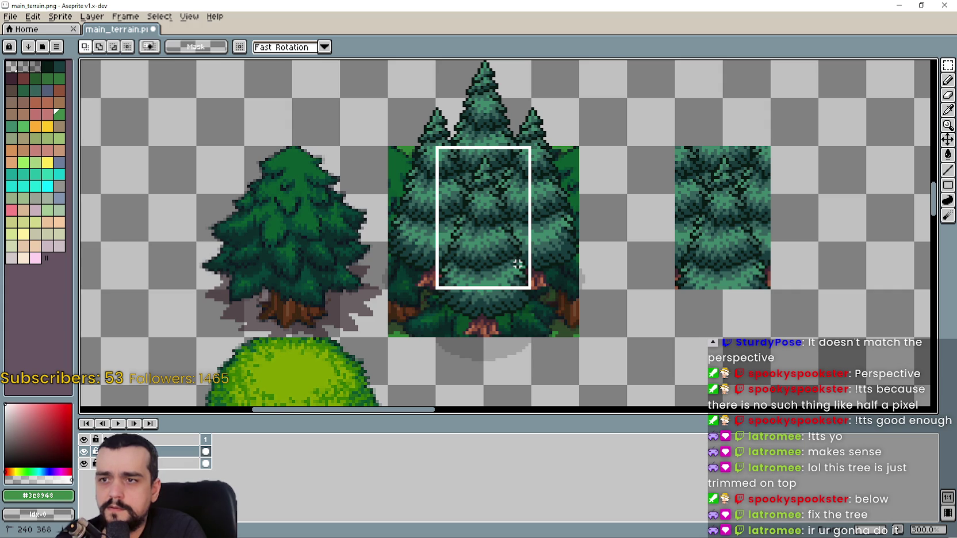
left_click_drag(517, 261, 519, 264)
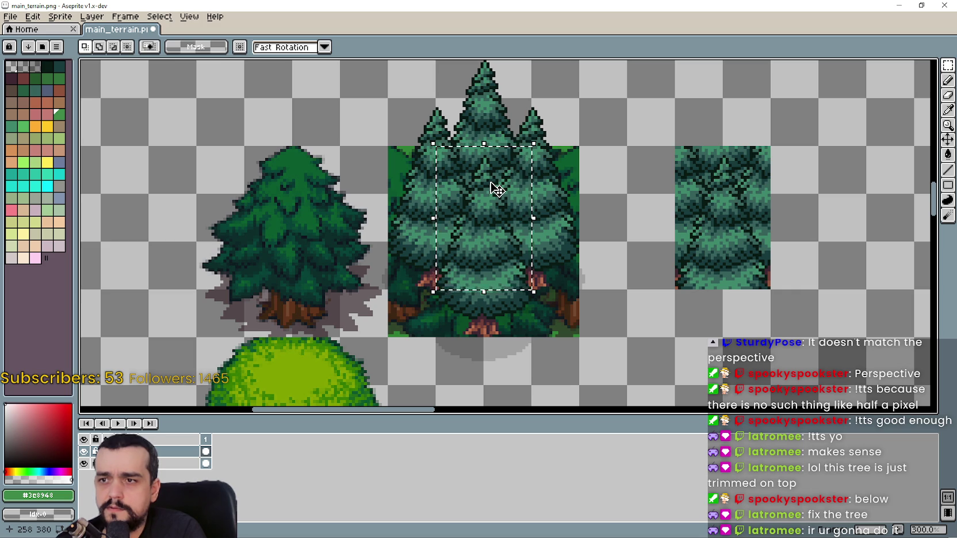
scroll(682, 335, "down", 2)
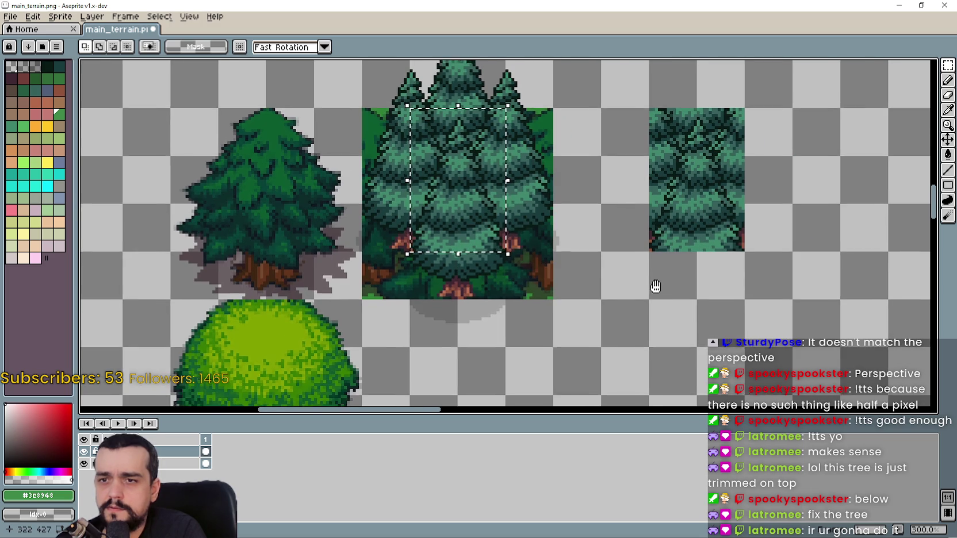
mouse_move(624, 273)
left_mouse_down()
mouse_move(634, 332)
mouse_move(634, 264)
mouse_move(659, 331)
left_mouse_up()
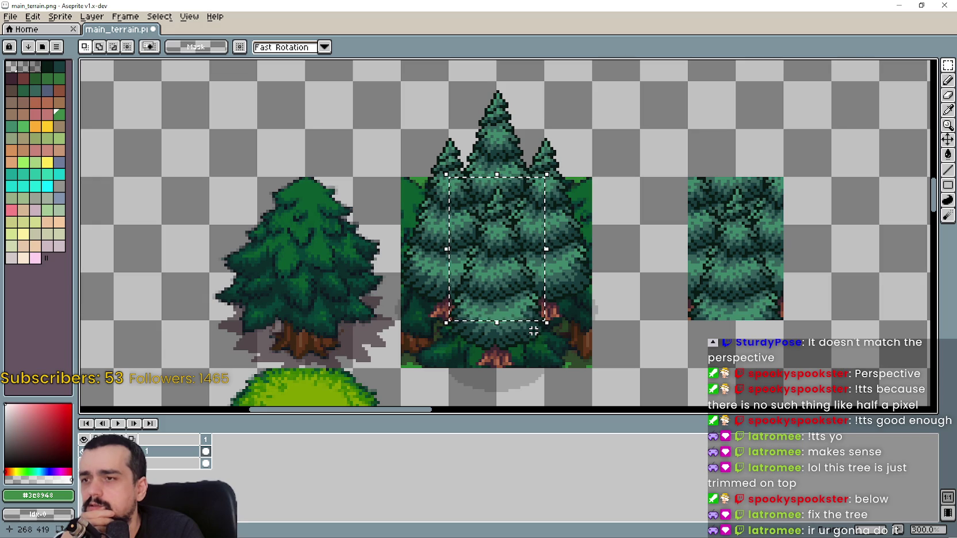
left_click_drag(602, 334, 623, 273)
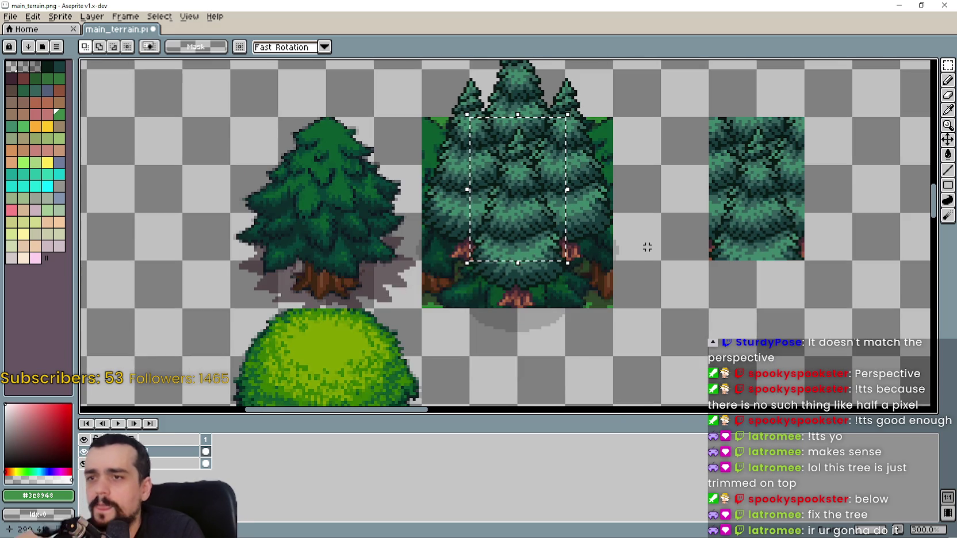
Undo the selection and the pasted forest tile, then survey the whole sprite sheet
key("ctrl+z")
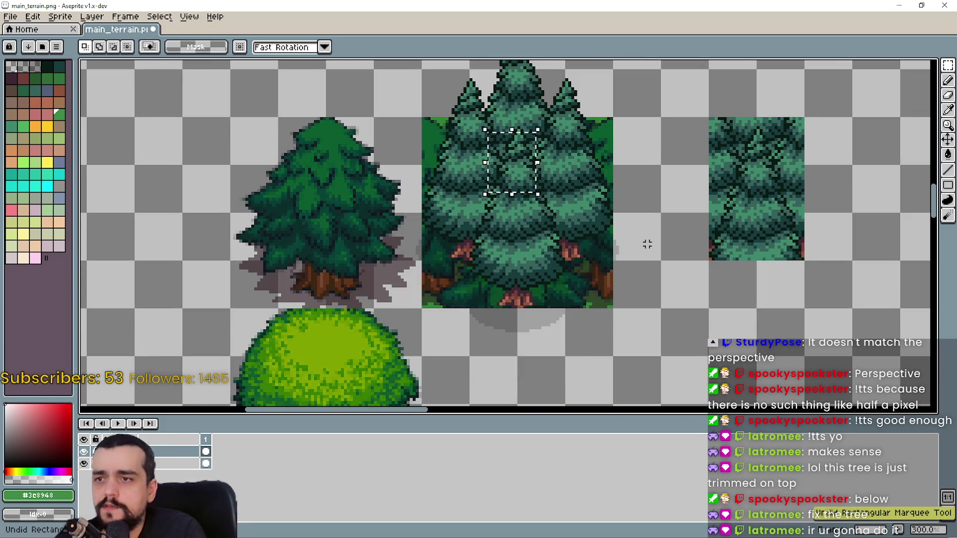
key("ctrl+z")
key("ctrl+z")
key("ctrl+z")
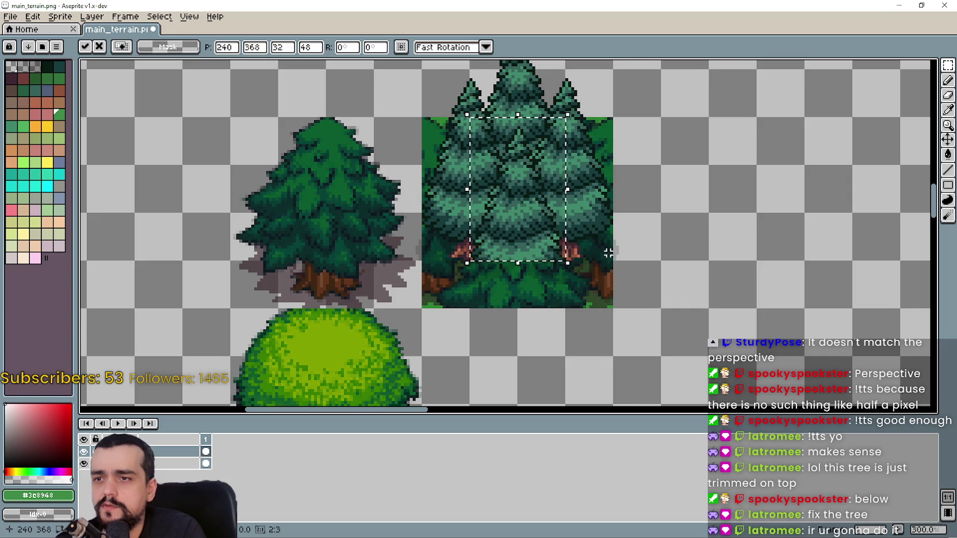
left_click_drag(600, 248, 655, 228)
scroll(655, 229, "down", 2)
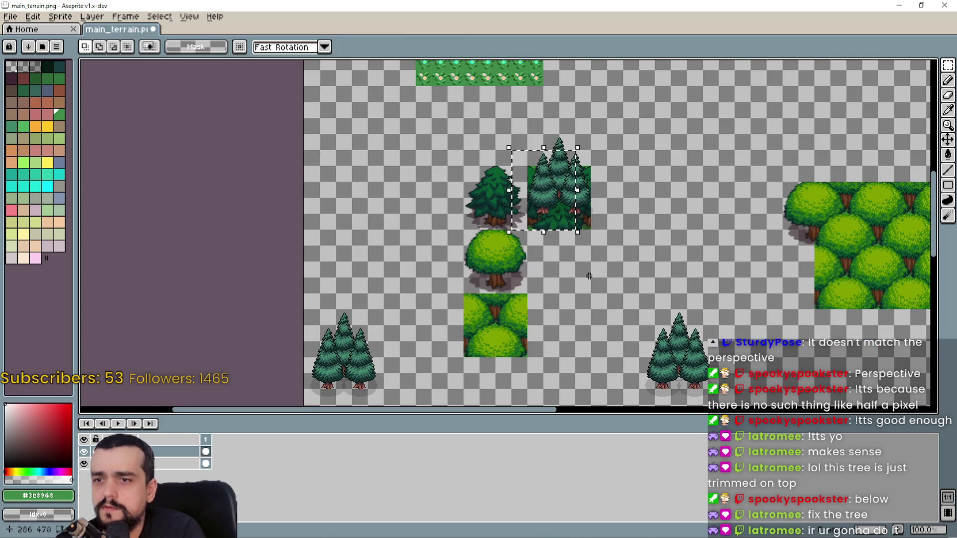
mouse_move(558, 302)
left_mouse_down()
mouse_move(546, 158)
mouse_move(446, 258)
left_mouse_up()
scroll(674, 309, "up", 2)
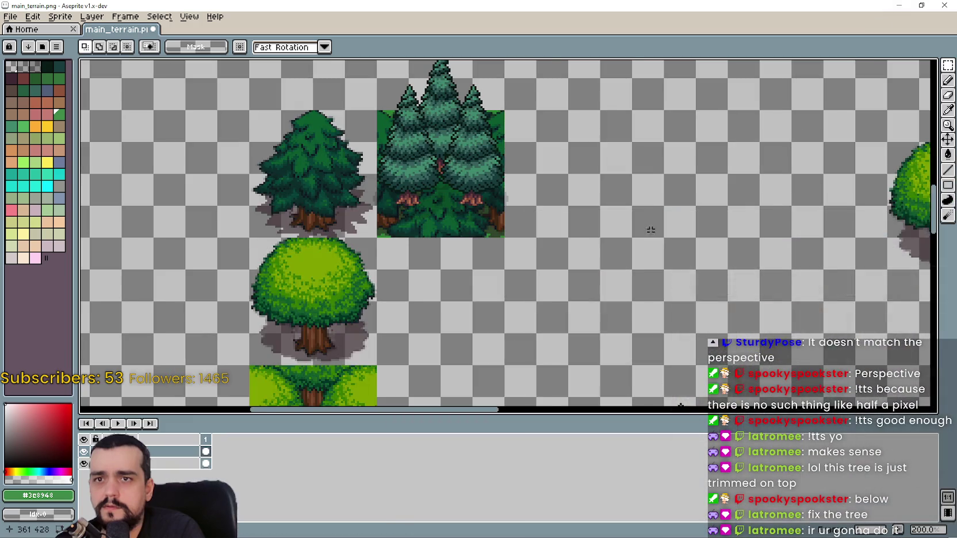
Paste a lone pine and commit it below the pine cluster
scroll(555, 242, "up", 1)
key("ctrl+v")
mouse_move(498, 230)
left_mouse_down()
mouse_move(512, 299)
mouse_move(501, 303)
mouse_move(498, 345)
left_mouse_up()
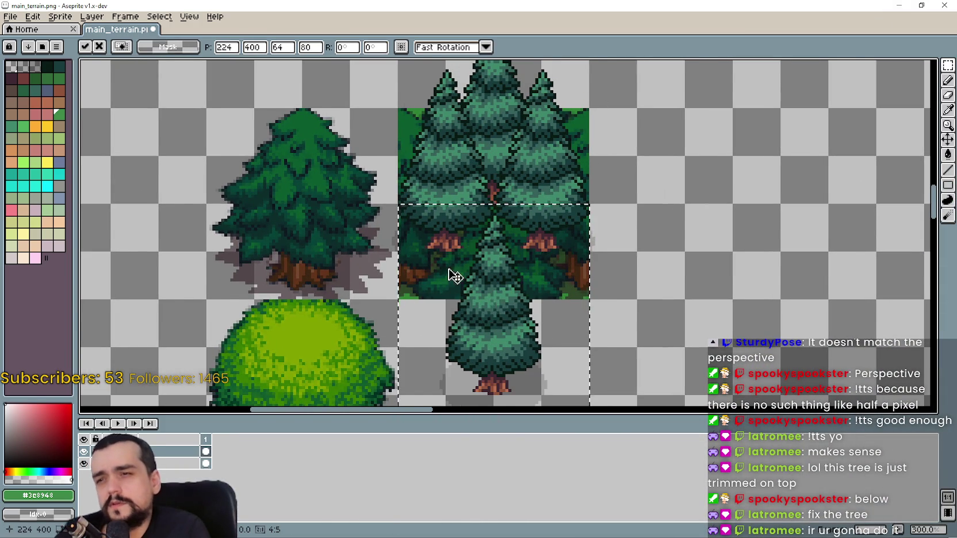
scroll(456, 278, "down", 1)
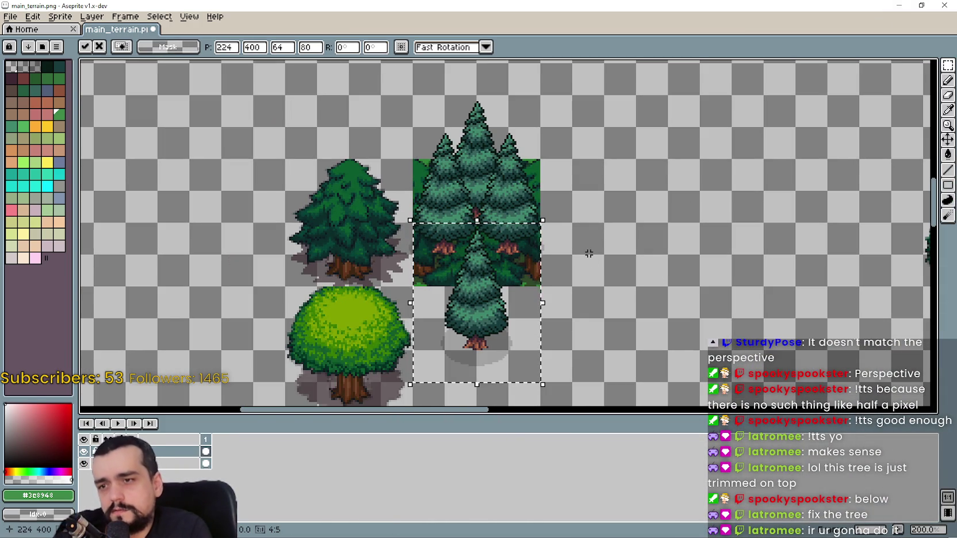
left_click(477, 188)
Select a tall area over the middle trees and drop a copy out to the right
mouse_move(451, 180)
left_mouse_down()
mouse_move(520, 270)
mouse_move(500, 262)
left_mouse_up()
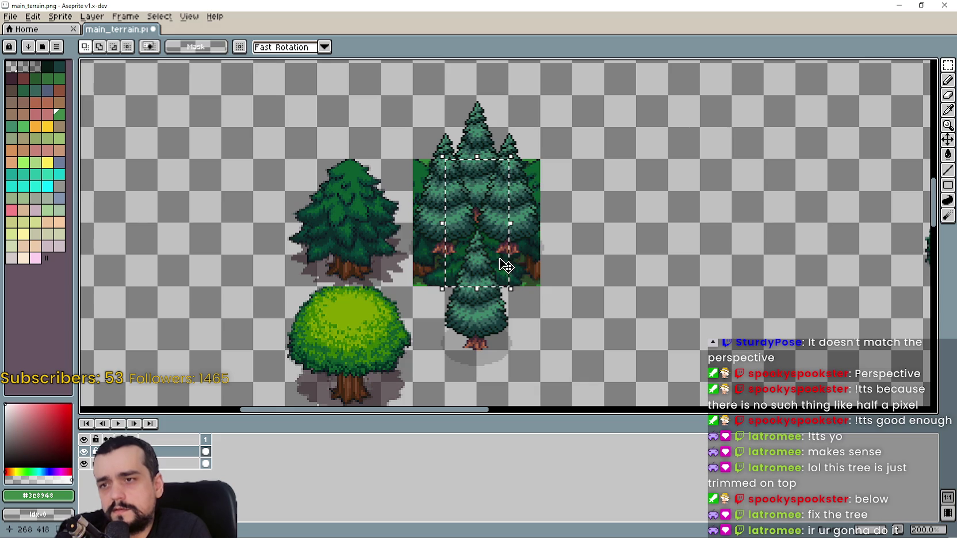
scroll(467, 217, "up", 1)
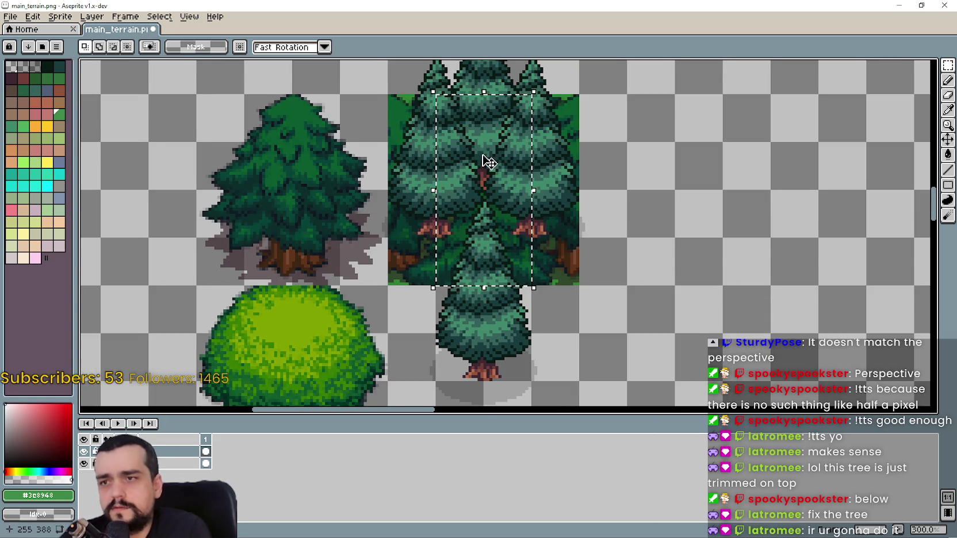
mouse_move(489, 229)
left_mouse_down()
mouse_move(782, 233)
mouse_move(739, 218)
left_mouse_up()
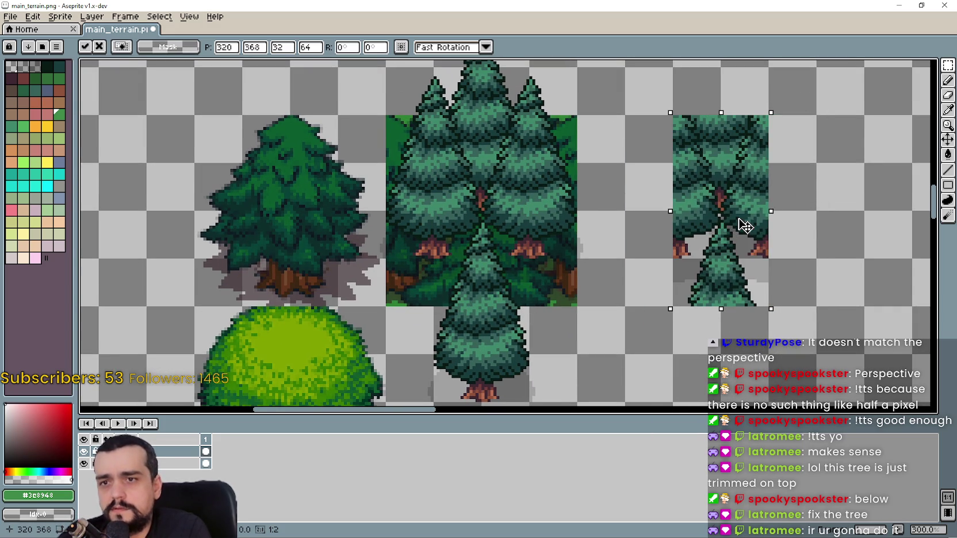
scroll(612, 235, "down", 2)
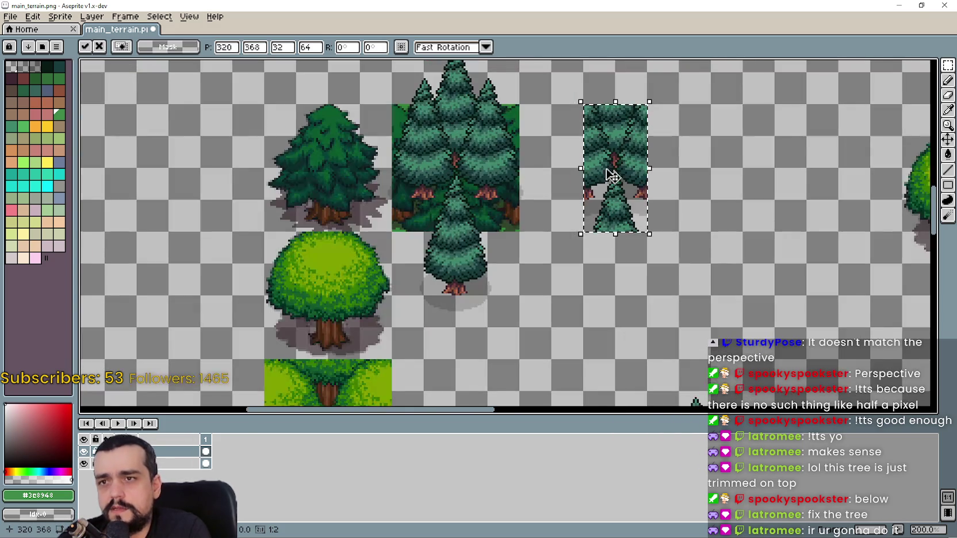
key("Return")
Copy the tree block beside and below the right-hand trees, aligning it before committing
mouse_move(455, 159)
left_mouse_down()
mouse_move(613, 330)
mouse_move(617, 289)
left_mouse_up()
mouse_move(613, 322)
left_mouse_down()
mouse_move(626, 246)
mouse_move(672, 205)
mouse_move(703, 336)
left_mouse_up()
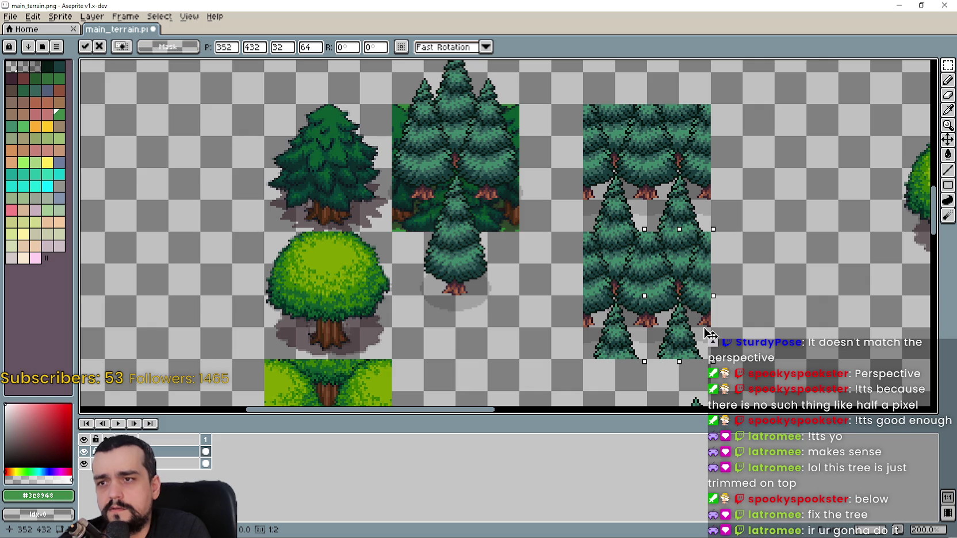
left_click_drag(709, 334, 640, 292)
key("Return")
Reselect the middle tree block and commit two more copies right of the cluster, one below the other
key("ctrl+shift+d")
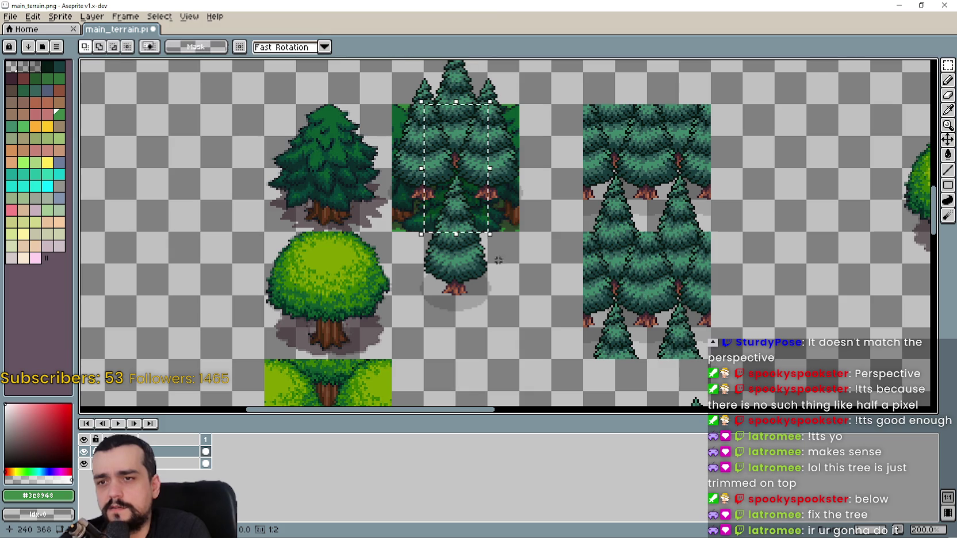
mouse_move(452, 216)
left_mouse_down()
mouse_move(802, 215)
mouse_move(740, 213)
left_mouse_up()
key("Return")
mouse_move(453, 213)
left_mouse_down()
mouse_move(744, 355)
mouse_move(742, 343)
left_mouse_up()
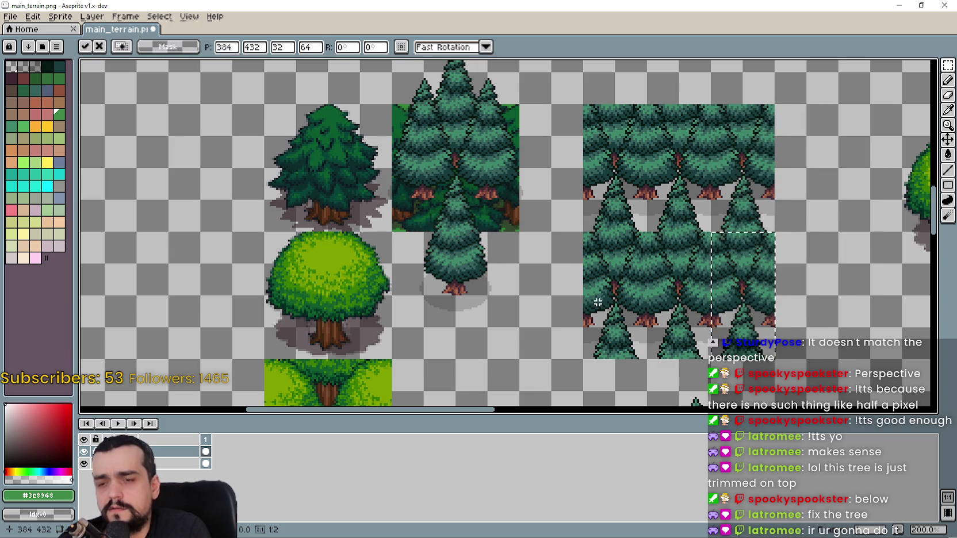
key("Return")
Undo the last pasted tree block
scroll(588, 302, "down", 1)
scroll(467, 284, "up", 1)
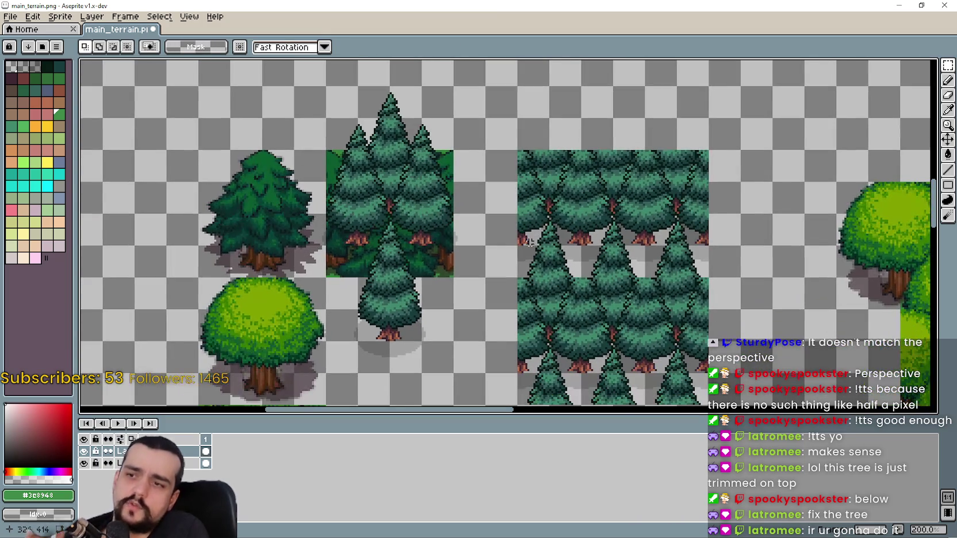
scroll(526, 250, "down", 1)
scroll(534, 263, "up", 1)
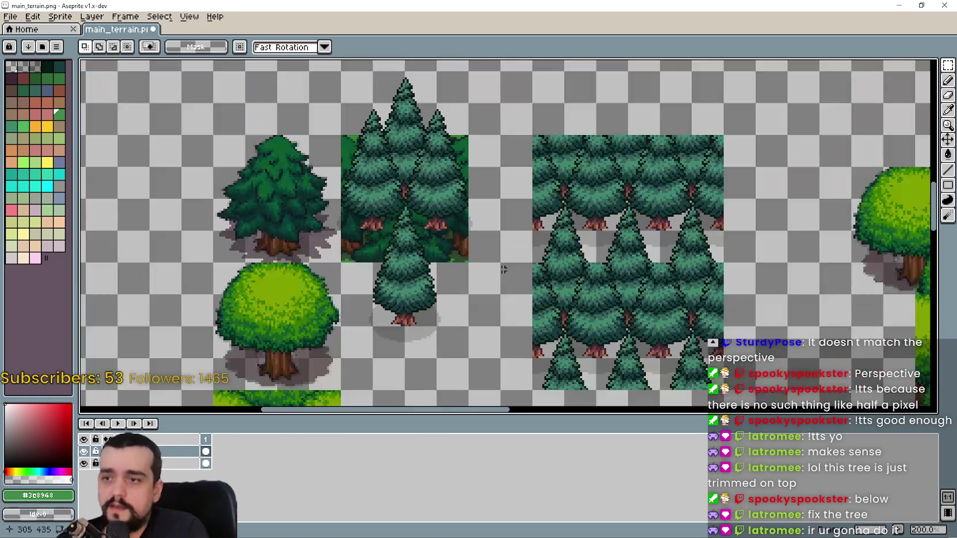
key("ctrl+z")
key("ctrl+z")
key("ctrl+z")
key("ctrl+z")
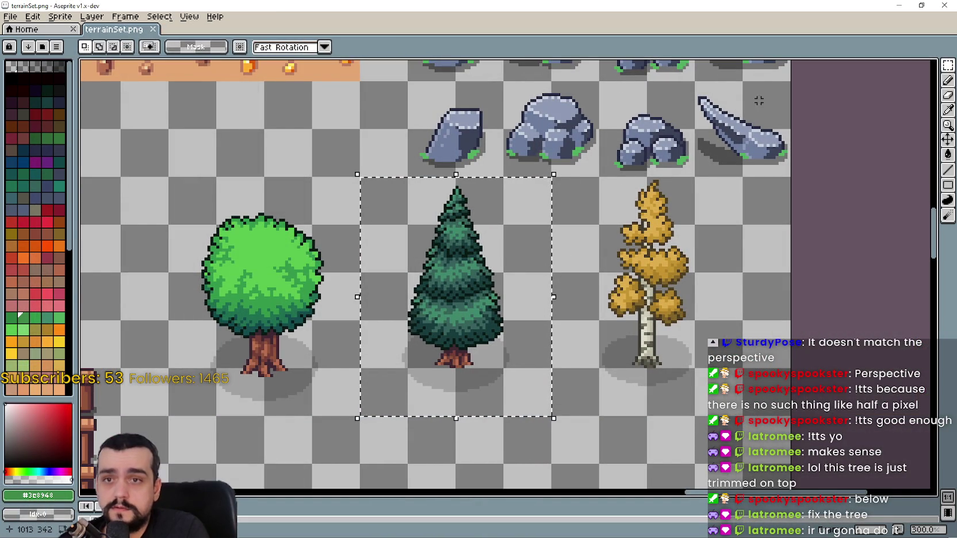
Paste the pine trees and commit them just below the pine cluster
key("i")
key("ctrl+v")
mouse_move(518, 241)
left_mouse_down()
mouse_move(487, 225)
mouse_move(523, 321)
mouse_move(498, 289)
mouse_move(518, 282)
mouse_move(489, 308)
mouse_move(508, 283)
left_mouse_up()
scroll(508, 267, "up", 1)
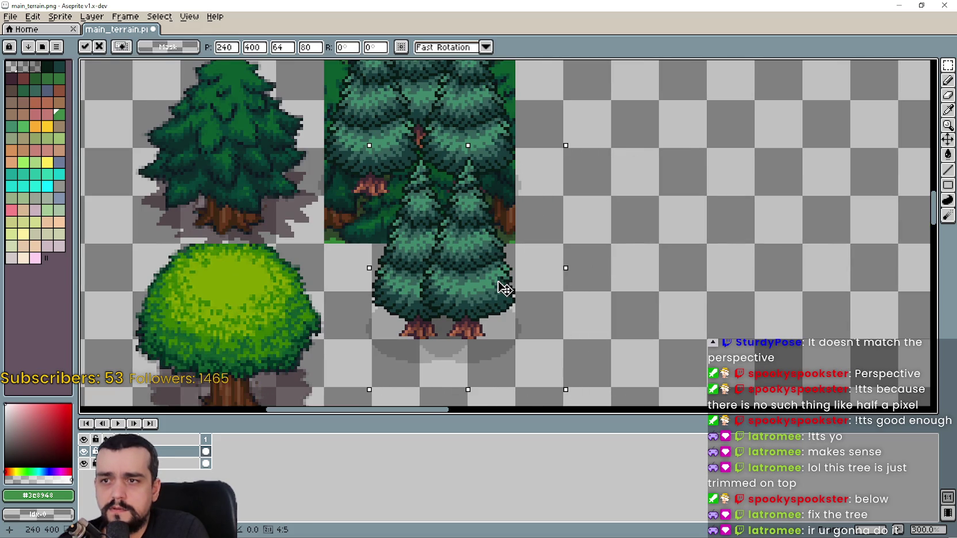
scroll(487, 273, "down", 1)
scroll(583, 293, "up", 1)
scroll(540, 286, "up", 1)
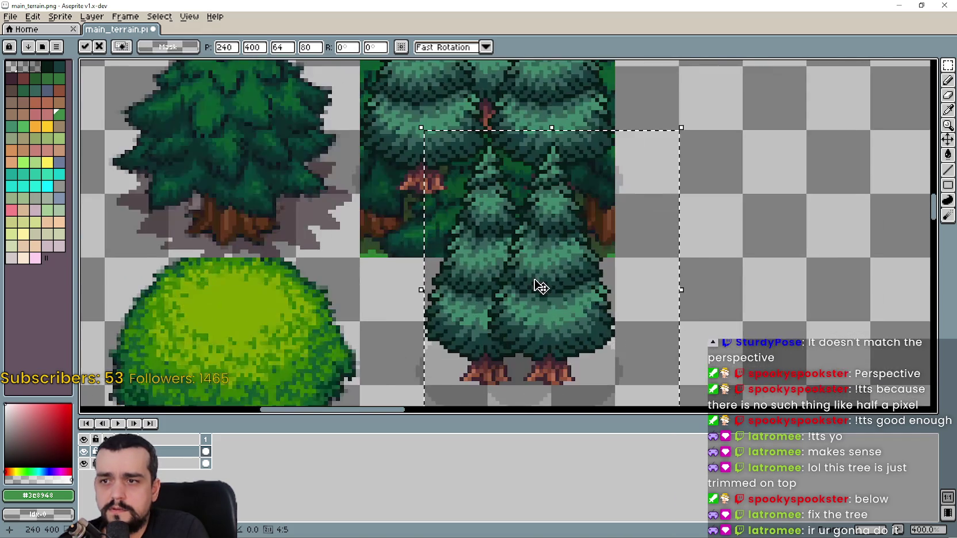
scroll(539, 286, "down", 1)
left_click_drag(559, 314, 559, 359)
scroll(563, 286, "down", 1)
left_click_drag(563, 286, 574, 275)
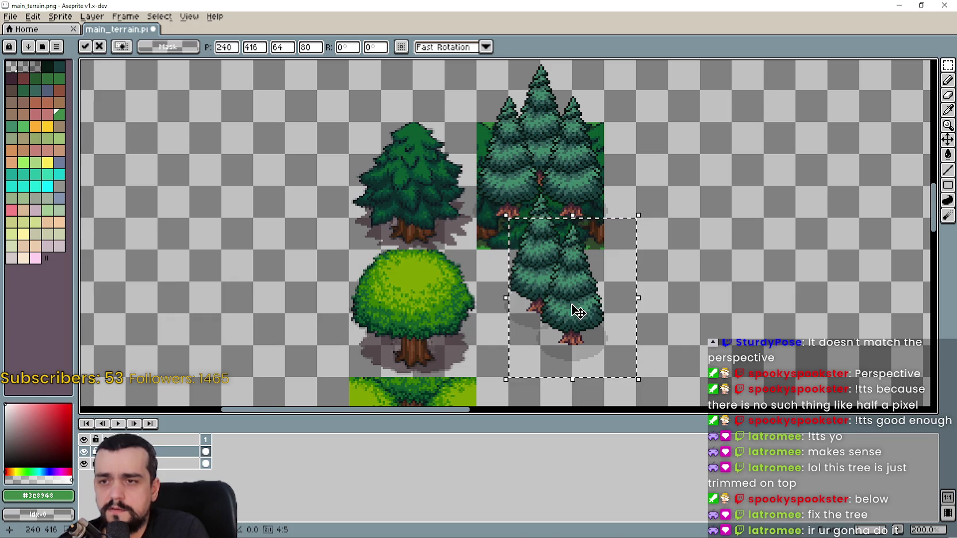
mouse_move(575, 308)
left_mouse_down()
mouse_move(594, 284)
mouse_move(555, 342)
mouse_move(514, 304)
mouse_move(525, 296)
mouse_move(530, 320)
left_mouse_up()
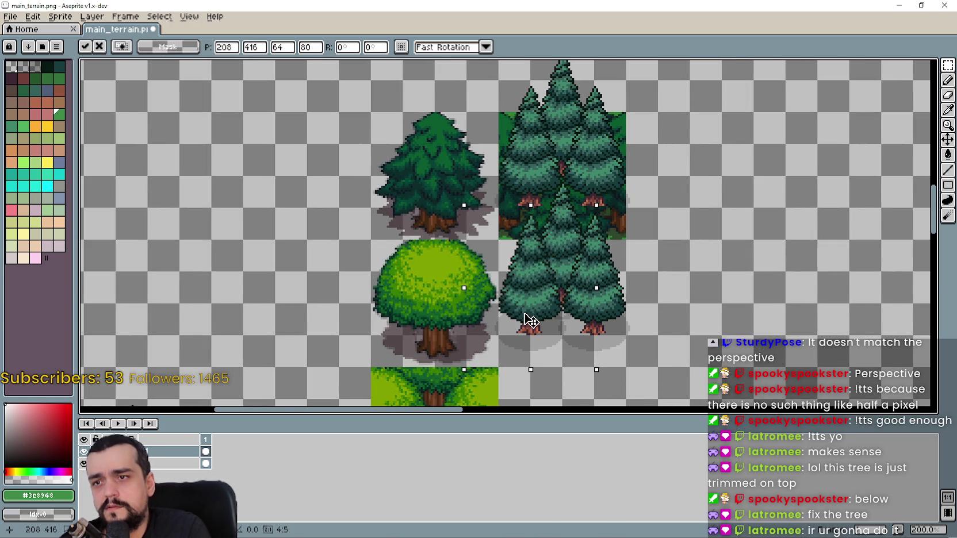
key("ctrl+d")
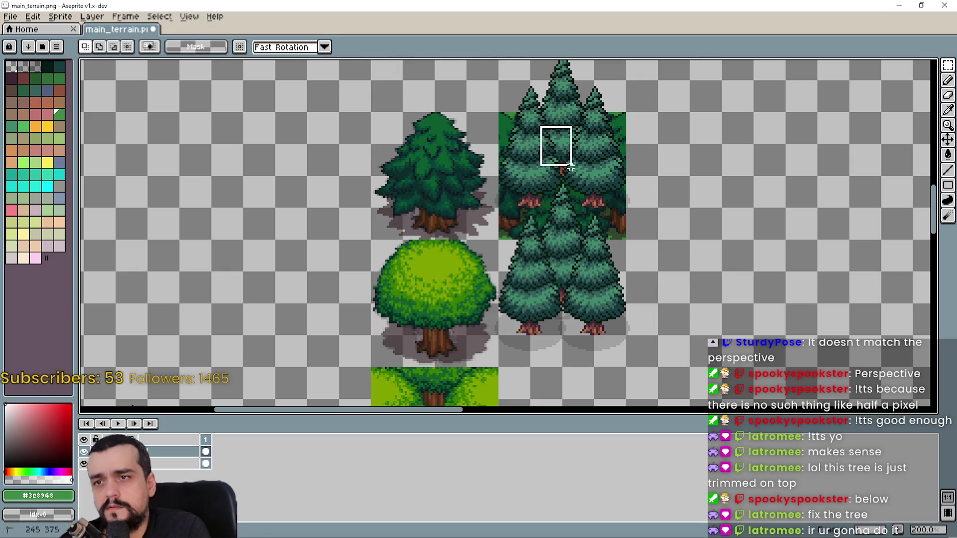
Select the right part of the cluster and move a copy of that tree section to the right
mouse_move(535, 123)
left_mouse_down()
mouse_move(609, 213)
mouse_move(581, 198)
left_mouse_up()
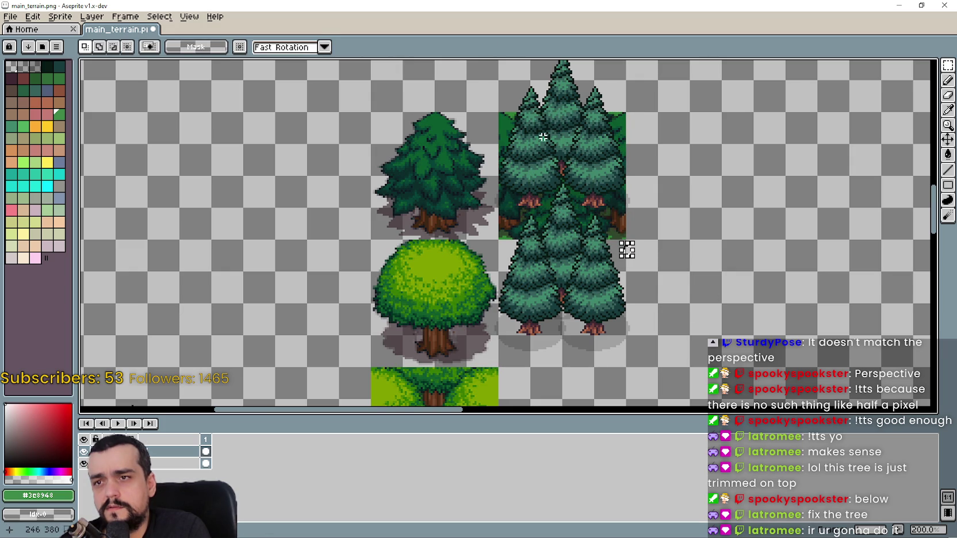
left_click(590, 258)
mouse_move(531, 112)
left_mouse_down()
mouse_move(595, 181)
mouse_move(595, 210)
left_mouse_up()
left_click_drag(545, 161, 576, 225)
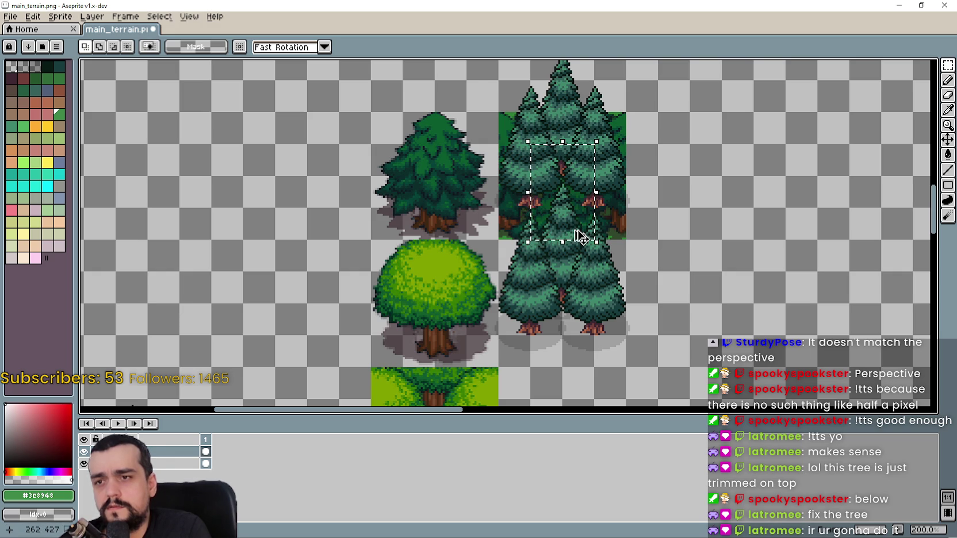
mouse_move(566, 220)
left_mouse_down()
mouse_move(754, 230)
mouse_move(771, 210)
mouse_move(801, 294)
left_mouse_up()
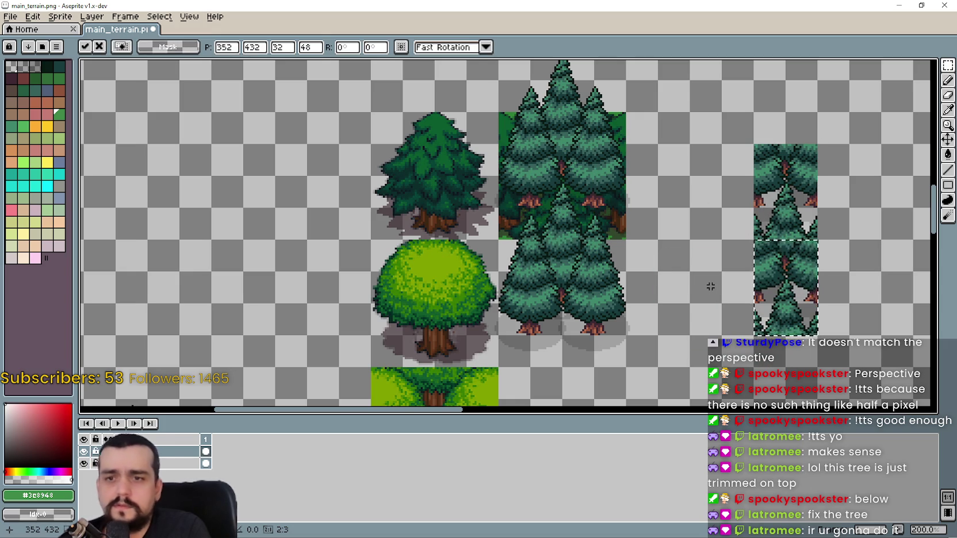
Stack another tree-section copy onto the right column and zoom in to inspect the tiled copies
key("ctrl+z")
mouse_move(576, 198)
left_mouse_down()
mouse_move(695, 248)
mouse_move(735, 201)
left_mouse_up()
mouse_move(557, 207)
left_mouse_down()
mouse_move(642, 317)
mouse_move(696, 288)
left_mouse_up()
scroll(819, 248, "up", 1)
scroll(820, 248, "up", 1)
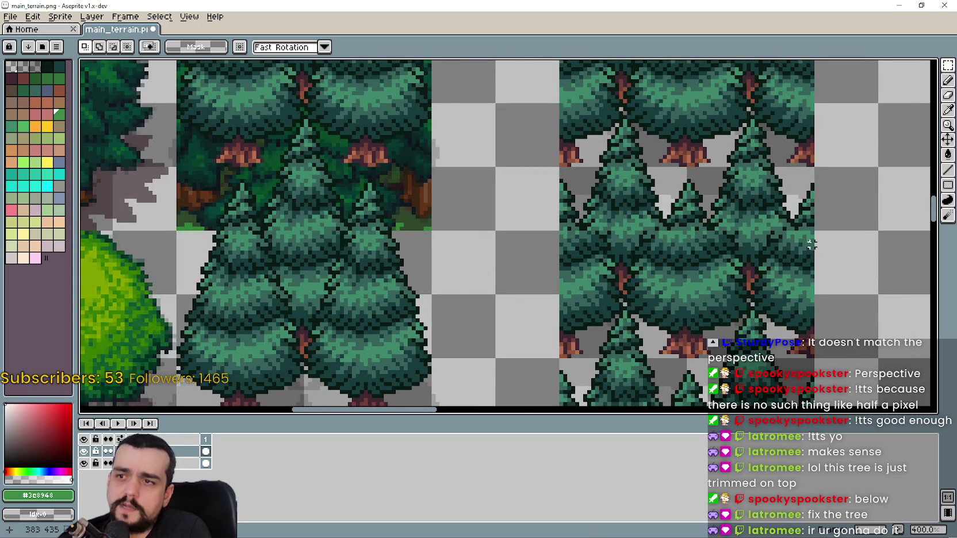
scroll(810, 244, "down", 2)
scroll(702, 254, "up", 1)
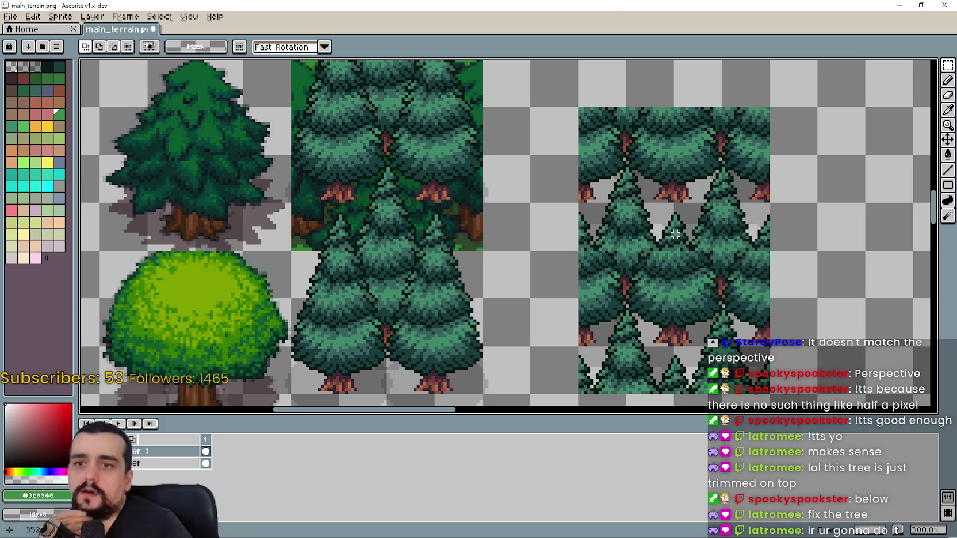
scroll(572, 138, "down", 3)
scroll(510, 144, "up", 2)
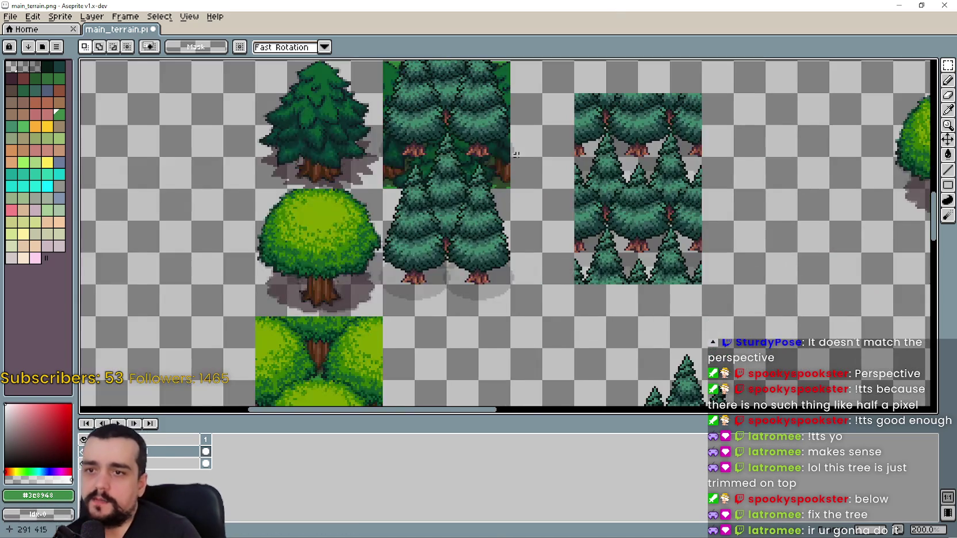
scroll(563, 213, "up", 1)
Undo the selection and pasted tree tiles back to a single tree below the forest
key("ctrl+z")
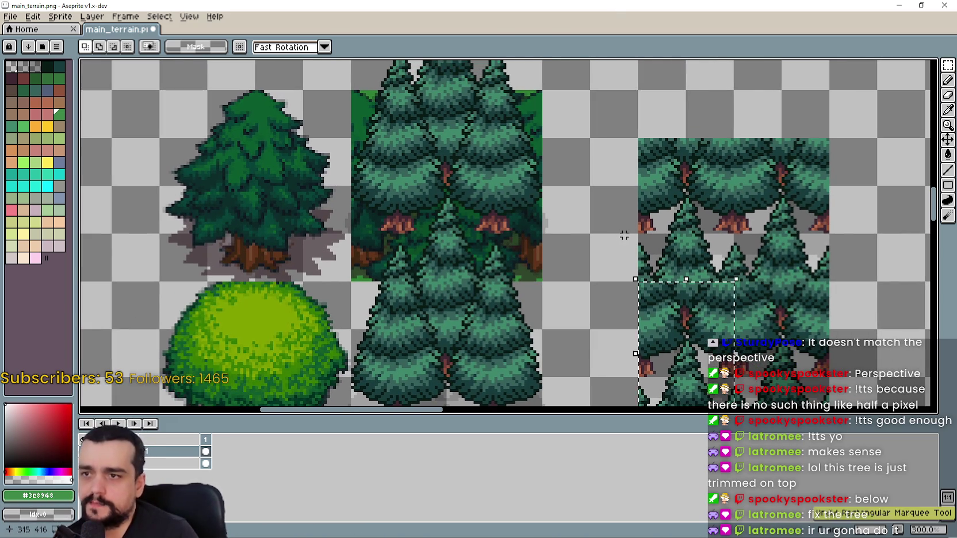
key("ctrl+z")
key("ctrl+z")
key("ctrl+z")
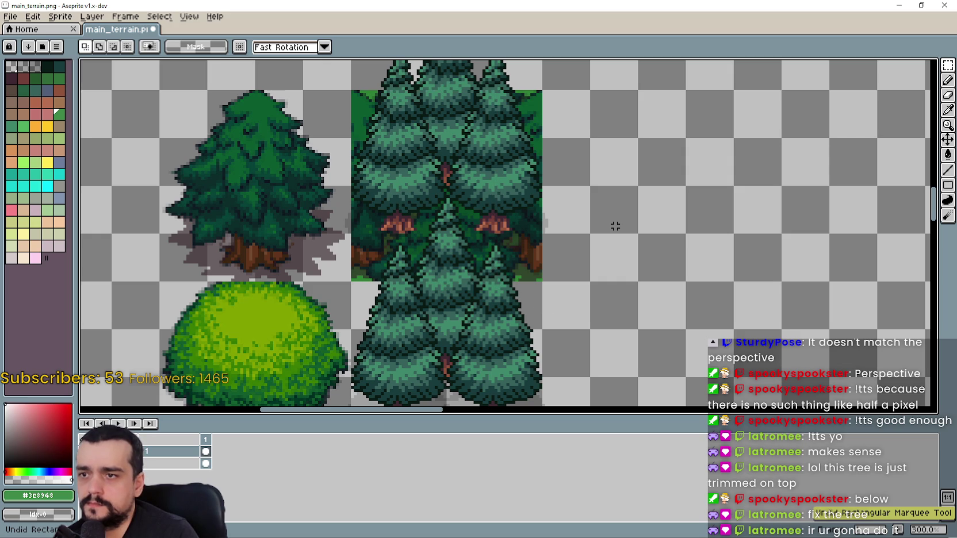
scroll(615, 224, "down", 1)
key("ctrl+z")
key("ctrl+z")
key("ctrl+z")
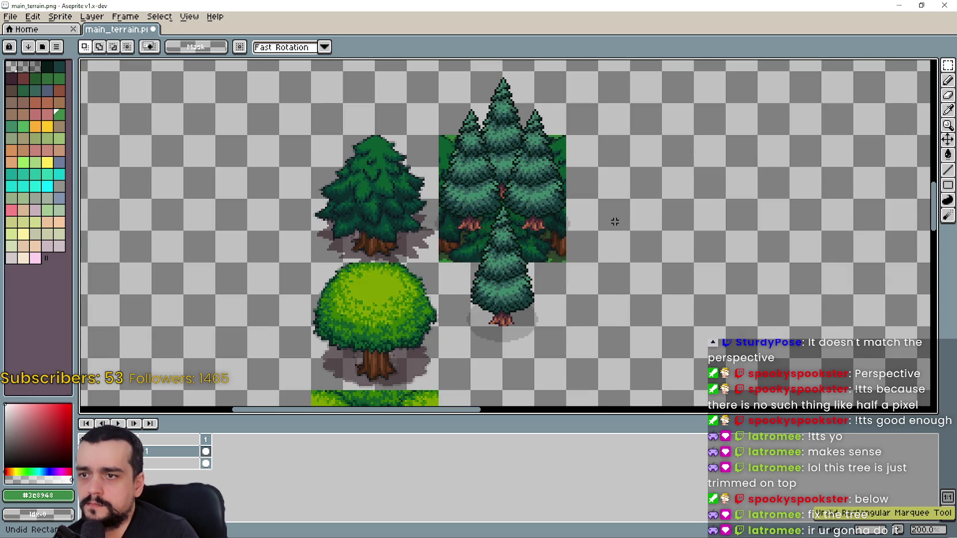
Copy the pine from terrainSet.png and paste it into main_terrain
key("ctrl+z")
key("ctrl+w")
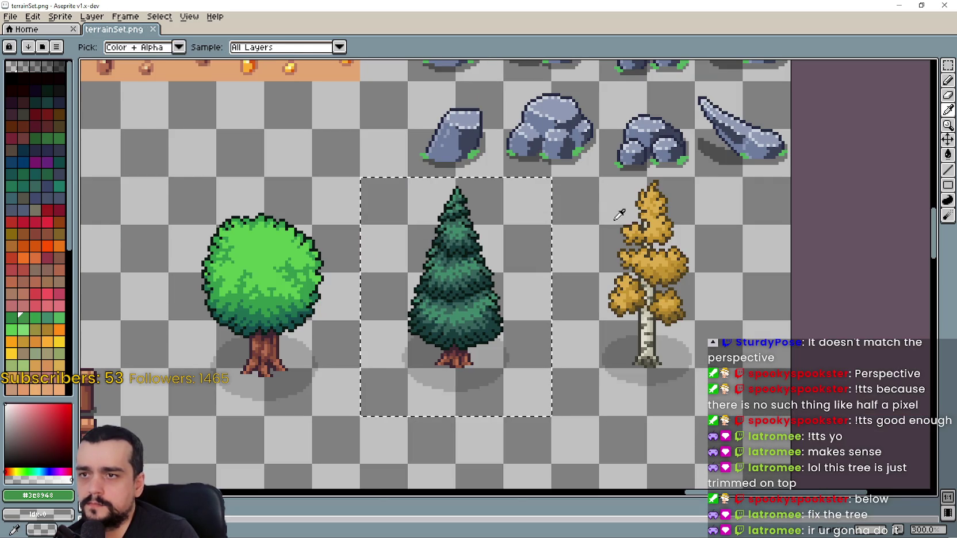
key("ctrl+c")
key("ctrl+w")
key("ctrl+v")
Commit the pine in the front centre of the forest block, then select the middle tree's section
scroll(588, 192, "up", 1)
mouse_move(583, 216)
left_mouse_down()
mouse_move(538, 299)
mouse_move(500, 284)
mouse_move(500, 271)
left_mouse_up()
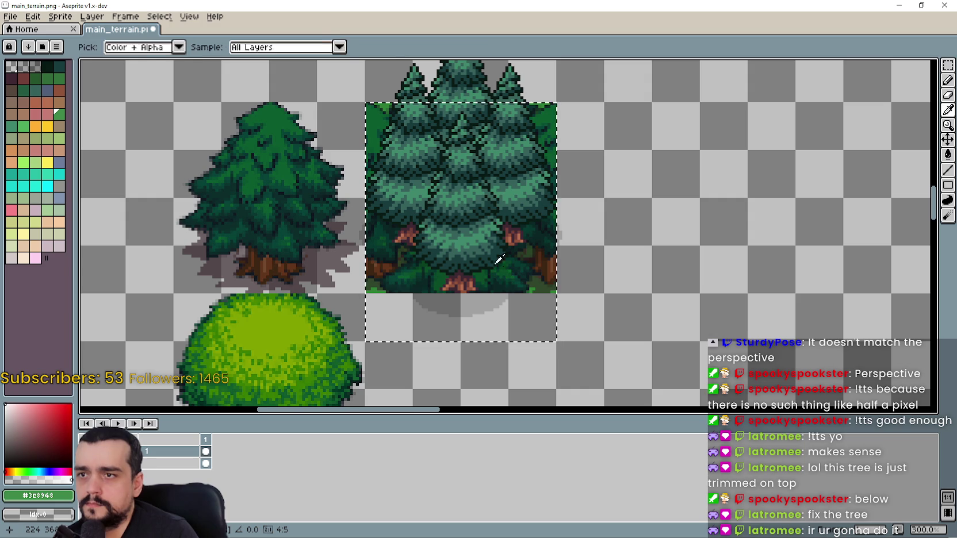
key("ctrl+d")
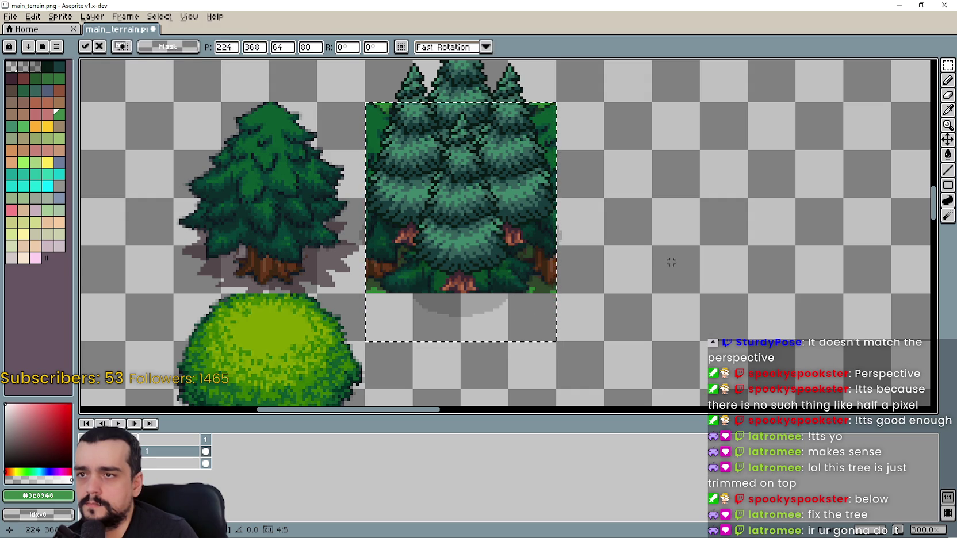
left_click_drag(431, 122, 484, 212)
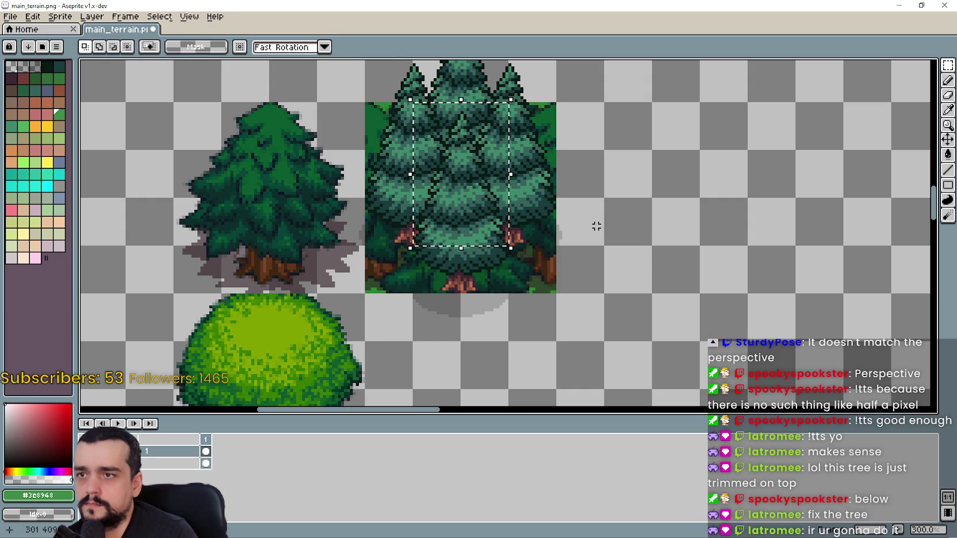
mouse_move(470, 176)
left_mouse_down()
mouse_move(718, 251)
mouse_move(725, 208)
left_mouse_up()
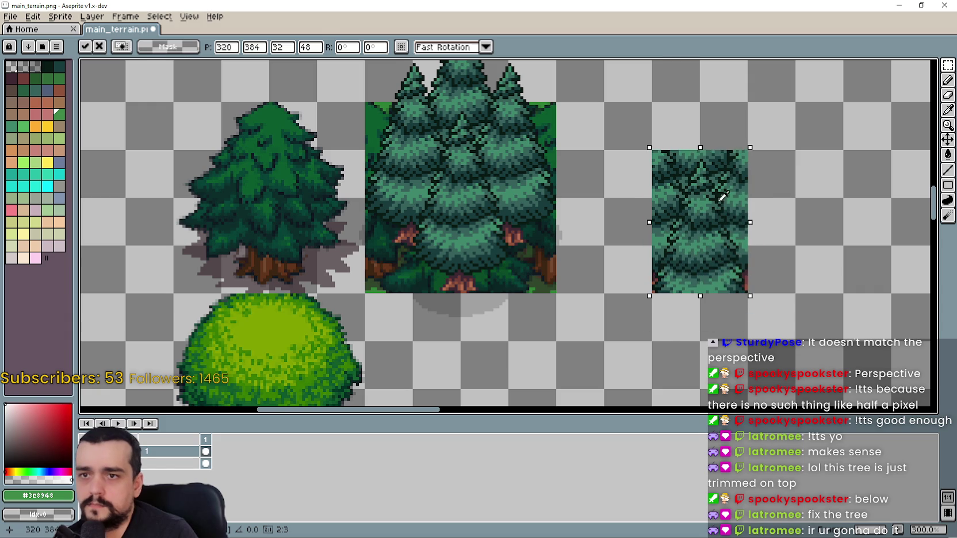
key("ctrl+v")
mouse_move(460, 189)
left_mouse_down()
mouse_move(713, 414)
mouse_move(715, 349)
left_mouse_up()
key("ctrl+z")
key("ctrl+z")
key("ctrl+z")
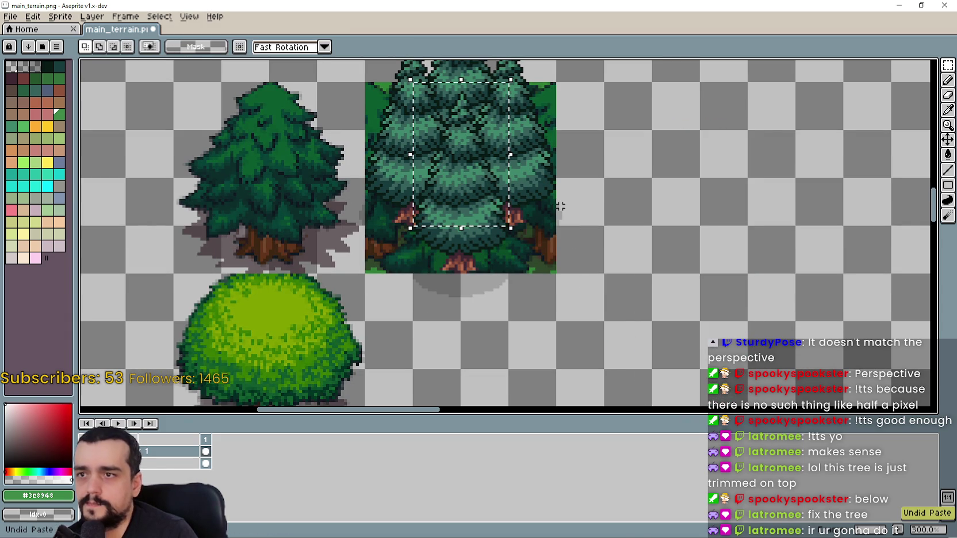
left_click_drag(566, 218, 613, 282)
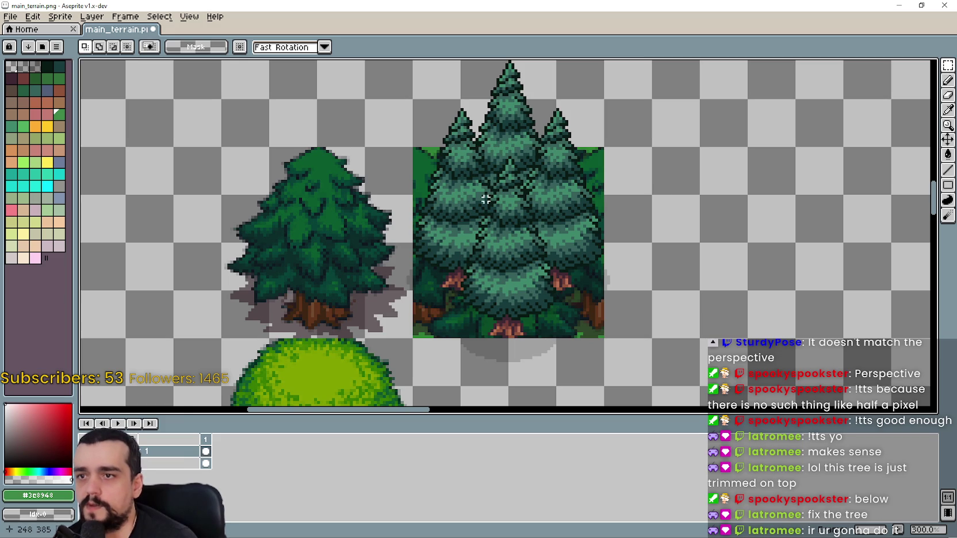
mouse_move(509, 247)
left_mouse_down()
mouse_move(773, 236)
mouse_move(751, 242)
left_mouse_up()
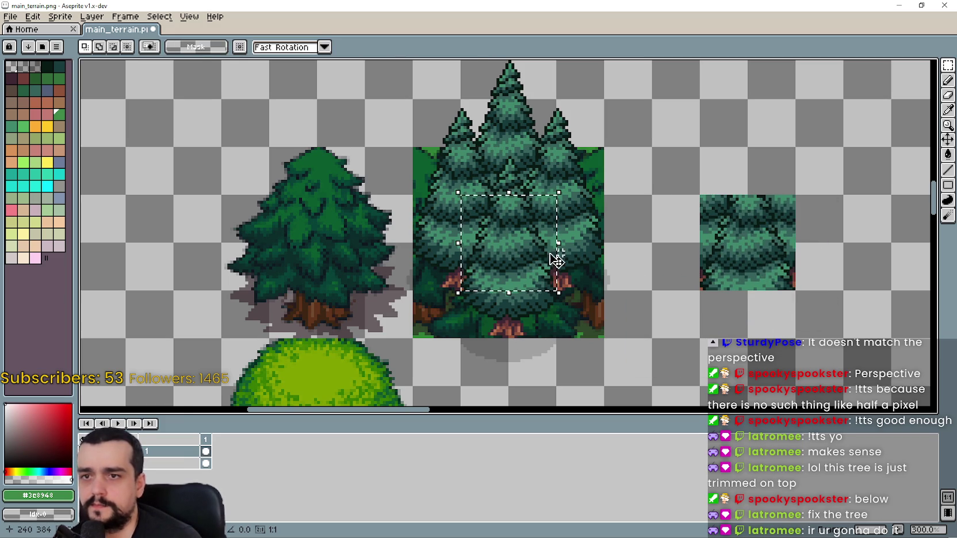
key("ctrl+z")
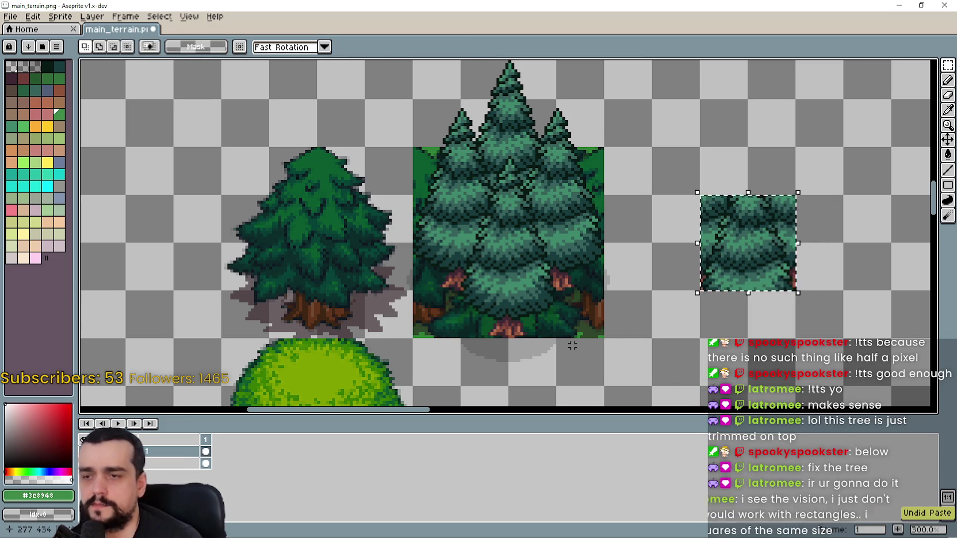
key("ctrl+z")
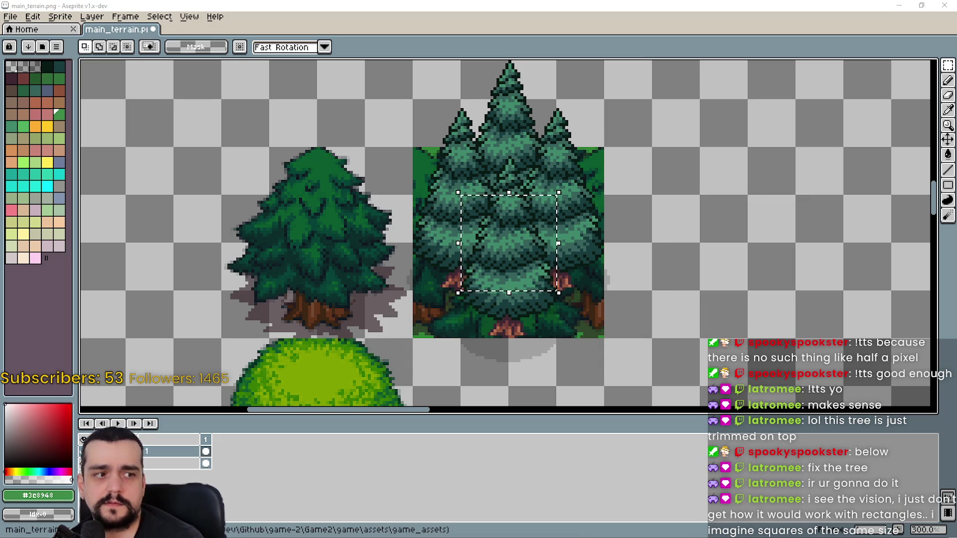
scroll(775, 234, "up", 1)
scroll(775, 234, "down", 1)
scroll(775, 246, "up", 1)
scroll(776, 247, "down", 1)
mouse_move(776, 246)
left_mouse_down()
mouse_move(739, 227)
mouse_move(779, 229)
mouse_move(801, 257)
left_mouse_up()
scroll(739, 226, "up", 1)
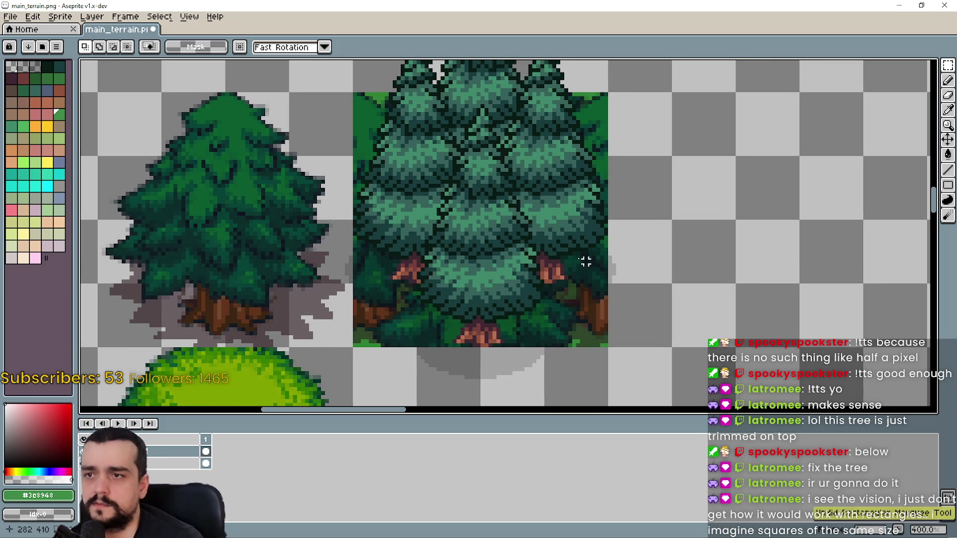
key("ctrl+z")
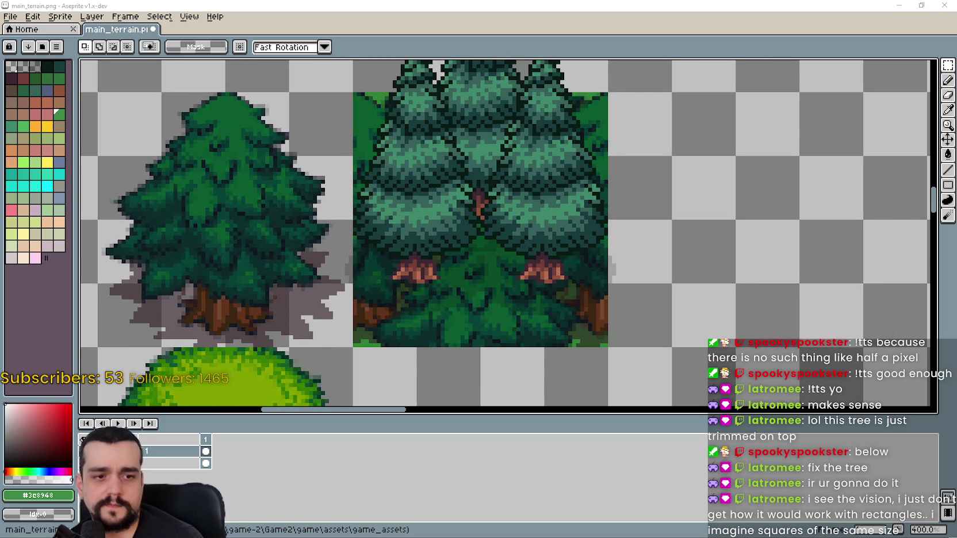
Paste the pine over the forest block and raise it 16 px
scroll(575, 253, "down", 2)
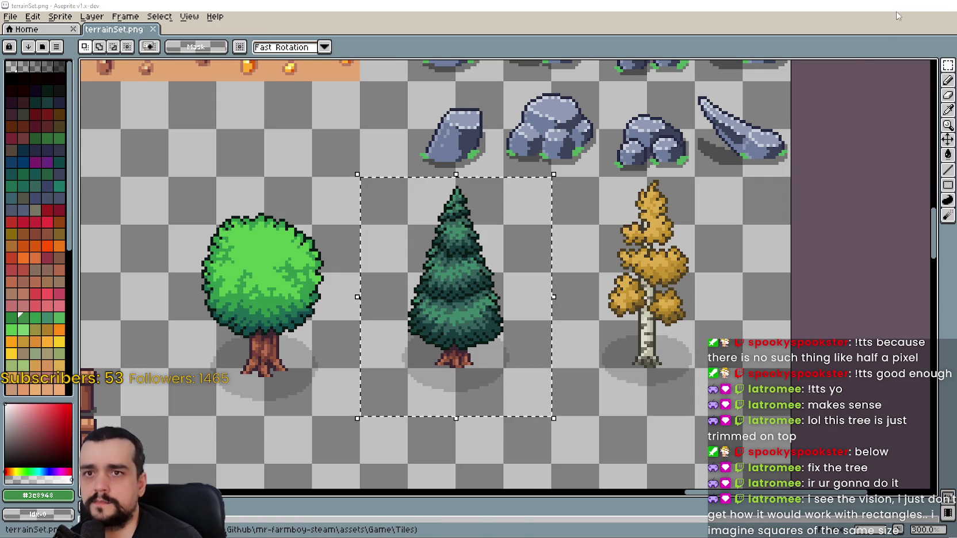
scroll(580, 256, "up", 2)
key("ctrl+v")
mouse_move(483, 274)
left_mouse_down()
mouse_move(544, 306)
mouse_move(540, 325)
left_mouse_up()
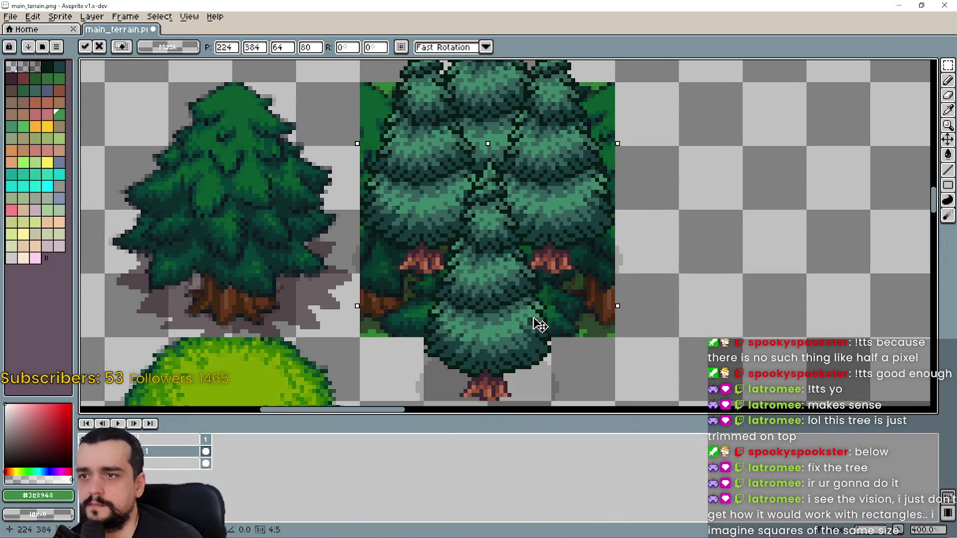
scroll(521, 283, "down", 1)
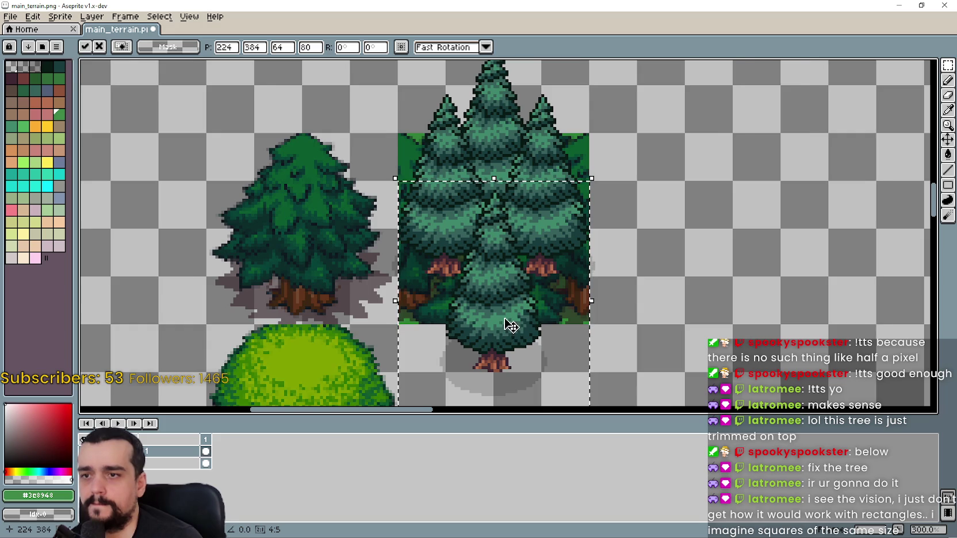
scroll(504, 306, "up", 1)
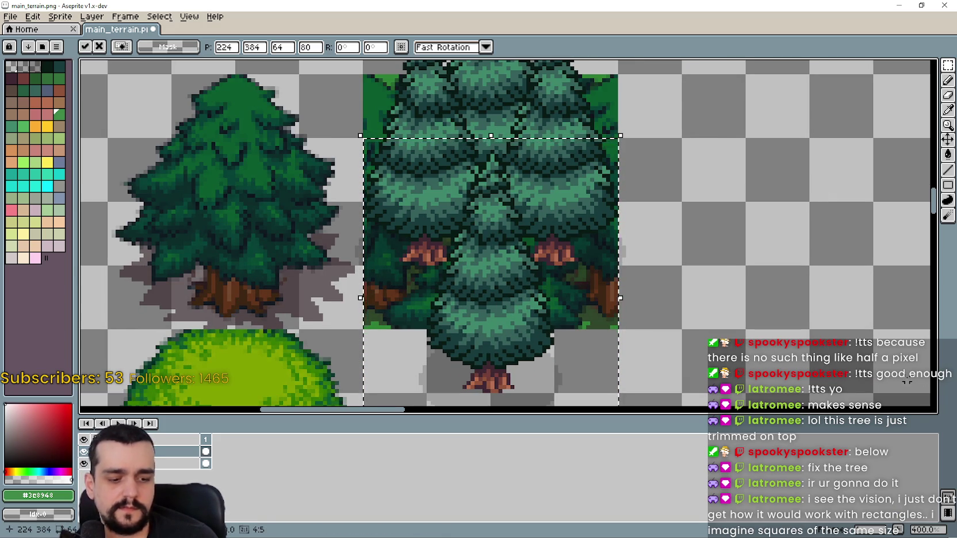
scroll(506, 221, "down", 1)
mouse_move(532, 246)
left_mouse_down()
mouse_move(561, 215)
mouse_move(546, 226)
mouse_move(534, 204)
mouse_move(548, 206)
left_mouse_up()
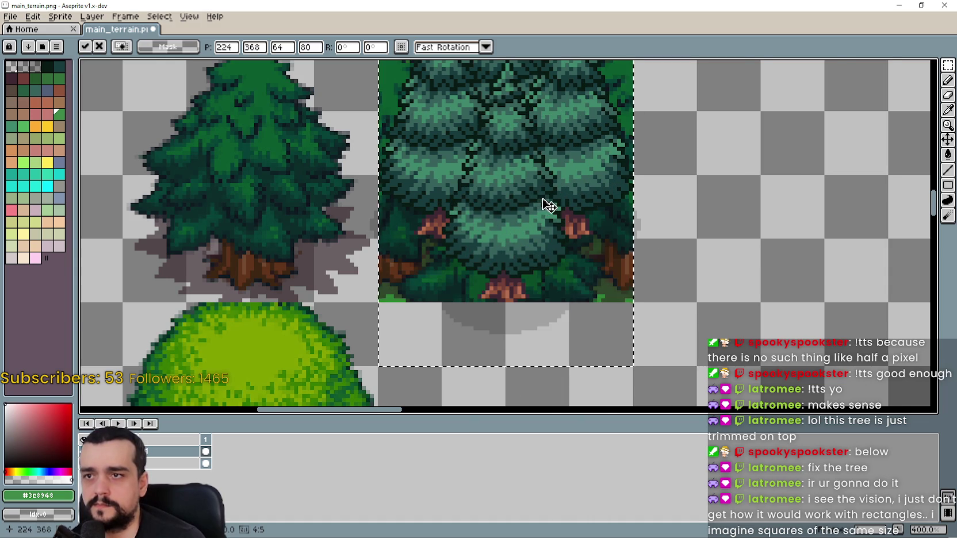
scroll(546, 206, "down", 1)
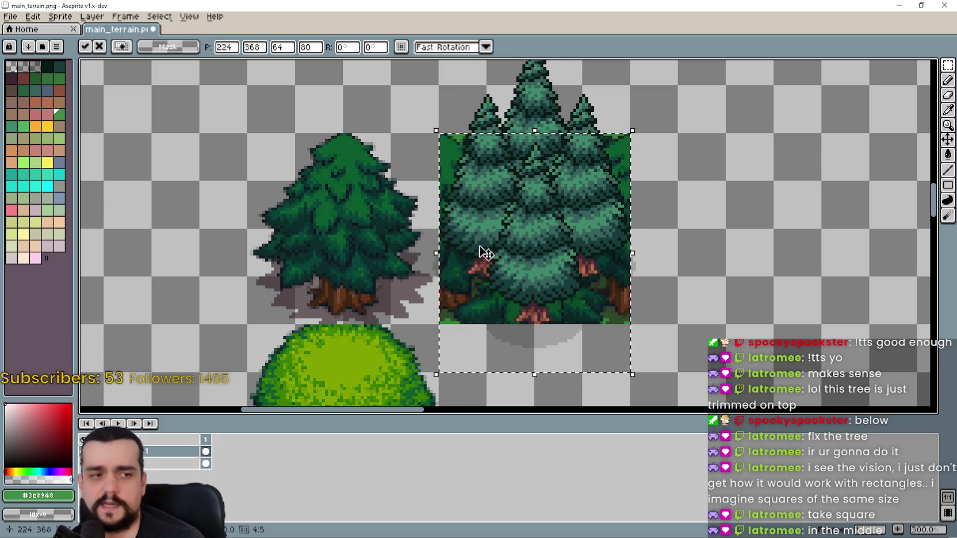
scroll(519, 223, "up", 1)
scroll(520, 224, "down", 1)
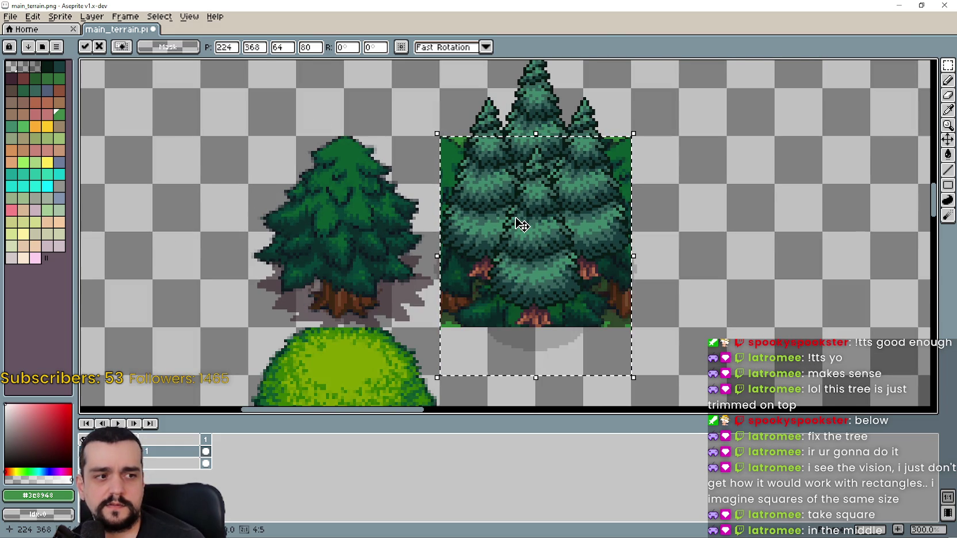
Redo the pine paste and commit it over the middle of the forest block
key("ctrl+z")
key("ctrl+v")
left_click_drag(530, 278, 548, 264)
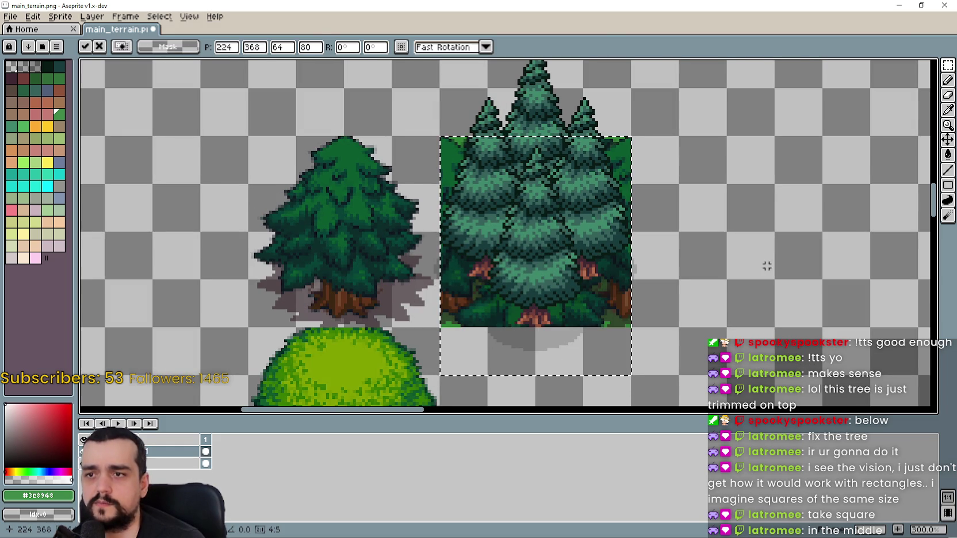
key("Return")
Copy the block's middle section, paste trial copies below, and undo the extra one
mouse_move(517, 201)
left_mouse_down()
mouse_move(510, 198)
mouse_move(554, 248)
mouse_move(824, 299)
mouse_move(761, 212)
left_mouse_up()
key("ctrl+c")
key("ctrl+v")
key("Return")
key("ctrl+v")
mouse_move(556, 246)
left_mouse_down()
mouse_move(588, 278)
mouse_move(780, 289)
mouse_move(772, 333)
mouse_move(722, 314)
left_mouse_up()
key("ctrl+z")
key("ctrl+z")
key("ctrl+z")
key("ctrl+z")
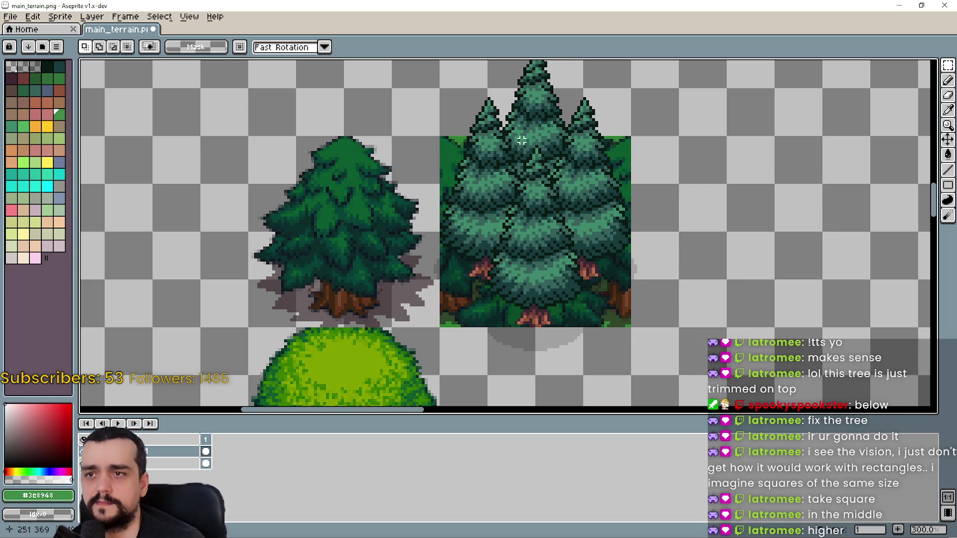
mouse_move(503, 140)
left_mouse_down()
mouse_move(564, 219)
mouse_move(567, 251)
left_mouse_up()
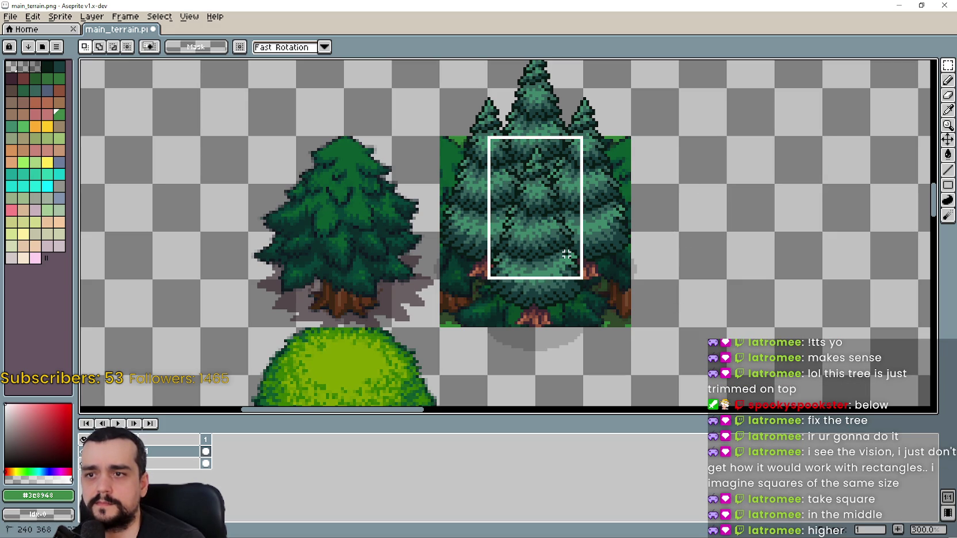
mouse_move(561, 214)
left_mouse_down()
mouse_move(609, 250)
mouse_move(790, 222)
left_mouse_up()
left_click_drag(482, 148, 583, 297)
mouse_move(543, 217)
left_mouse_down()
mouse_move(771, 349)
mouse_move(723, 208)
left_mouse_up()
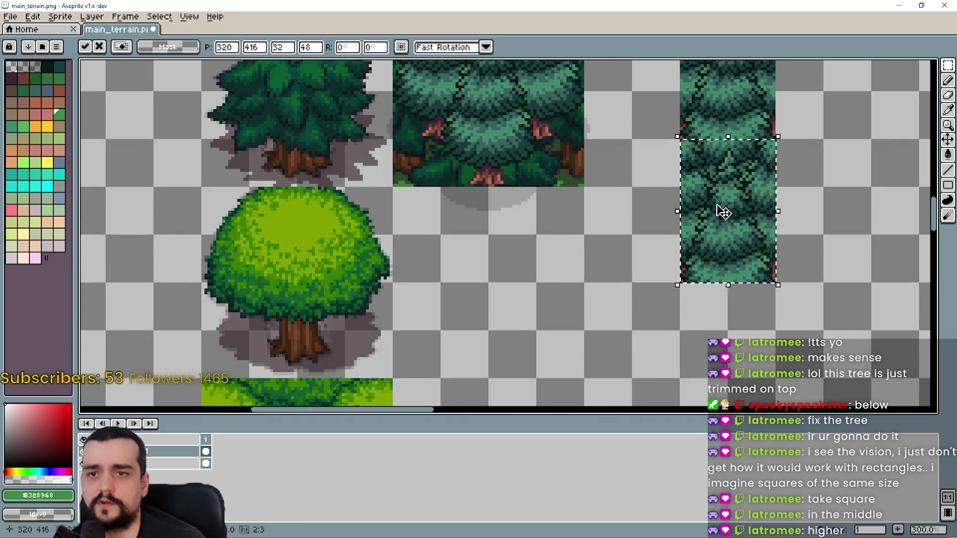
key("ctrl+z")
key("ctrl+z")
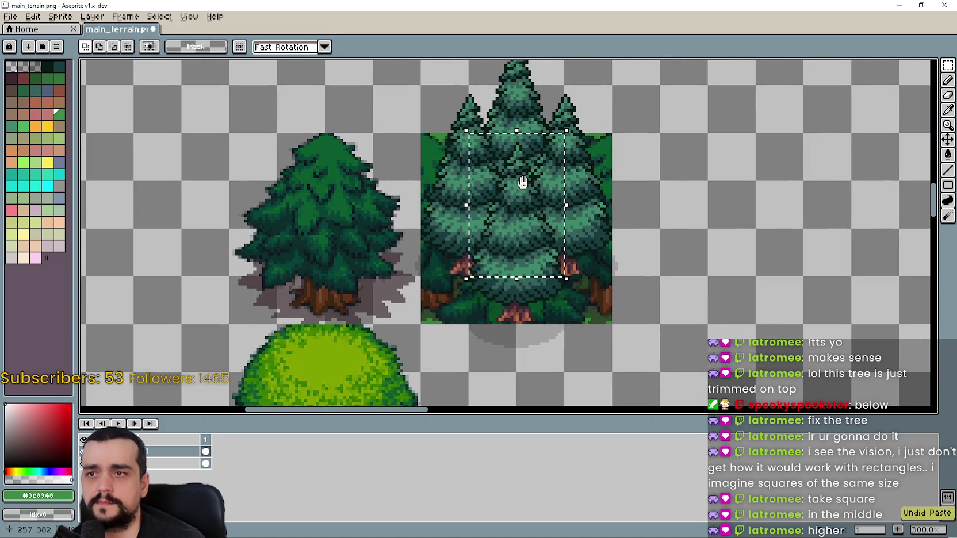
left_click_drag(524, 178, 547, 213)
key("ctrl+d")
key("e")
mouse_move(537, 165)
left_mouse_down()
mouse_move(572, 260)
mouse_move(632, 309)
mouse_move(573, 310)
mouse_move(582, 303)
left_mouse_up()
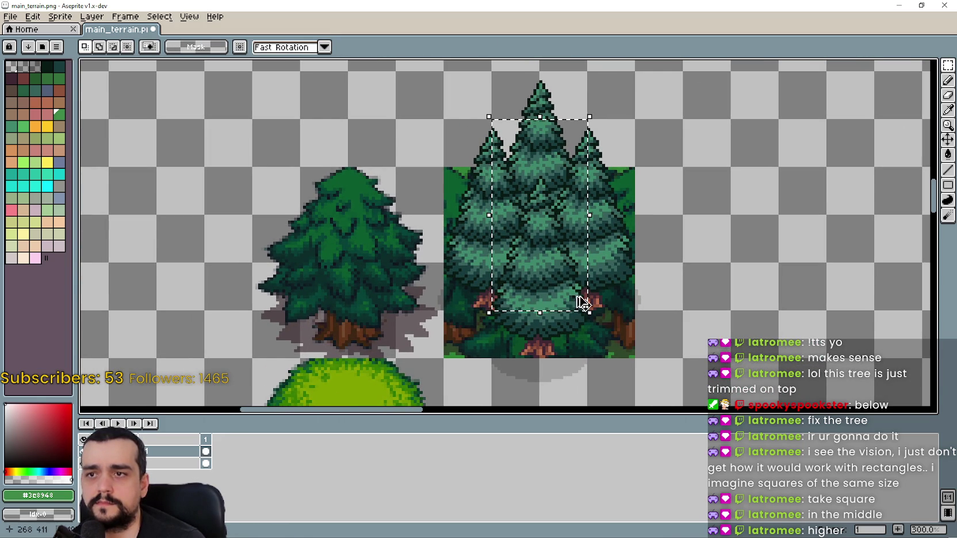
mouse_move(559, 239)
left_mouse_down()
mouse_move(801, 329)
mouse_move(754, 175)
mouse_move(760, 367)
mouse_move(729, 211)
mouse_move(745, 349)
left_mouse_up()
key("Escape")
left_click_drag(636, 189, 722, 328)
left_click(734, 298)
mouse_move(540, 155)
left_mouse_down()
mouse_move(591, 252)
mouse_move(638, 301)
left_mouse_up()
left_click_drag(800, 307, 696, 241)
key("ctrl+v")
left_click_drag(485, 190, 726, 240)
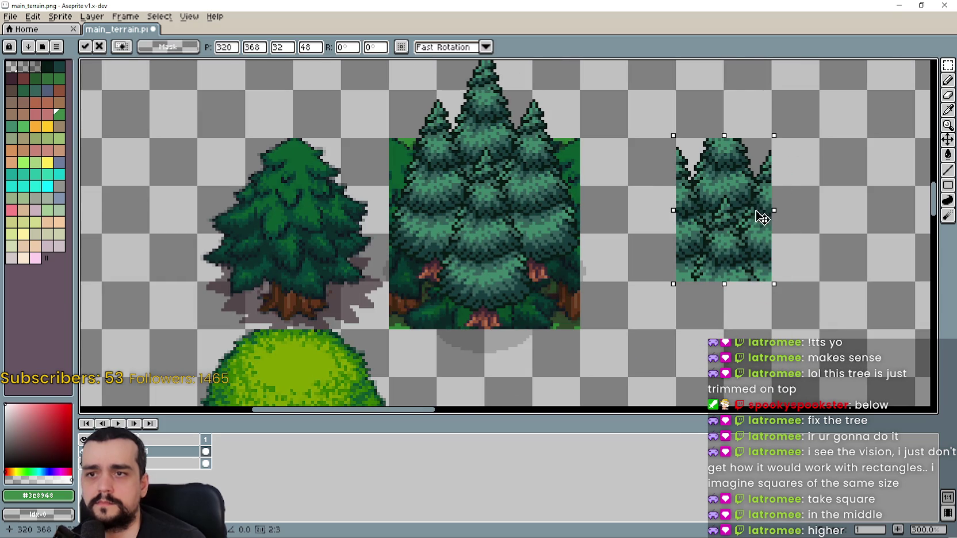
key("Return")
key("ctrl+v")
mouse_move(635, 326)
left_mouse_down()
mouse_move(753, 360)
mouse_move(707, 218)
mouse_move(761, 298)
mouse_move(739, 181)
left_mouse_up()
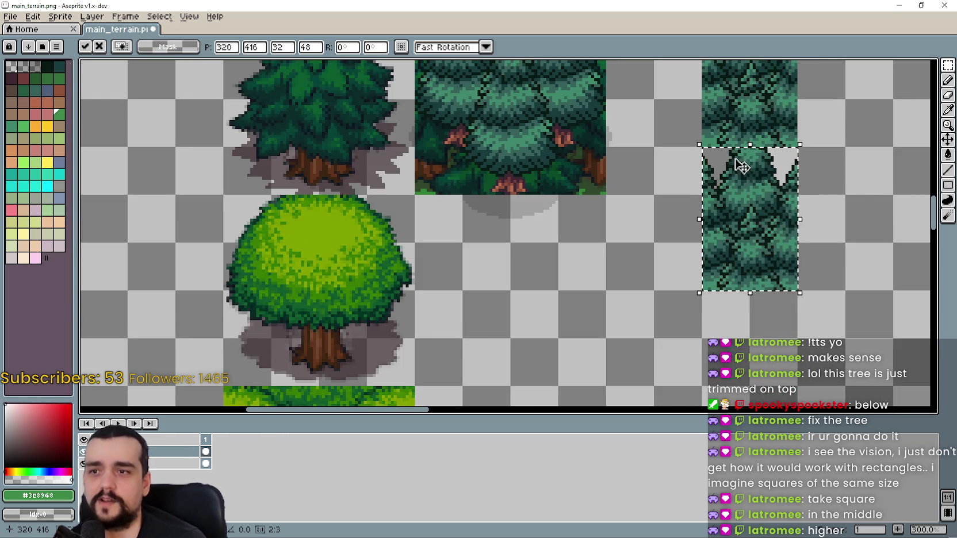
key("ctrl+z")
key("ctrl+z")
left_click_drag(592, 142, 745, 300)
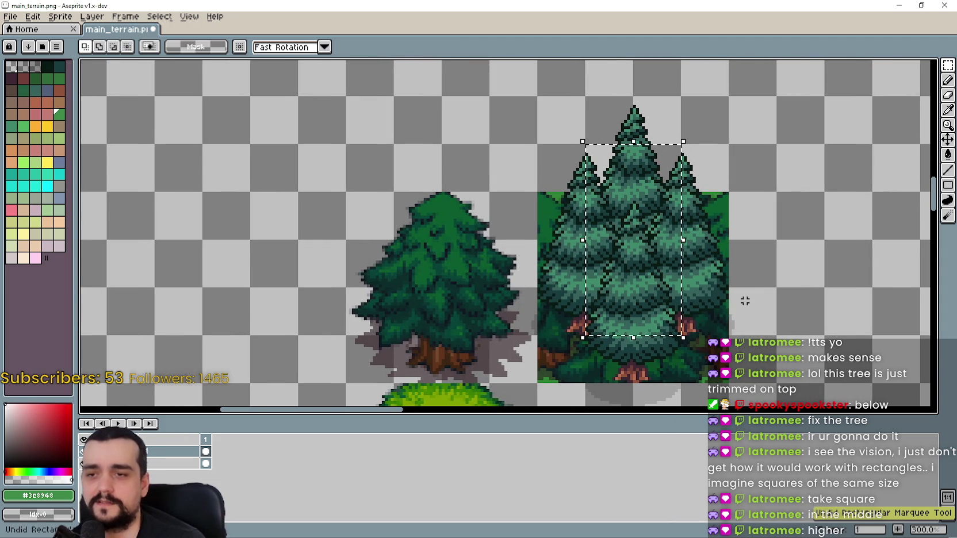
key("ctrl+z")
key("ctrl+z")
left_click_drag(744, 294, 733, 190)
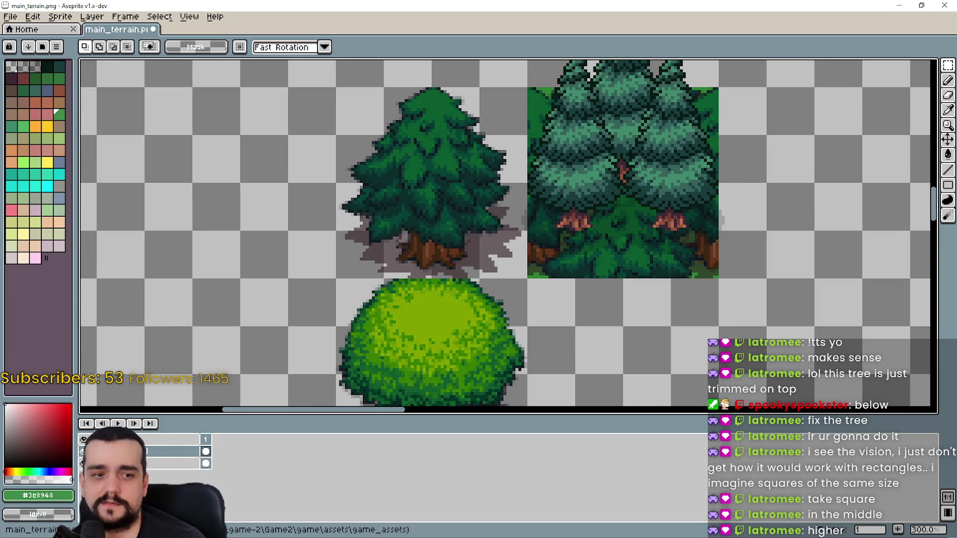
Try placing the pasted pine below the tree block, then undo it
scroll(629, 292, "down", 2)
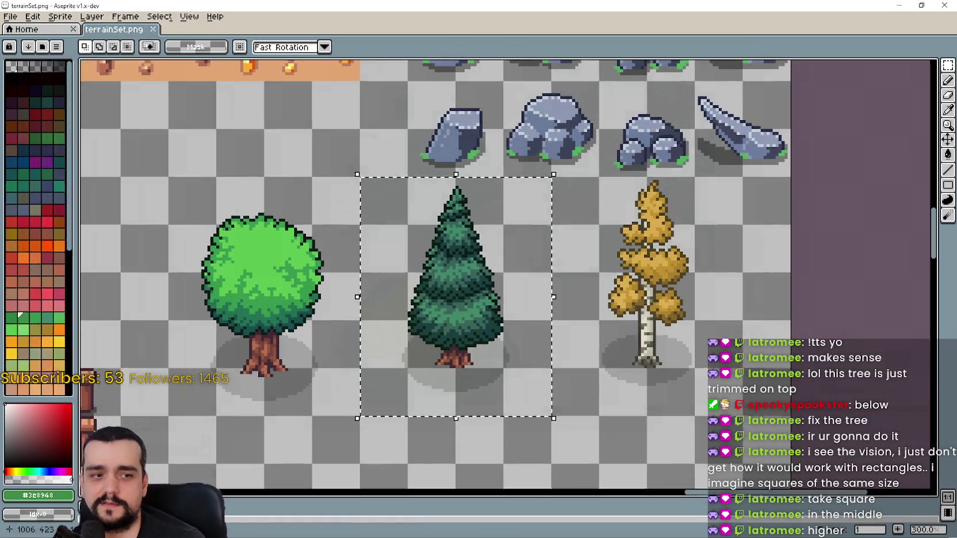
scroll(630, 293, "up", 2)
mouse_move(560, 258)
left_mouse_down()
mouse_move(608, 299)
mouse_move(612, 318)
left_mouse_up()
scroll(613, 318, "down", 1)
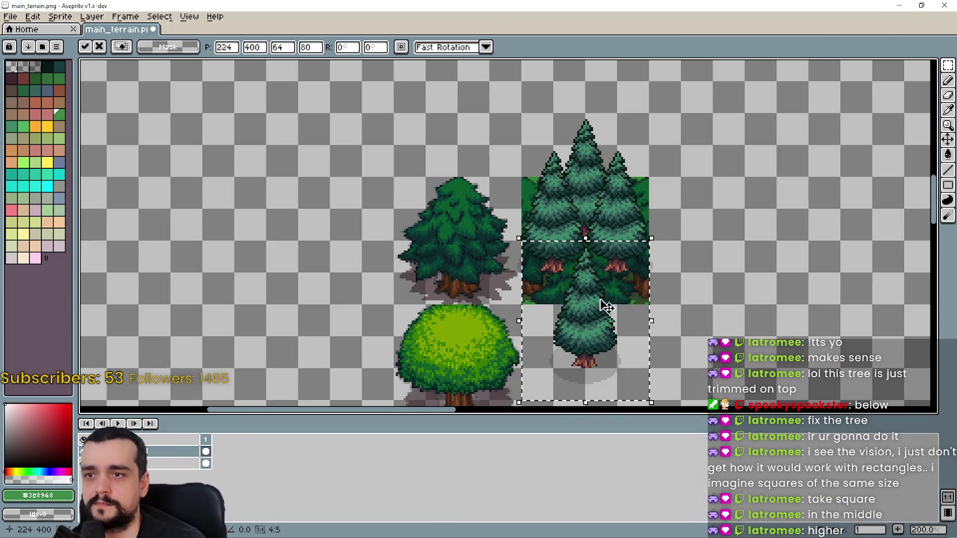
scroll(616, 281, "up", 1)
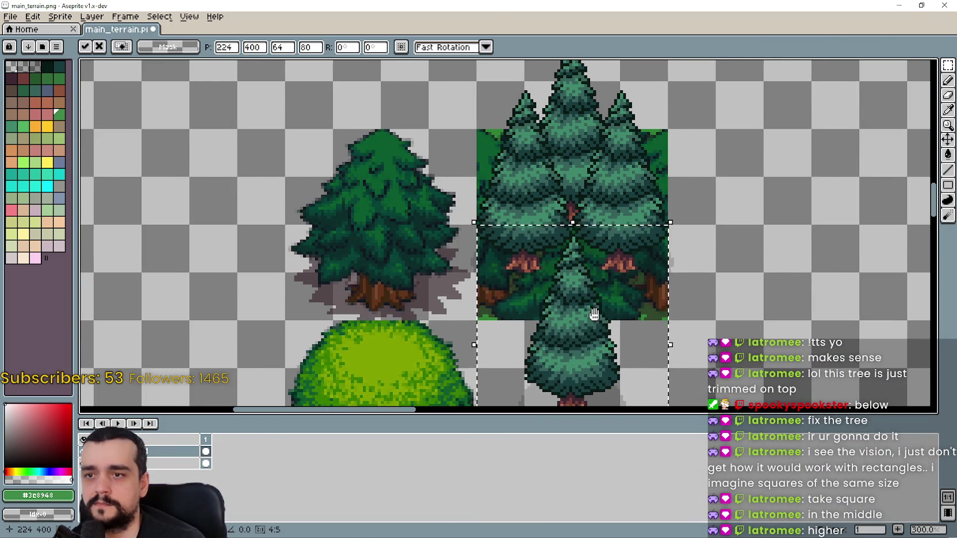
scroll(596, 317, "down", 1)
scroll(604, 305, "up", 1)
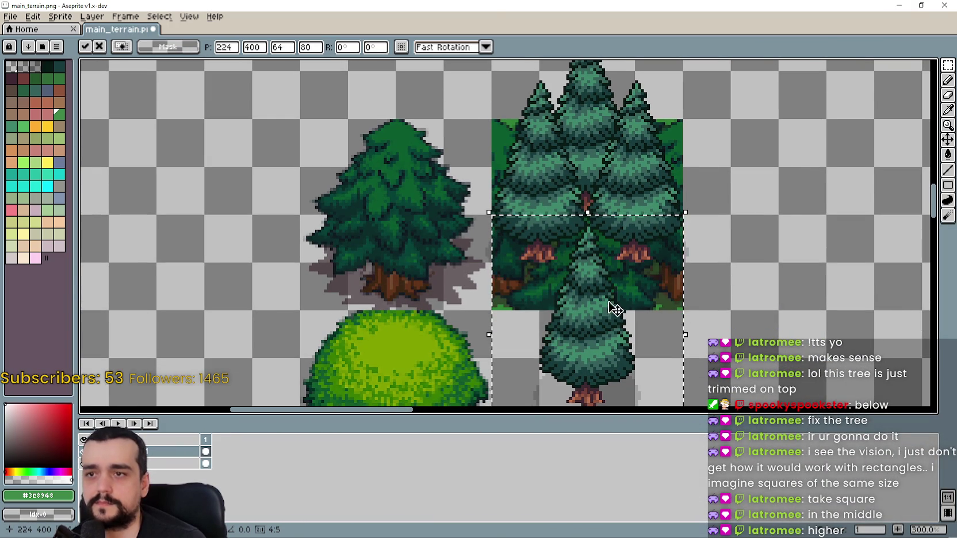
key("ctrl+z")
Select the pine tile area and move it down below the block, then select the square tree tile
scroll(579, 192, "up", 1)
scroll(503, 295, "down", 1)
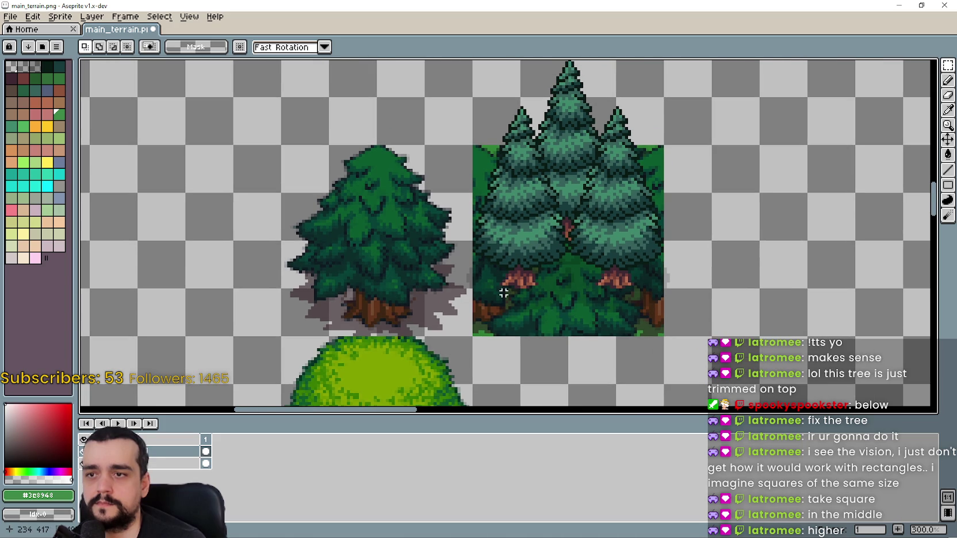
mouse_move(474, 336)
left_mouse_down()
mouse_move(520, 293)
mouse_move(566, 197)
mouse_move(650, 114)
mouse_move(662, 63)
left_mouse_up()
scroll(665, 190, "up", 1)
scroll(662, 252, "down", 1)
scroll(653, 259, "down", 2)
left_click_drag(564, 179, 568, 319)
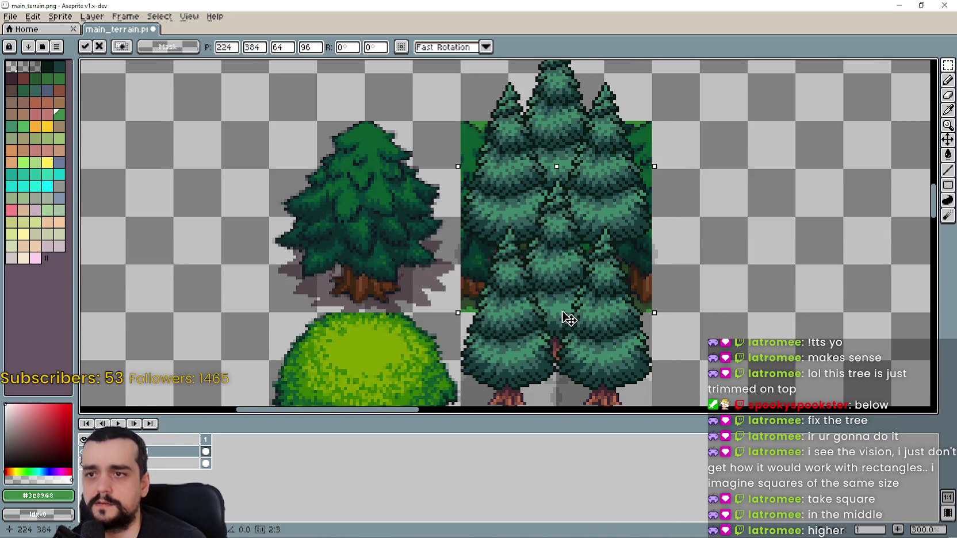
scroll(570, 316, "down", 1)
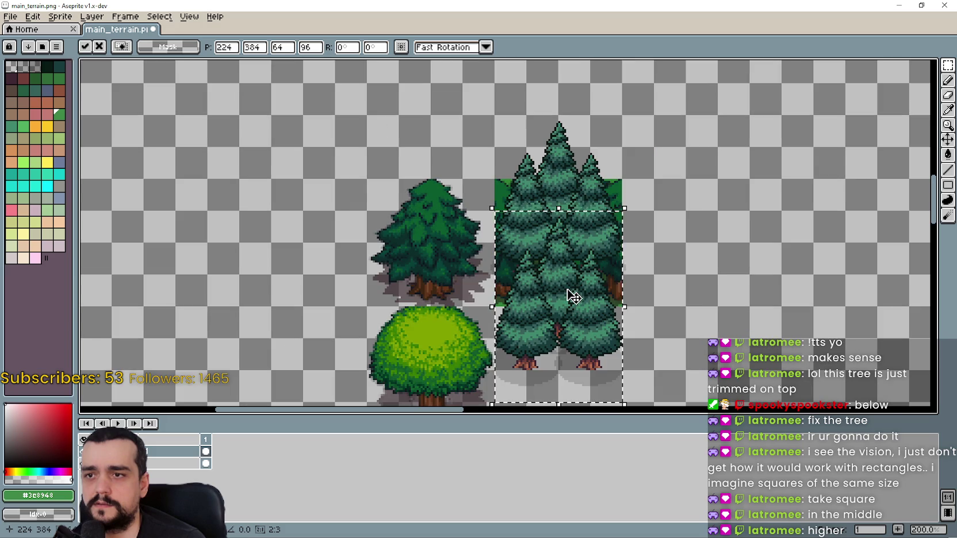
left_click(722, 313)
scroll(522, 313, "up", 1)
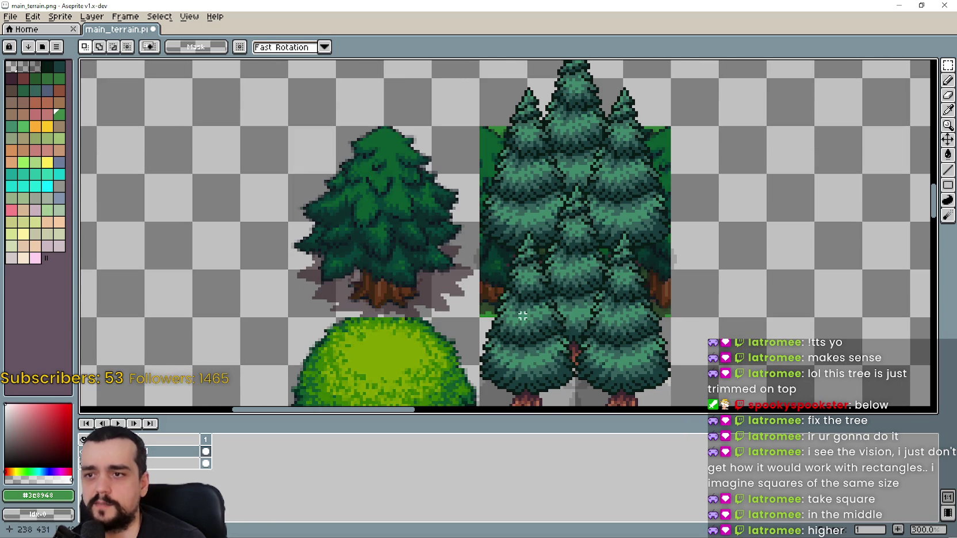
mouse_move(480, 317)
left_mouse_down()
mouse_move(622, 128)
mouse_move(671, 126)
left_mouse_up()
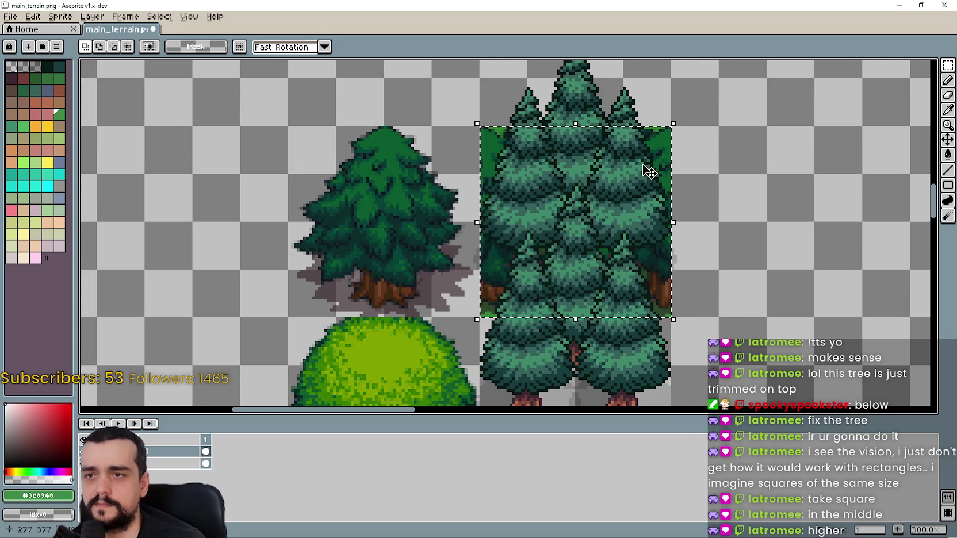
Select a narrow slice of the pine cluster and copy it out to the right
left_click(738, 316)
left_click_drag(479, 319, 624, 172)
key("ctrl+d")
mouse_move(526, 319)
left_mouse_down()
mouse_move(576, 268)
mouse_move(669, 128)
left_mouse_up()
left_click_drag(622, 278, 530, 123)
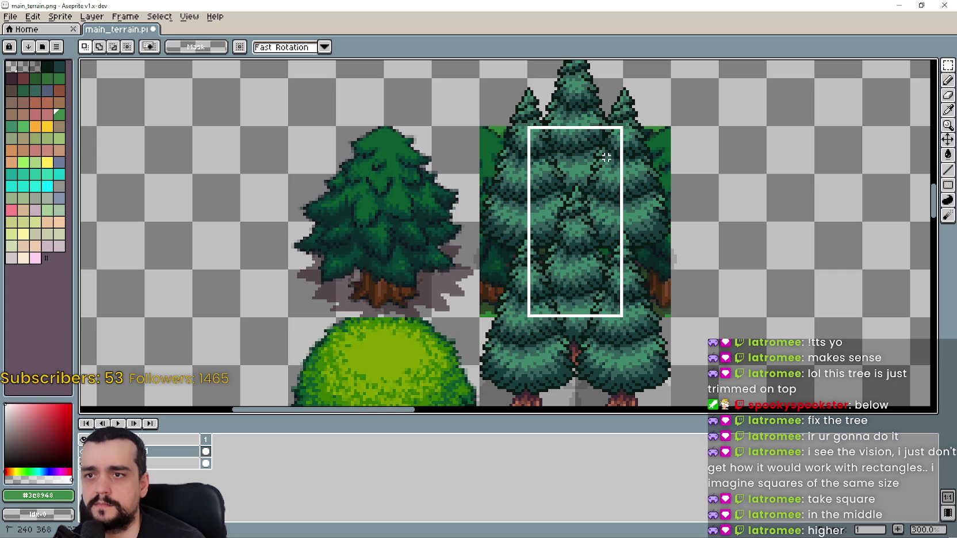
mouse_move(619, 182)
left_mouse_down()
mouse_move(799, 226)
mouse_move(823, 198)
left_mouse_up()
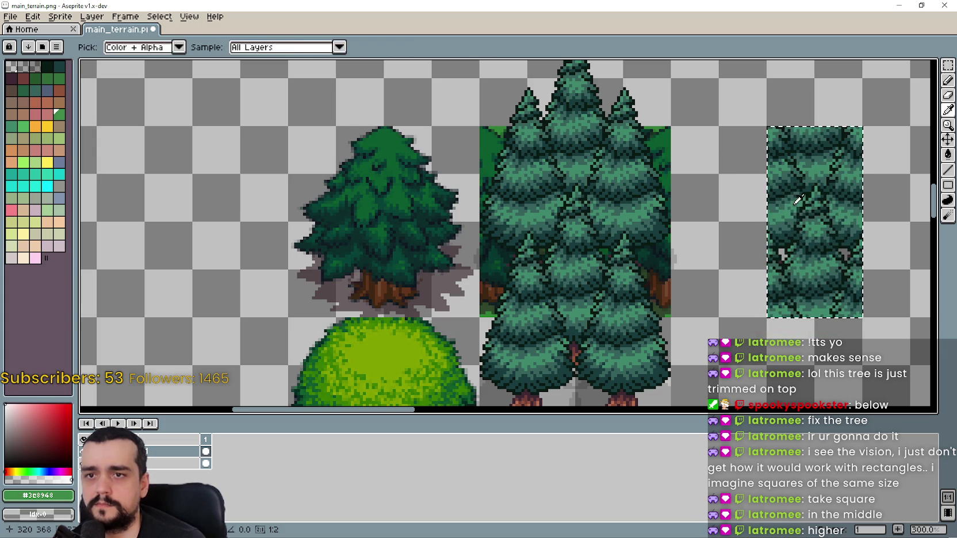
scroll(734, 236, "down", 1)
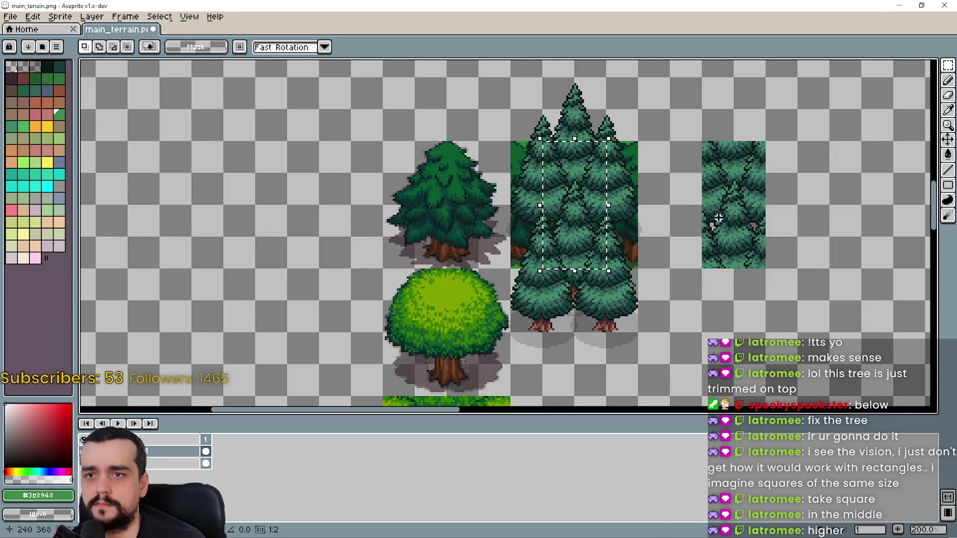
mouse_move(572, 171)
left_mouse_down()
mouse_move(685, 356)
mouse_move(738, 328)
mouse_move(726, 280)
mouse_move(730, 305)
mouse_move(735, 282)
left_mouse_up()
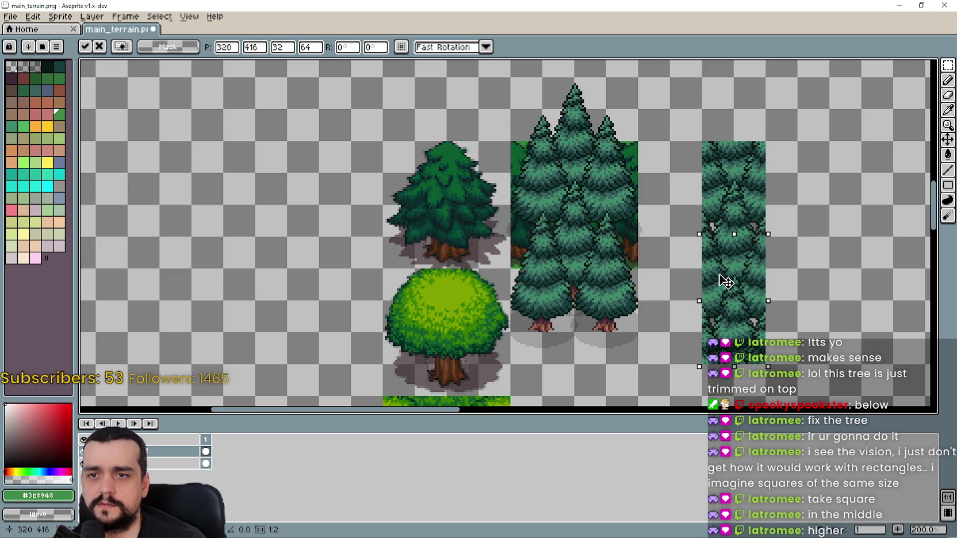
Cancel the extra floating copy and erase the lower part of the right tile
left_click_drag(719, 275, 792, 278)
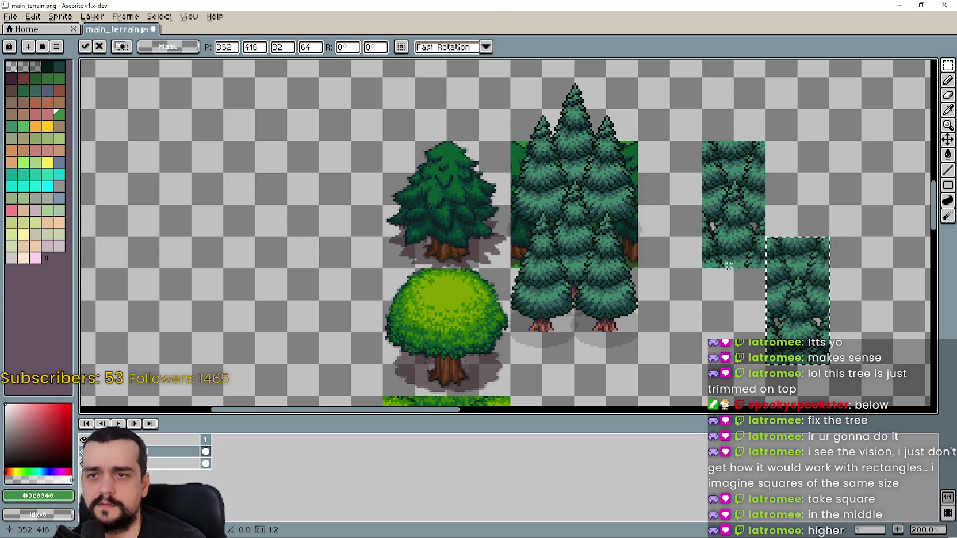
key("Escape")
scroll(726, 256, "up", 1)
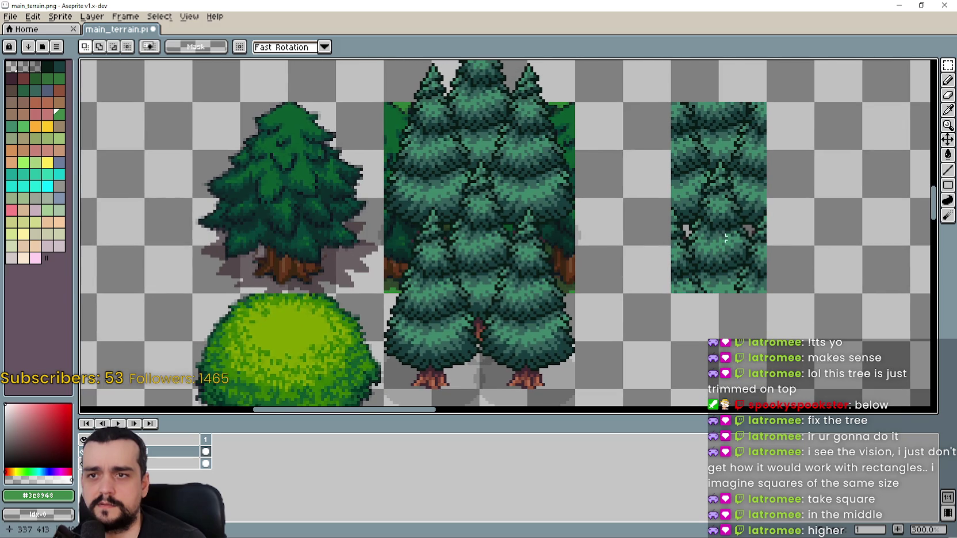
left_click_drag(683, 277, 760, 285)
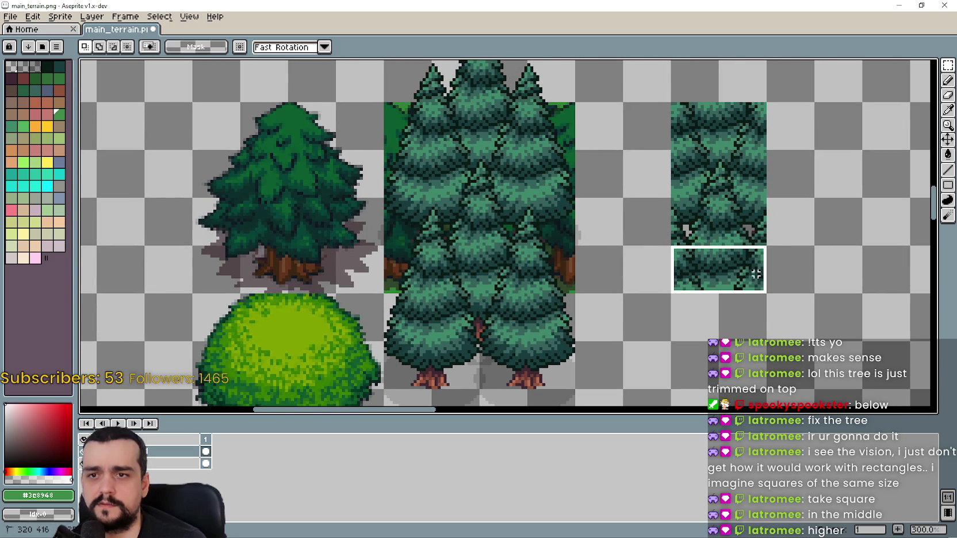
key("Delete")
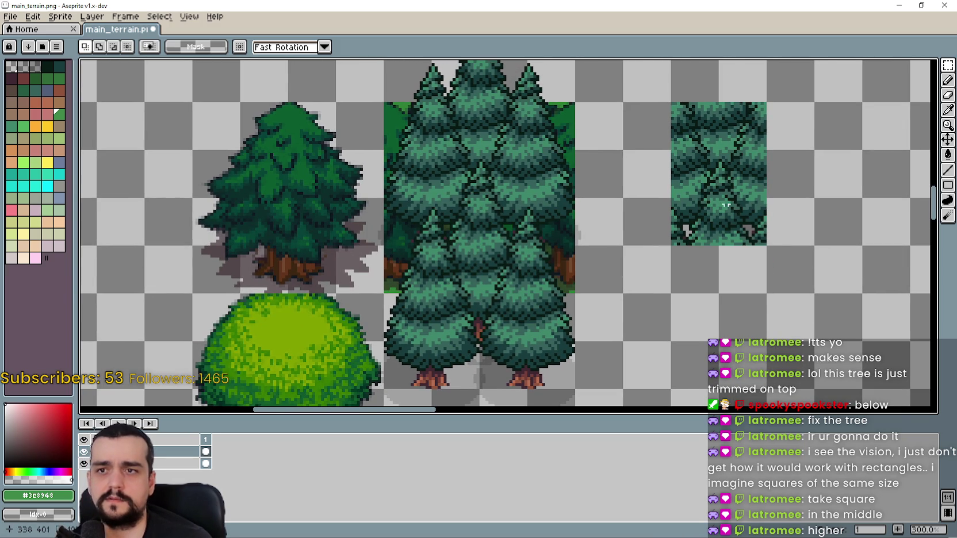
Duplicate the right tile and commit the copy beside the top tile to square off the patch
mouse_move(684, 103)
left_mouse_down()
mouse_move(766, 146)
mouse_move(766, 245)
left_mouse_up()
mouse_move(730, 184)
left_mouse_down("ctrl")
mouse_move(719, 325)
mouse_move(737, 320)
left_mouse_up("ctrl")
scroll(737, 320, "down", 2)
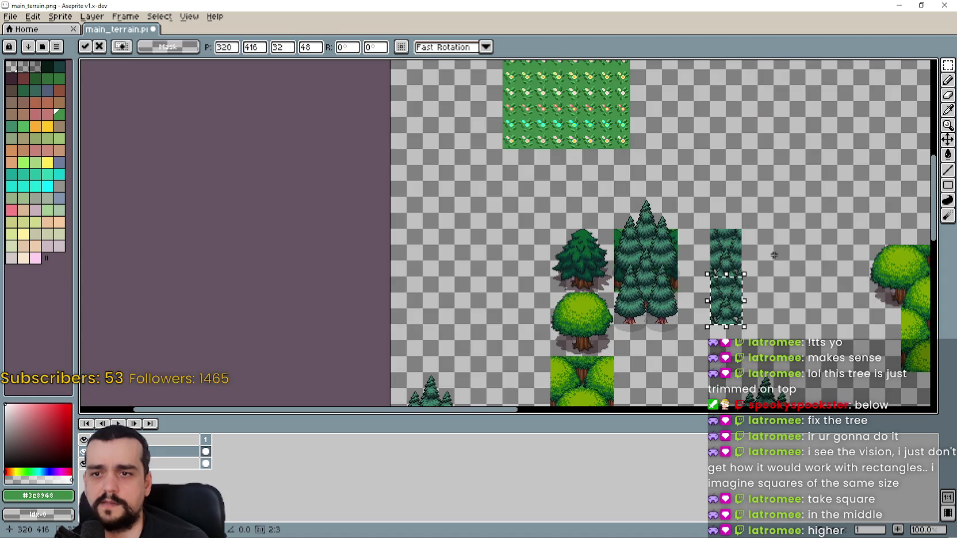
scroll(756, 244, "up", 2)
scroll(702, 222, "down", 1)
mouse_move(638, 339)
left_mouse_down()
mouse_move(625, 248)
mouse_move(733, 266)
mouse_move(709, 251)
mouse_move(711, 263)
mouse_move(645, 260)
mouse_move(702, 336)
mouse_move(700, 287)
mouse_move(613, 222)
mouse_move(638, 230)
mouse_move(753, 203)
mouse_move(790, 299)
mouse_move(759, 298)
left_mouse_up()
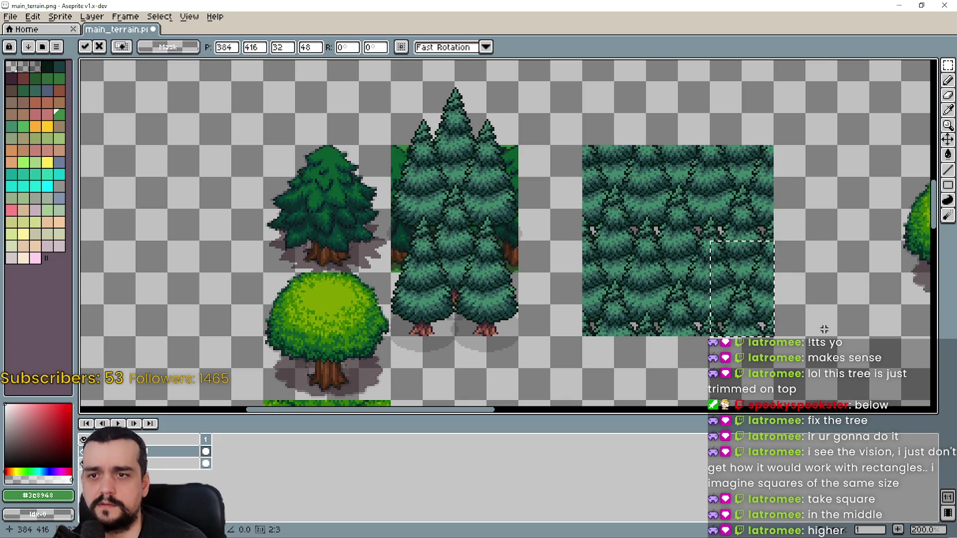
key("Return")
scroll(700, 267, "up", 1)
scroll(697, 263, "down", 1)
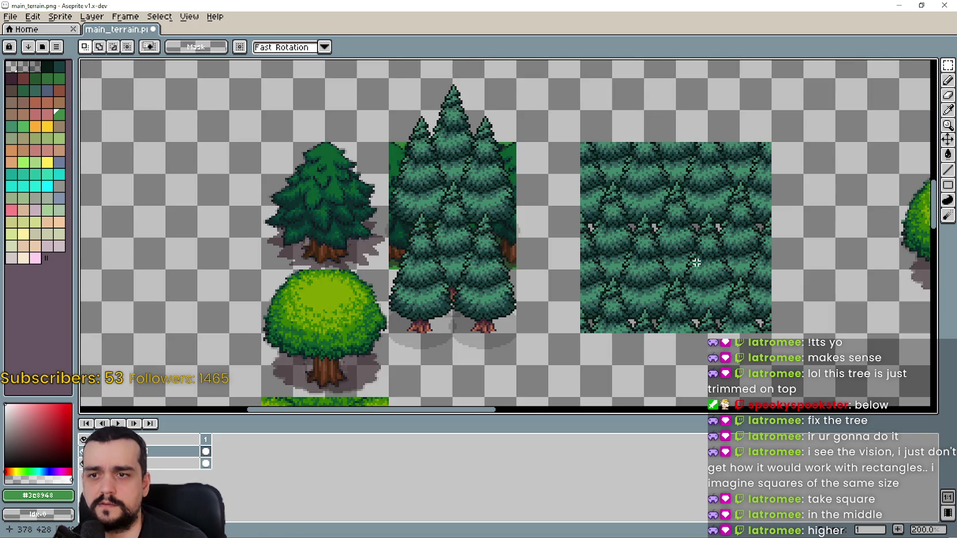
mouse_move(458, 142)
left_mouse_down()
mouse_move(499, 133)
mouse_move(683, 189)
mouse_move(681, 129)
mouse_move(761, 149)
mouse_move(643, 141)
left_mouse_up()
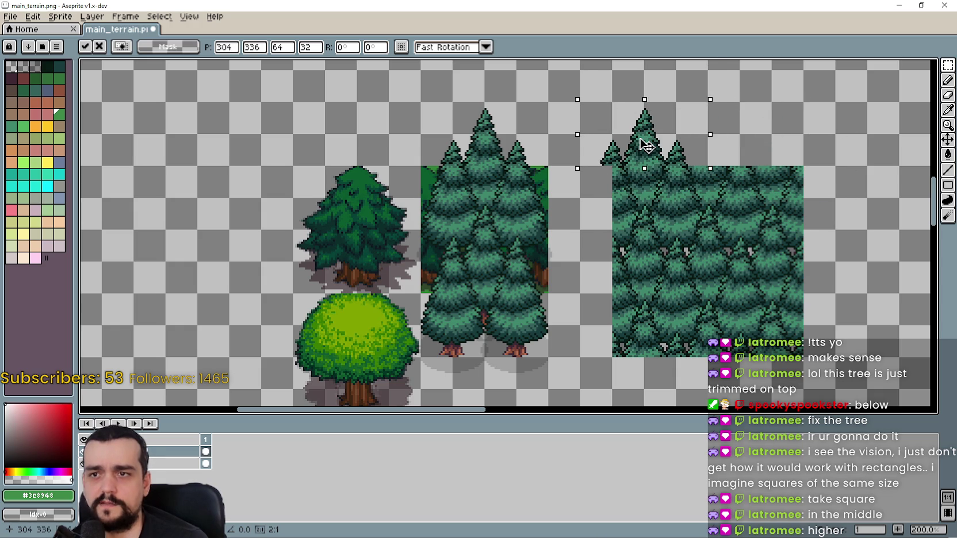
Copy the middle trees' pointed tops and paste them along the forest patch's top edge
mouse_move(583, 145)
left_mouse_down()
mouse_move(814, 167)
mouse_move(786, 146)
mouse_move(763, 146)
mouse_move(740, 157)
mouse_move(736, 179)
left_mouse_up()
mouse_move(706, 146)
left_mouse_down()
mouse_move(739, 148)
mouse_move(731, 148)
left_mouse_up()
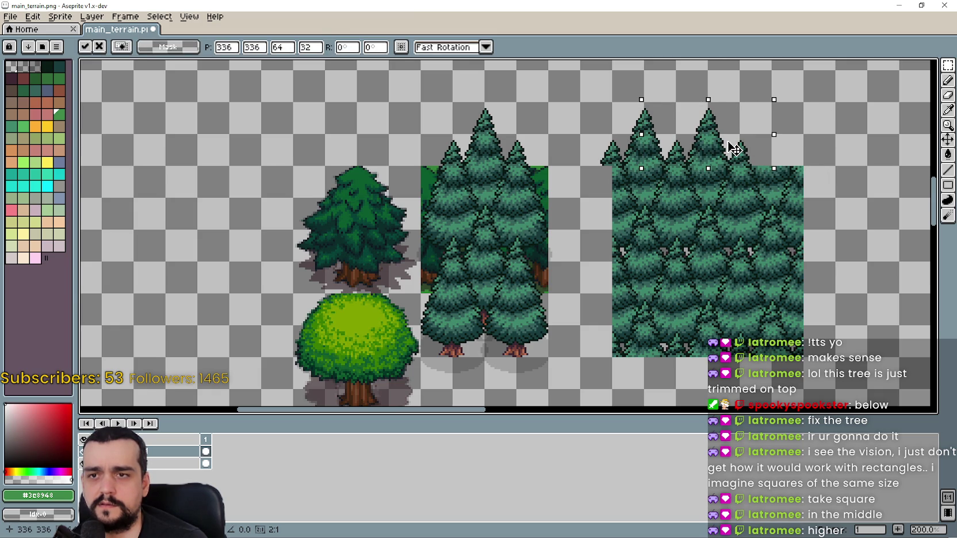
mouse_move(735, 148)
left_mouse_down()
mouse_move(766, 148)
mouse_move(716, 143)
left_mouse_up()
left_click_drag(559, 252, 488, 267)
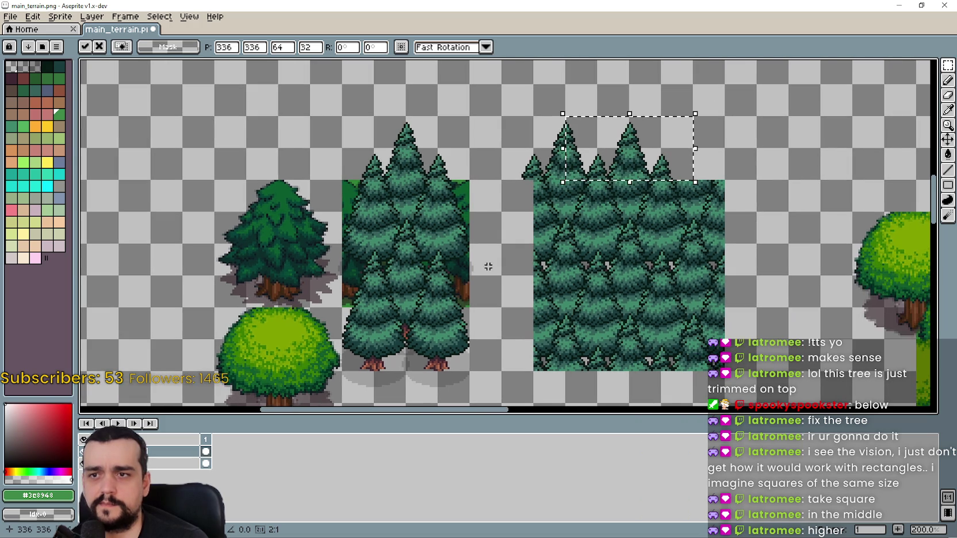
key("ctrl+d")
key("ctrl+v")
mouse_move(433, 164)
left_mouse_down()
mouse_move(897, 233)
mouse_move(734, 161)
mouse_move(724, 174)
left_mouse_up()
left_click(615, 300)
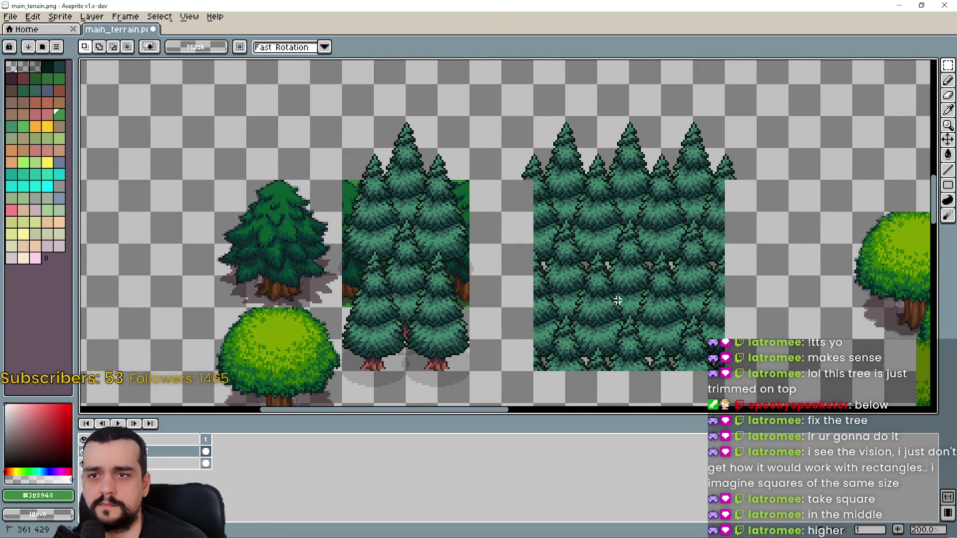
left_click_drag(624, 286, 608, 287)
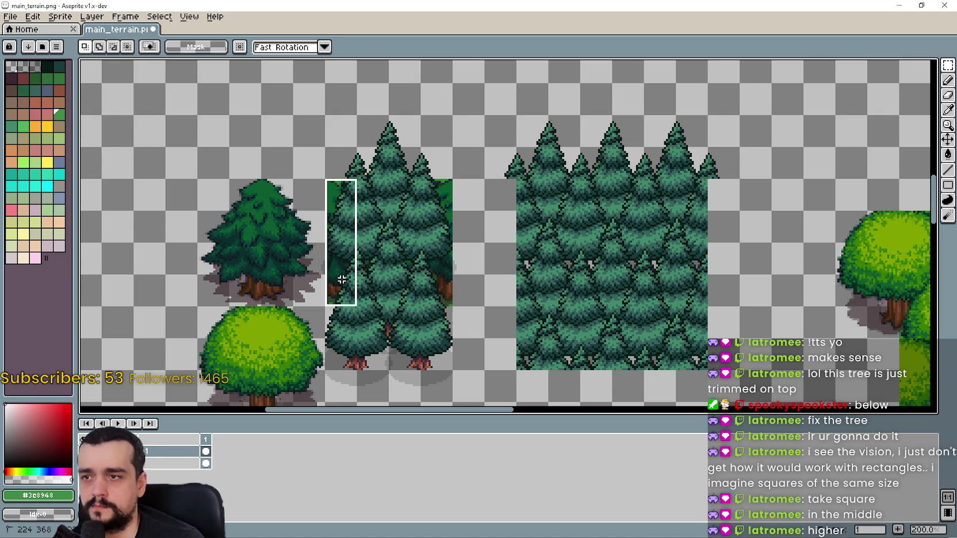
left_click_drag(342, 280, 326, 284)
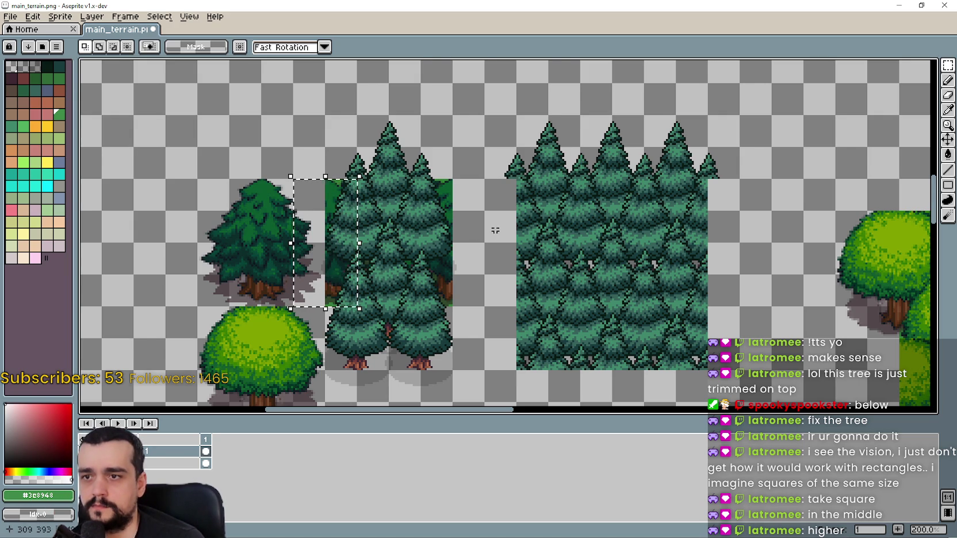
Move the selected tree slice to the right and commit it
scroll(493, 233, "left", 2)
mouse_move(406, 216)
left_mouse_down()
mouse_move(566, 219)
mouse_move(566, 288)
left_mouse_up()
key("i")
scroll(551, 218, "down", 2)
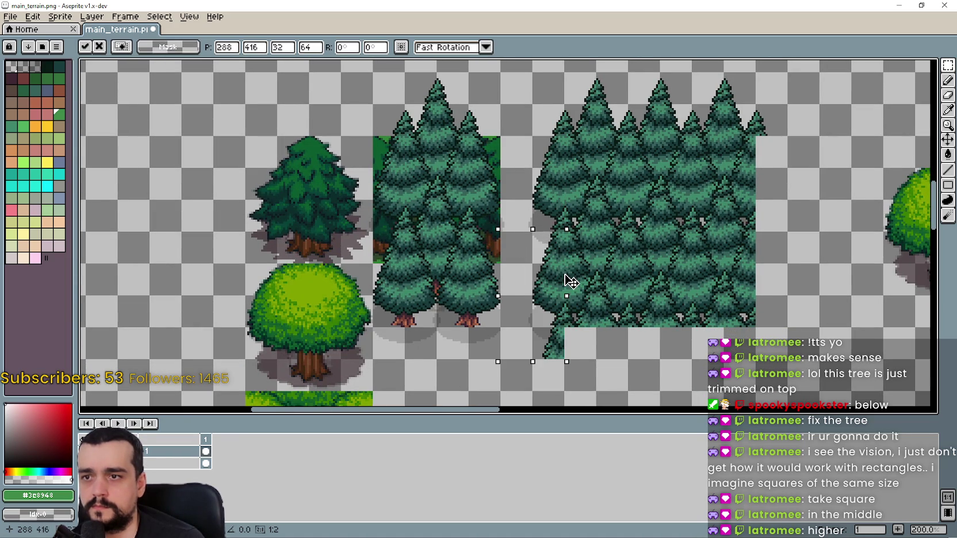
scroll(569, 288, "down", 1)
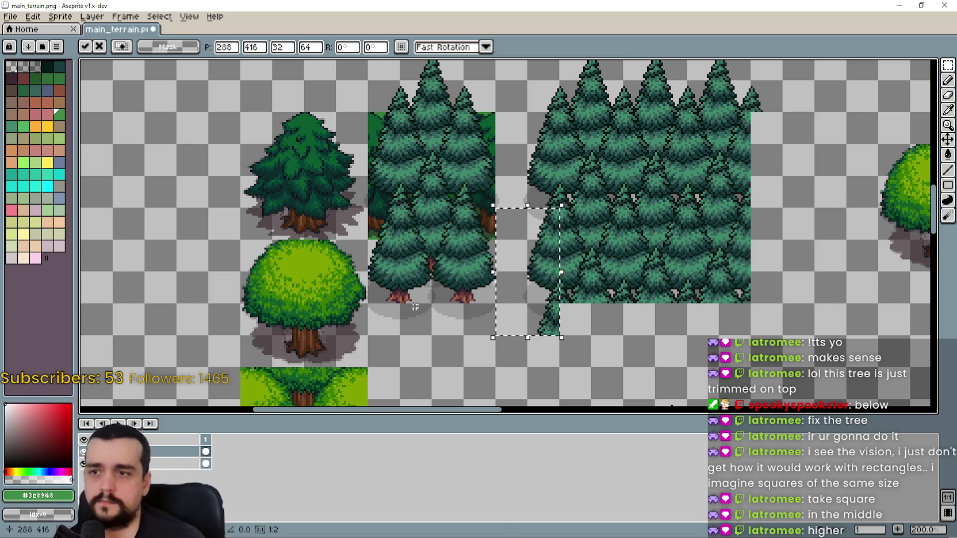
left_click(364, 314)
Try moving the two pine trees below the forest block, then undo the placement
left_click_drag(371, 314, 493, 238)
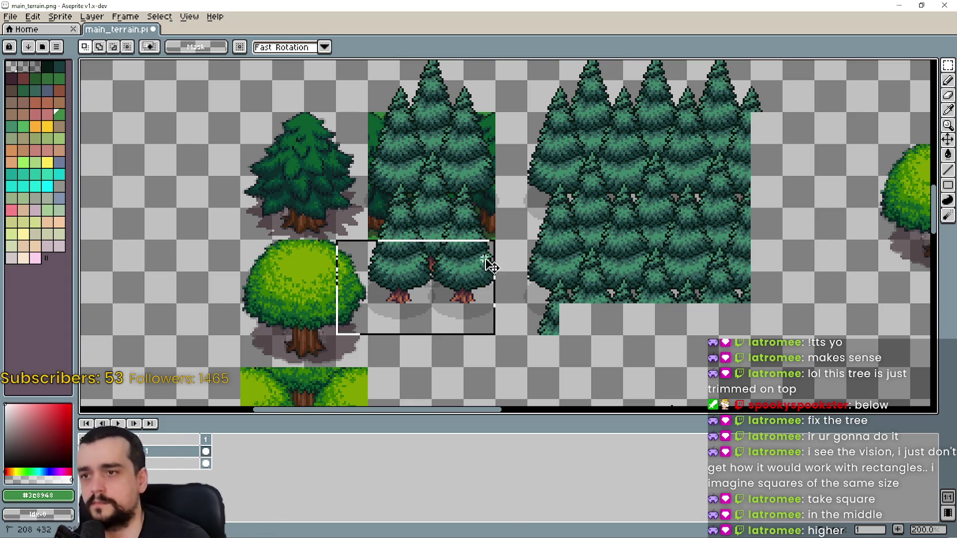
mouse_move(453, 291)
left_mouse_down()
mouse_move(643, 356)
mouse_move(612, 350)
mouse_move(637, 365)
left_mouse_up()
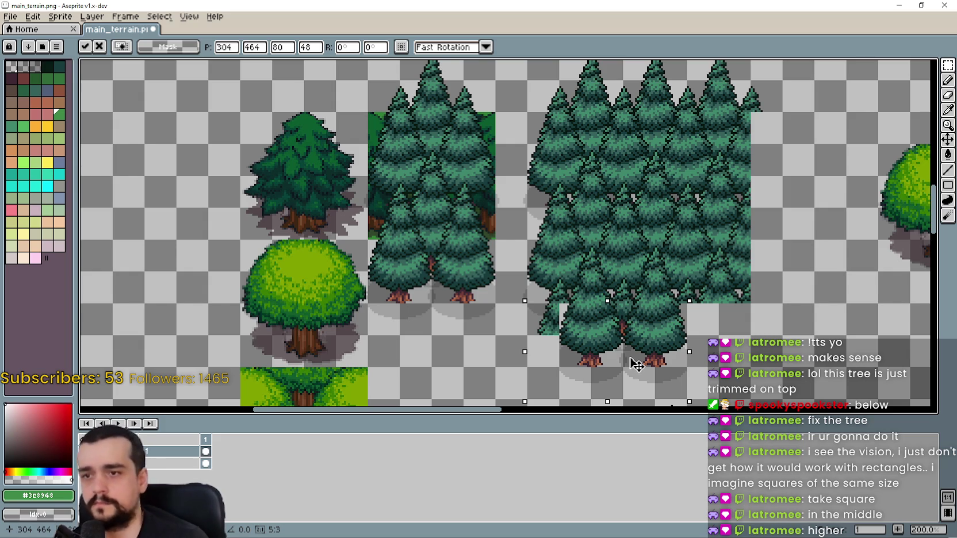
left_click_drag(645, 339, 566, 278)
scroll(590, 280, "up", 1)
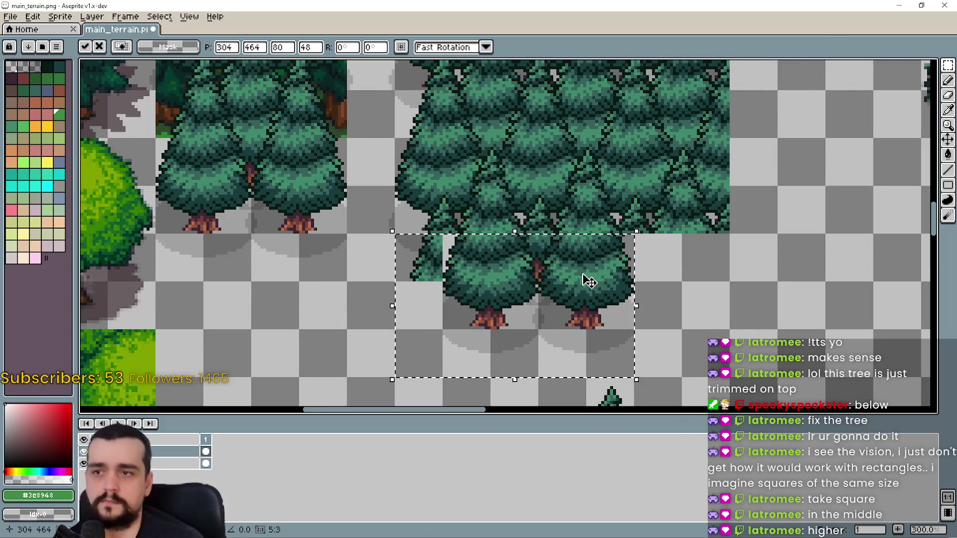
scroll(590, 281, "down", 1)
mouse_move(581, 278)
left_mouse_down()
mouse_move(552, 291)
mouse_move(560, 316)
mouse_move(558, 268)
mouse_move(624, 299)
left_mouse_up()
scroll(555, 269, "down", 1)
scroll(543, 282, "down", 1)
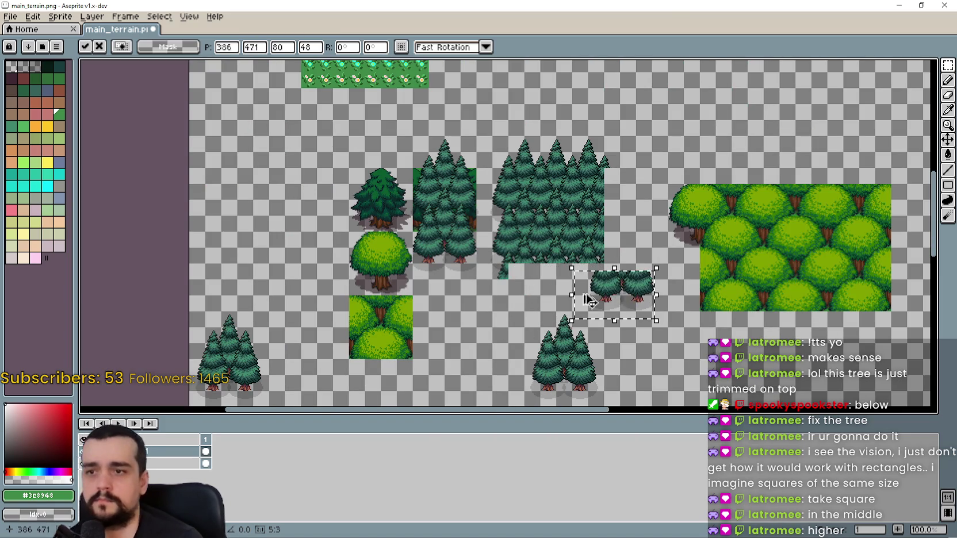
key("ctrl+z")
scroll(482, 262, "up", 2)
scroll(482, 262, "down", 1)
scroll(466, 293, "down", 1)
scroll(463, 301, "up", 1)
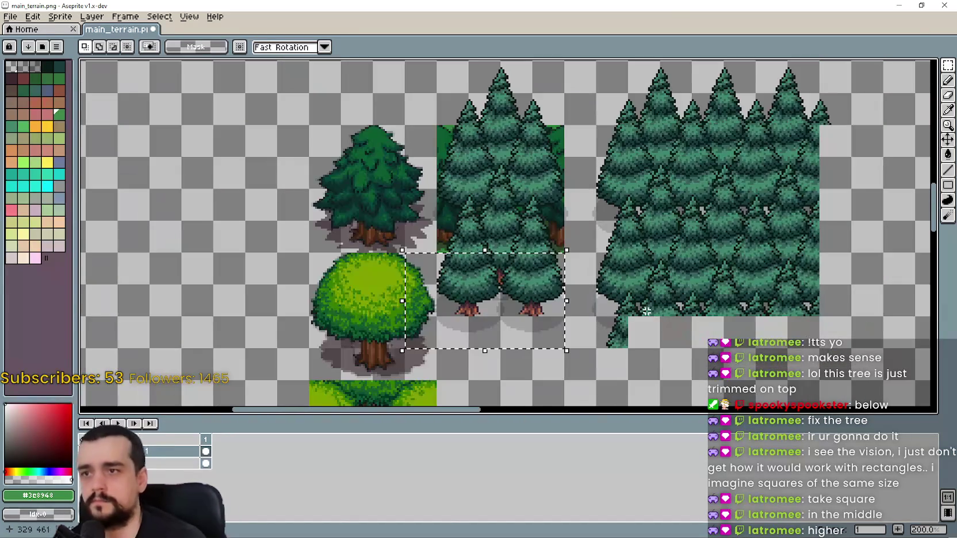
Reselect the pine pair and commit it beneath the forest block as its bottom row
key("ctrl+v")
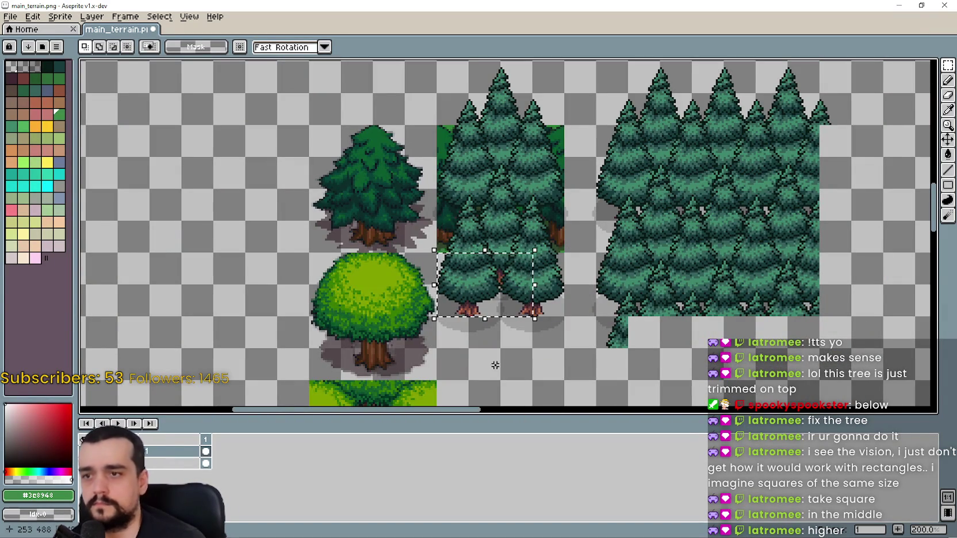
left_click_drag(433, 331, 564, 181)
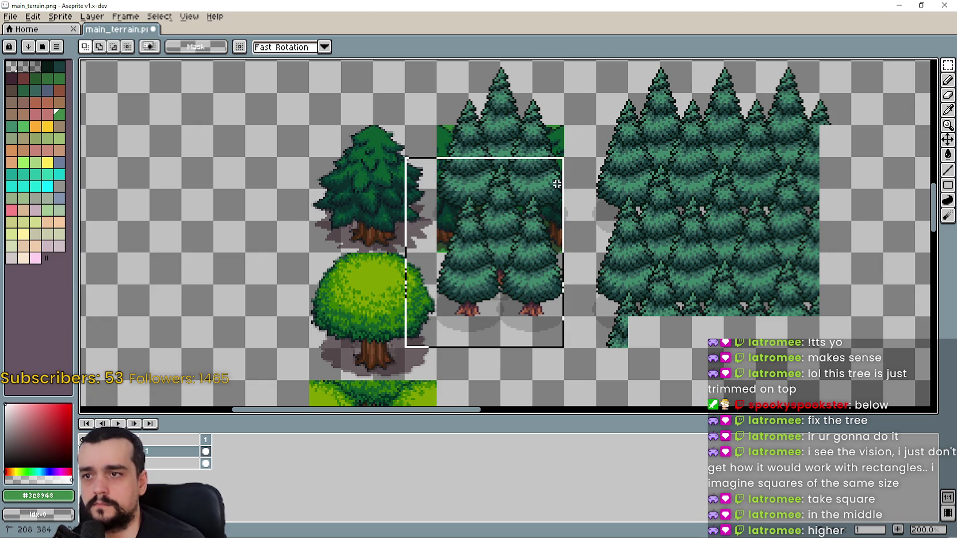
mouse_move(495, 236)
left_mouse_down()
mouse_move(666, 386)
mouse_move(652, 402)
mouse_move(626, 184)
mouse_move(577, 358)
mouse_move(602, 330)
mouse_move(598, 295)
left_mouse_up()
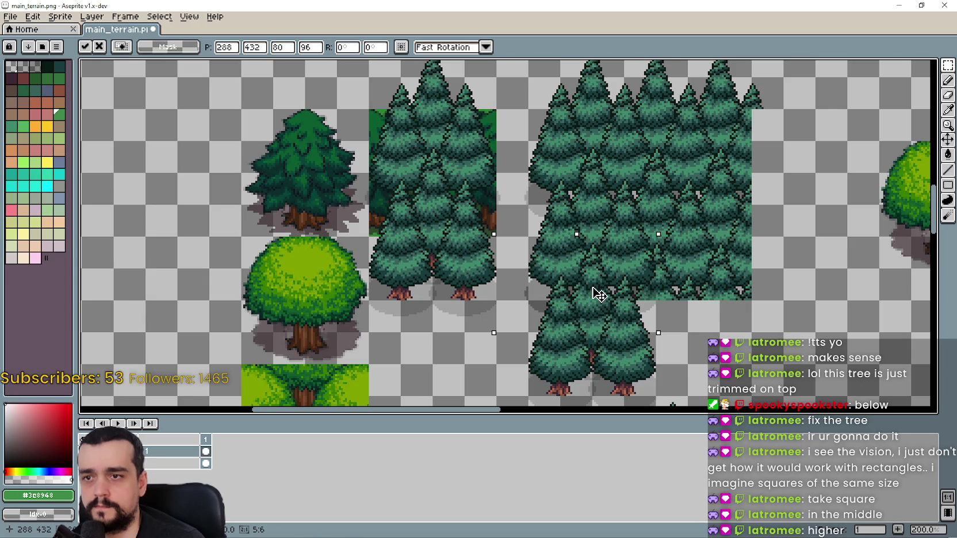
scroll(598, 265, "down", 3)
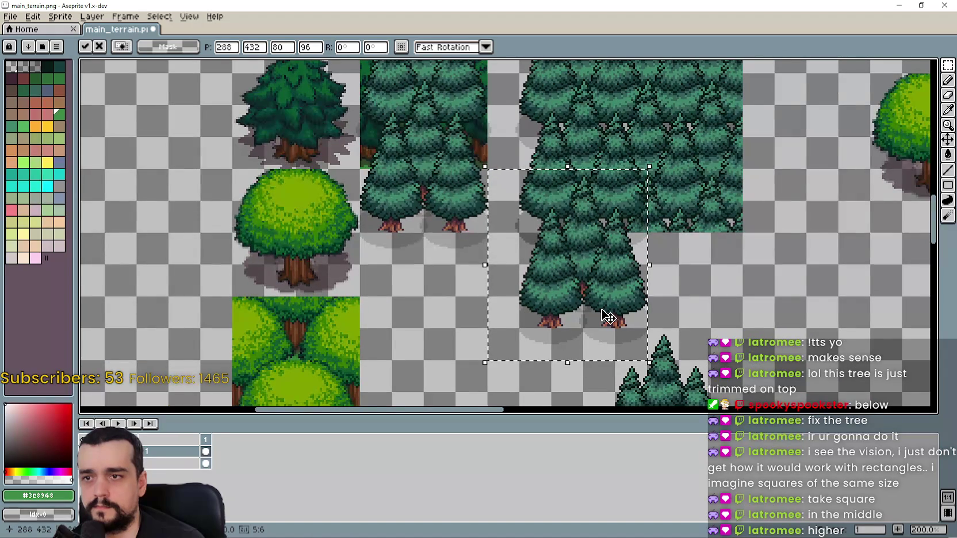
scroll(552, 276, "up", 2)
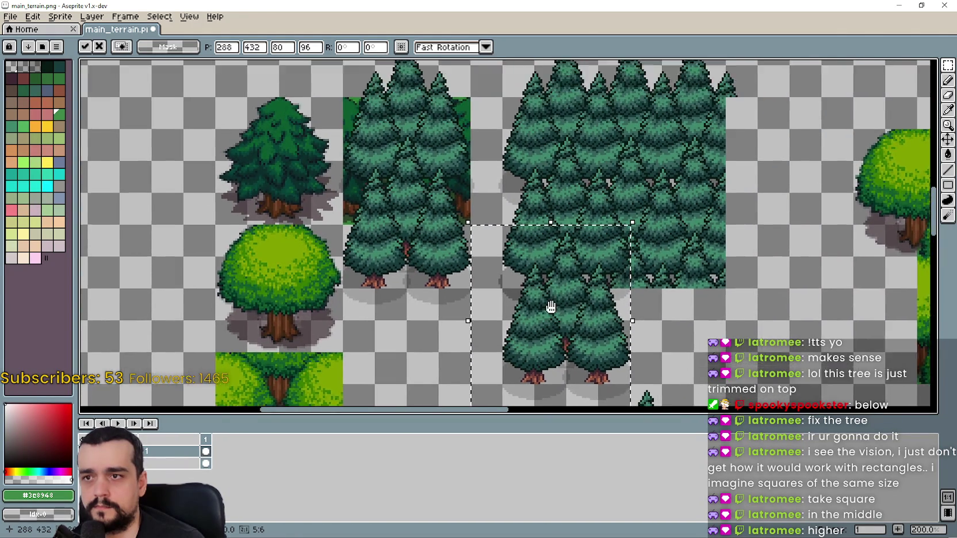
mouse_move(564, 260)
left_mouse_down()
mouse_move(552, 261)
mouse_move(737, 317)
mouse_move(661, 332)
mouse_move(667, 292)
mouse_move(655, 293)
mouse_move(790, 315)
mouse_move(630, 293)
mouse_move(428, 192)
mouse_move(648, 280)
mouse_move(596, 273)
mouse_move(355, 191)
mouse_move(546, 278)
mouse_move(514, 273)
left_mouse_up()
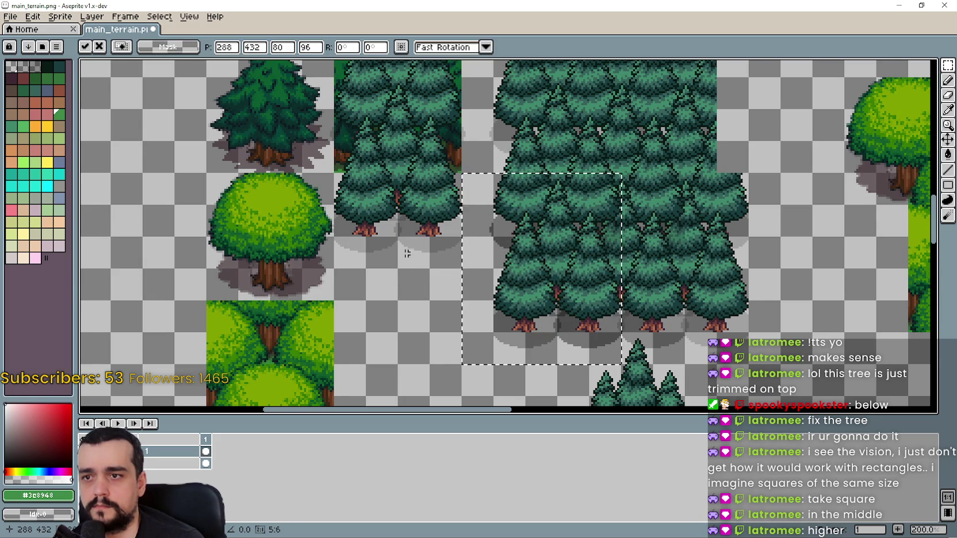
left_click(626, 266)
scroll(632, 219, "up", 2)
scroll(637, 217, "down", 2)
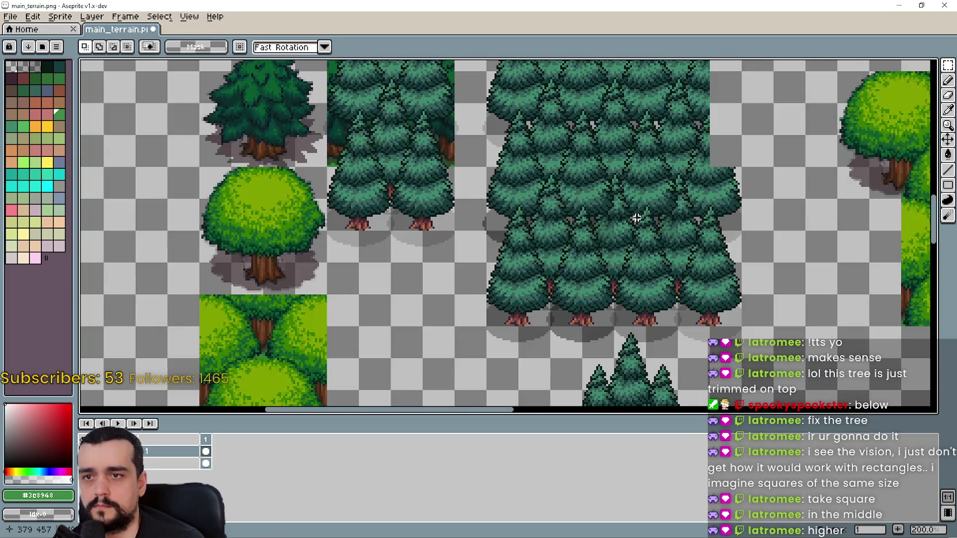
mouse_move(660, 223)
left_mouse_down()
mouse_move(636, 314)
mouse_move(639, 236)
left_mouse_up()
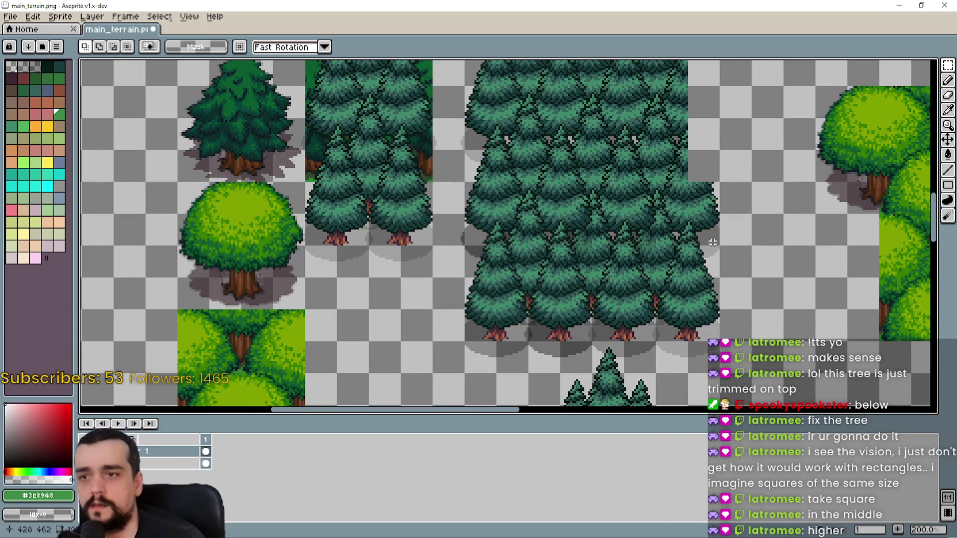
Paste the copied pine block near the forest, then cancel it and clear the selection
mouse_move(704, 251)
left_mouse_down()
mouse_move(605, 399)
mouse_move(630, 252)
left_mouse_up()
scroll(524, 223, "up", 2)
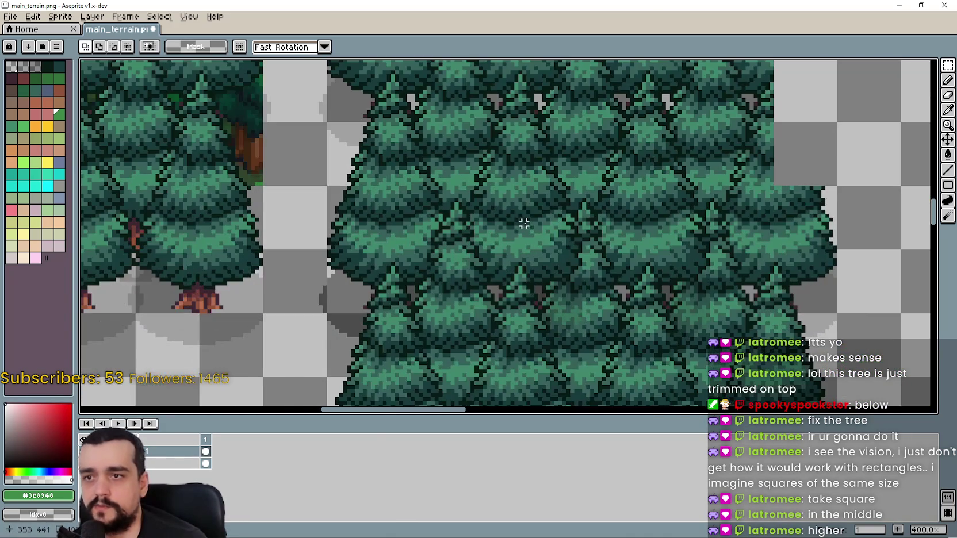
scroll(620, 220, "down", 2)
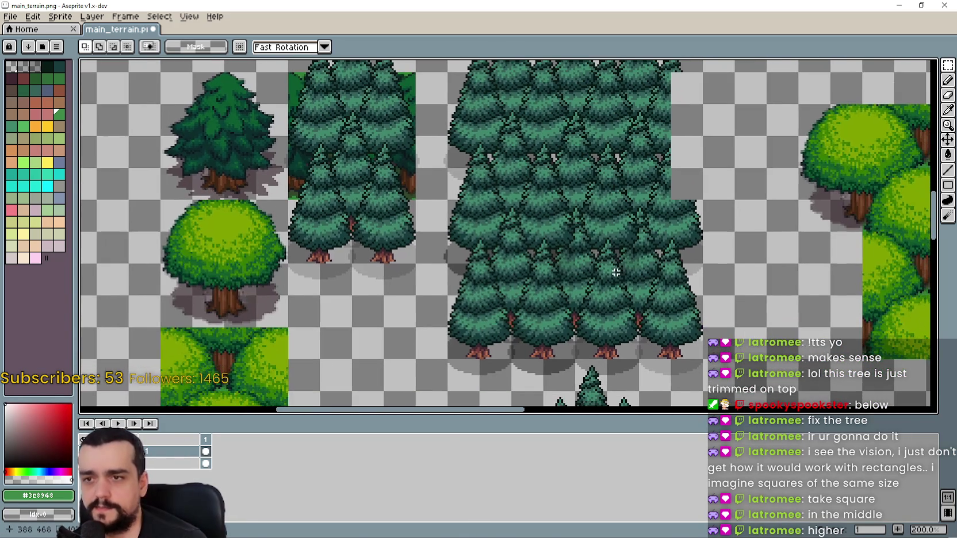
key("ctrl+v")
mouse_move(368, 203)
left_mouse_down()
mouse_move(523, 336)
mouse_move(527, 378)
mouse_move(543, 275)
mouse_move(438, 345)
mouse_move(503, 280)
mouse_move(373, 265)
mouse_move(609, 314)
mouse_move(440, 319)
left_mouse_up()
key("Escape")
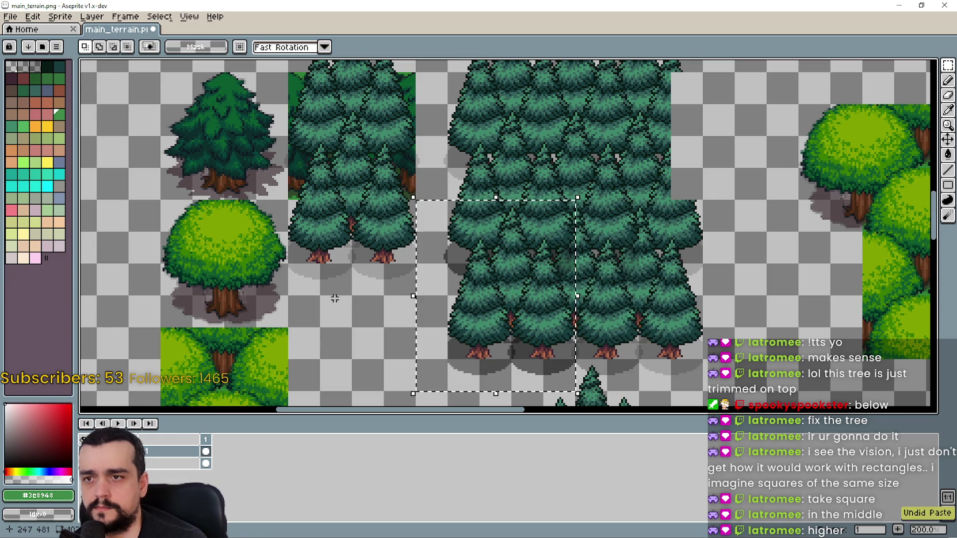
left_click(337, 200)
scroll(344, 133, "up", 1)
Stamp two copies of a section of the left pine pair at the forest's edge
left_click_drag(344, 133, 380, 196)
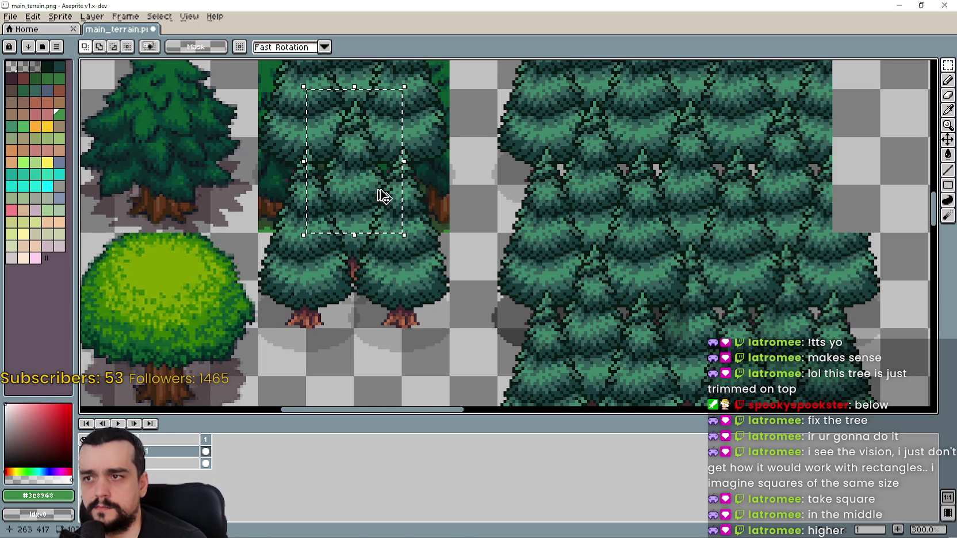
left_click_drag(661, 260, 545, 249)
key("ctrl+t")
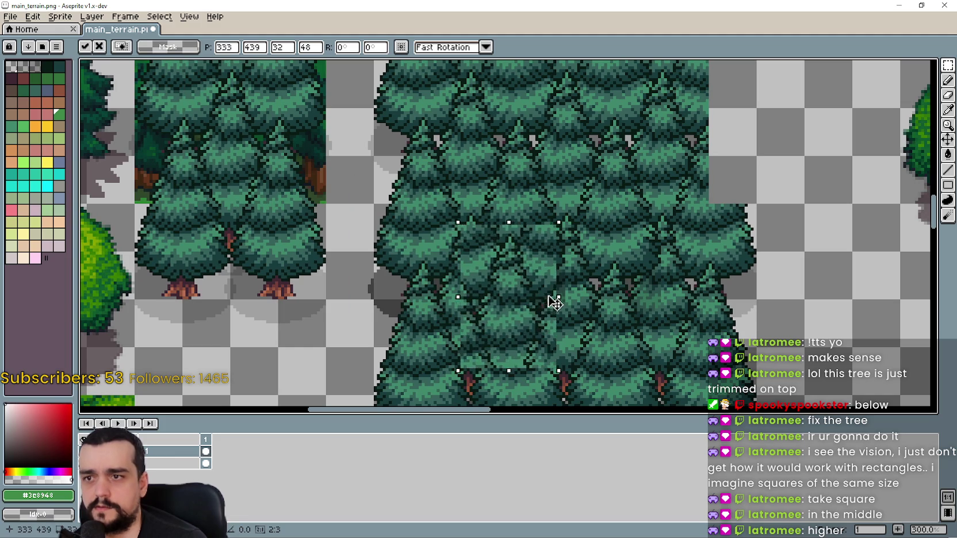
key("Return")
key("ctrl+t")
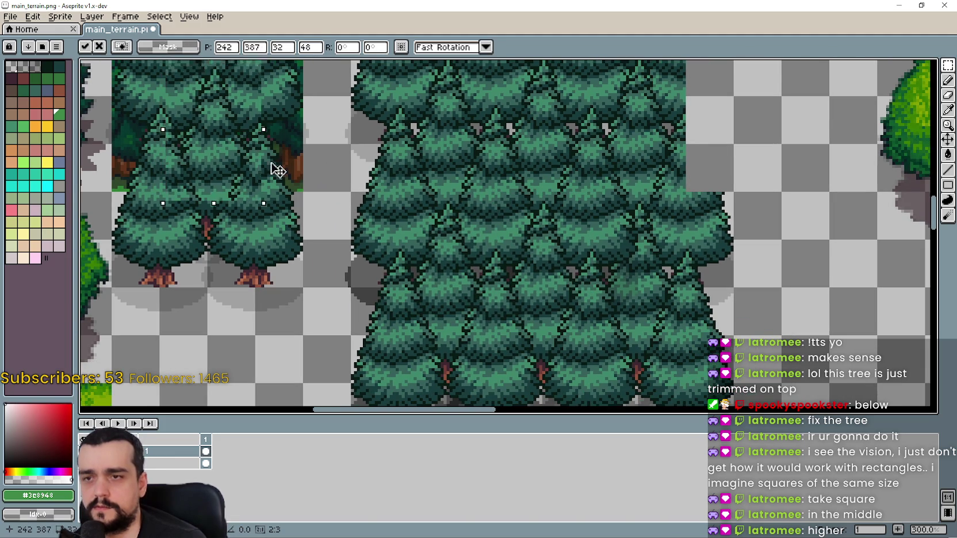
key("Return")
scroll(454, 281, "down", 2)
scroll(454, 282, "up", 1)
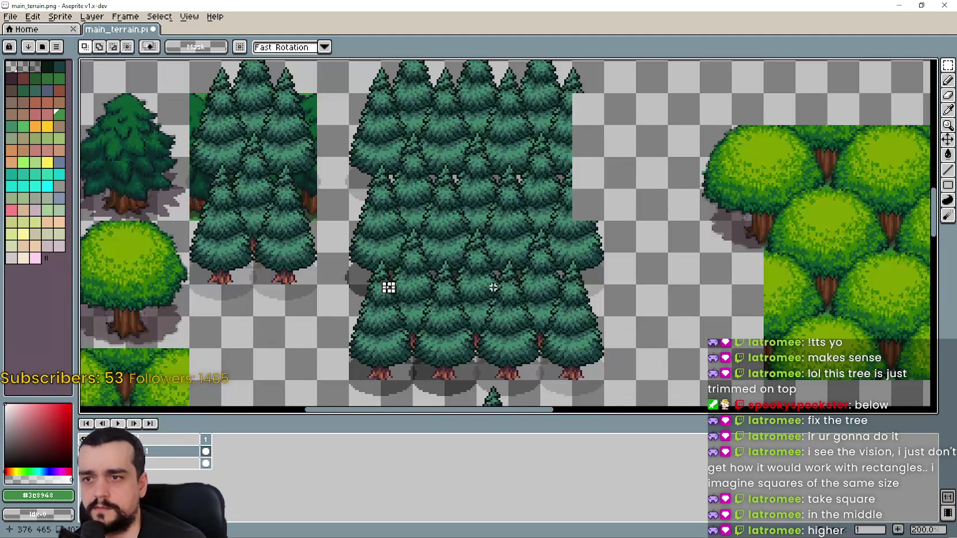
left_click_drag(557, 253, 570, 252)
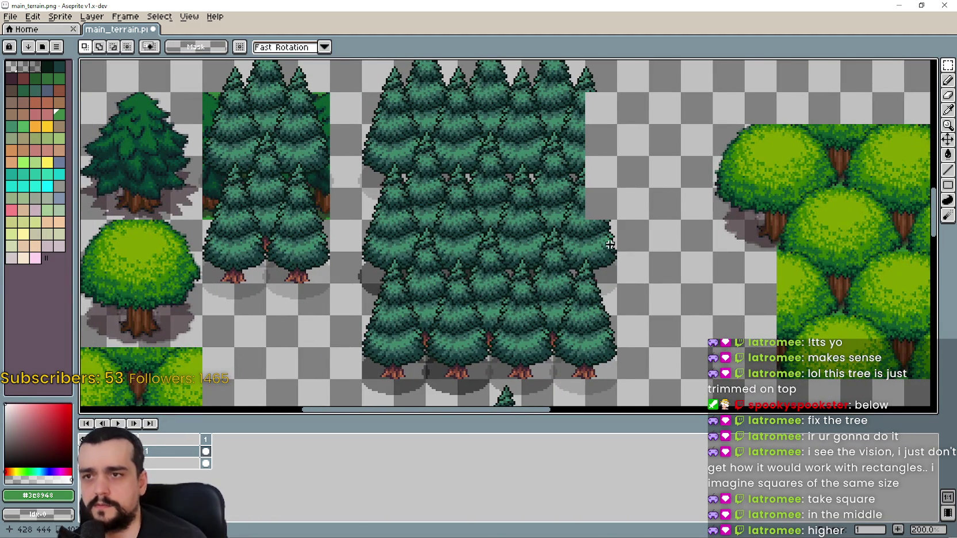
scroll(595, 251, "left", 2)
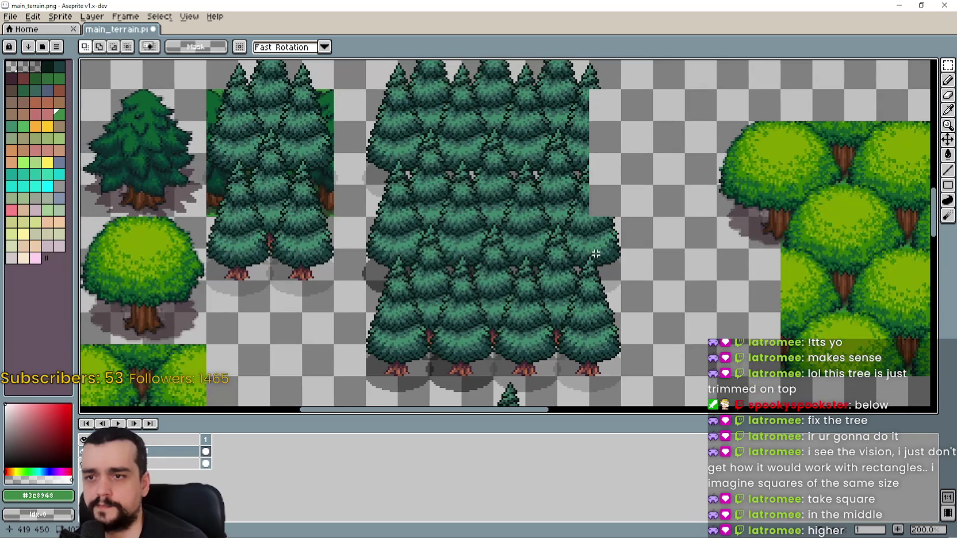
scroll(598, 132, "up", 2)
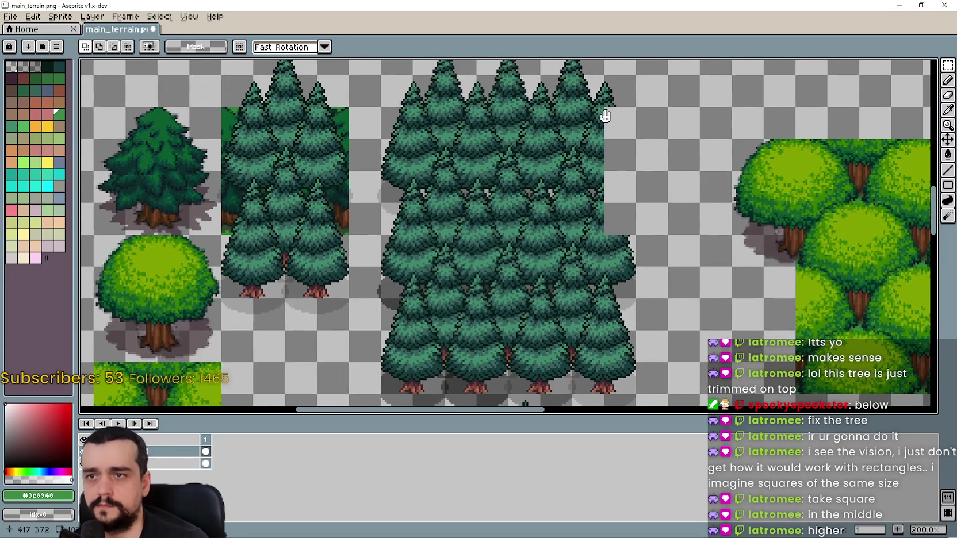
scroll(628, 332, "down", 2)
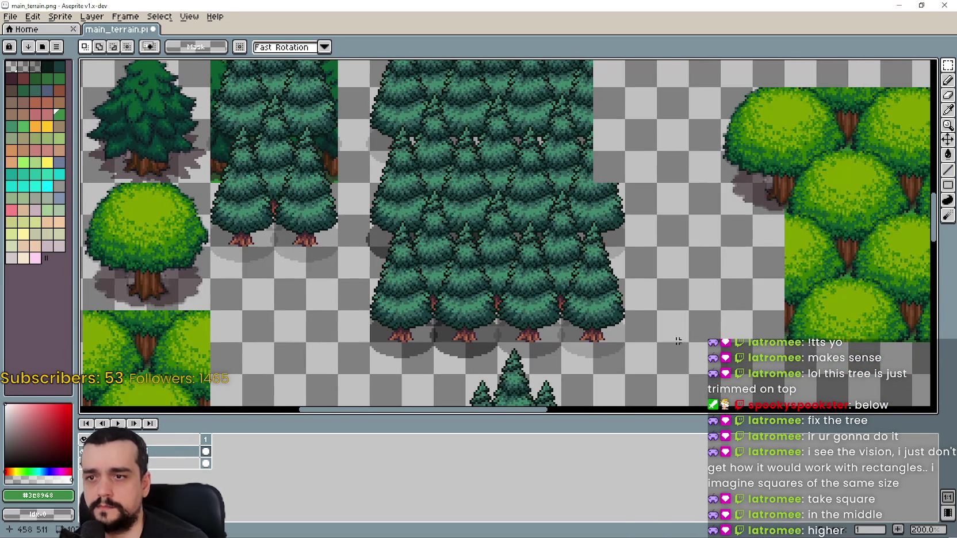
Lift a tall tree strip along the forest's right edge into place and commit it
left_click_drag(649, 349, 595, 185)
left_click_drag(631, 340, 624, 204)
scroll(624, 199, "up", 3)
mouse_move(652, 278)
left_mouse_down()
mouse_move(662, 305)
mouse_move(653, 302)
left_mouse_up()
key("Escape")
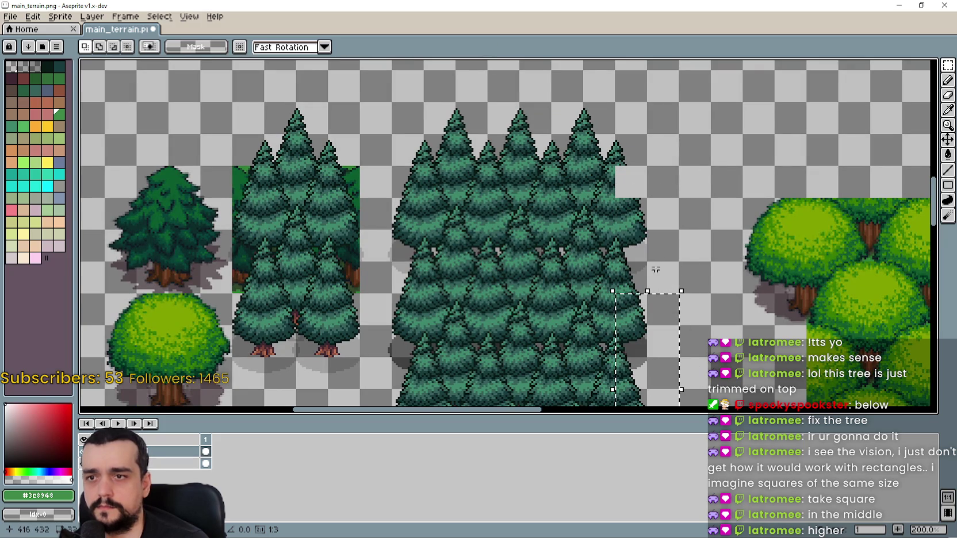
mouse_move(630, 343)
left_mouse_down()
mouse_move(662, 245)
mouse_move(664, 272)
mouse_move(661, 250)
left_mouse_up()
scroll(715, 311, "down", 2)
mouse_move(631, 283)
left_mouse_down()
mouse_move(660, 250)
mouse_move(641, 180)
mouse_move(647, 299)
mouse_move(656, 270)
left_mouse_up()
key("i")
scroll(655, 272, "down", 2)
key("Return")
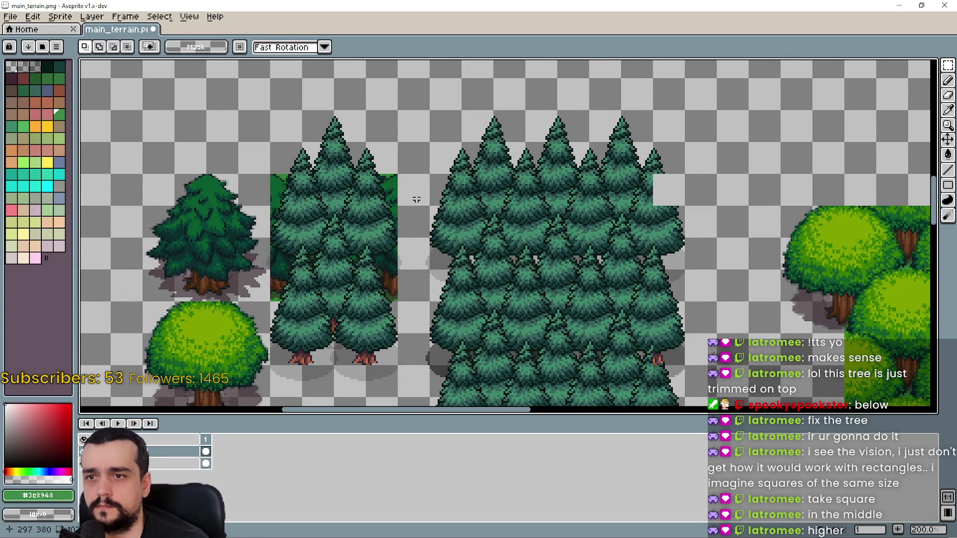
Copy a tree tip into the blank gap at the block's edge
key("ctrl+c")
key("ctrl+v")
mouse_move(374, 193)
left_mouse_down()
mouse_move(807, 283)
mouse_move(658, 188)
left_mouse_up()
key("Return")
scroll(667, 305, "down", 1)
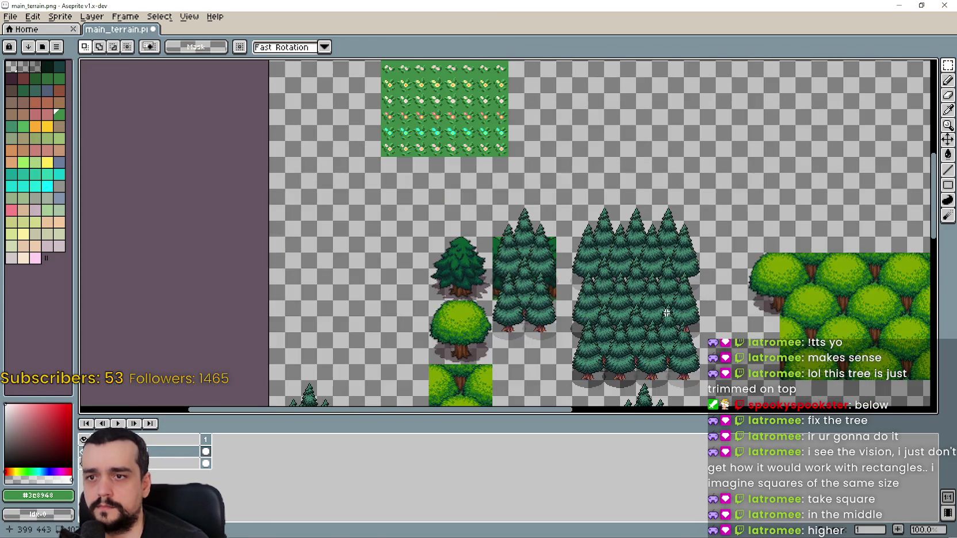
scroll(666, 306, "up", 1)
scroll(575, 288, "down", 2)
mouse_move(450, 350)
left_mouse_down()
mouse_move(437, 344)
mouse_move(703, 62)
left_mouse_up()
Sample black from the canvas and fill the shadow area under the first tree
scroll(568, 241, "down", 2)
scroll(575, 241, "up", 3)
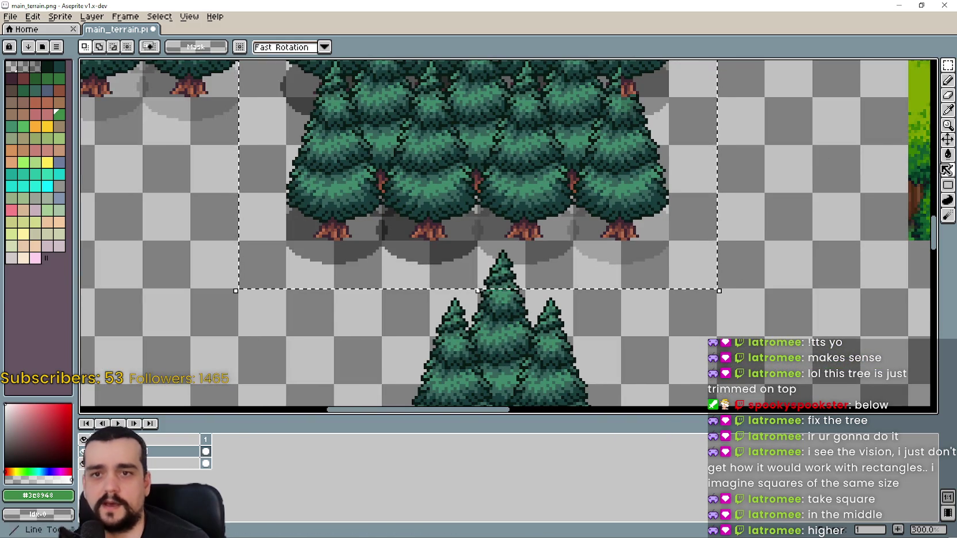
key("i")
scroll(635, 275, "up", 1)
left_click(636, 263)
key("shift+g")
scroll(801, 215, "down", 2)
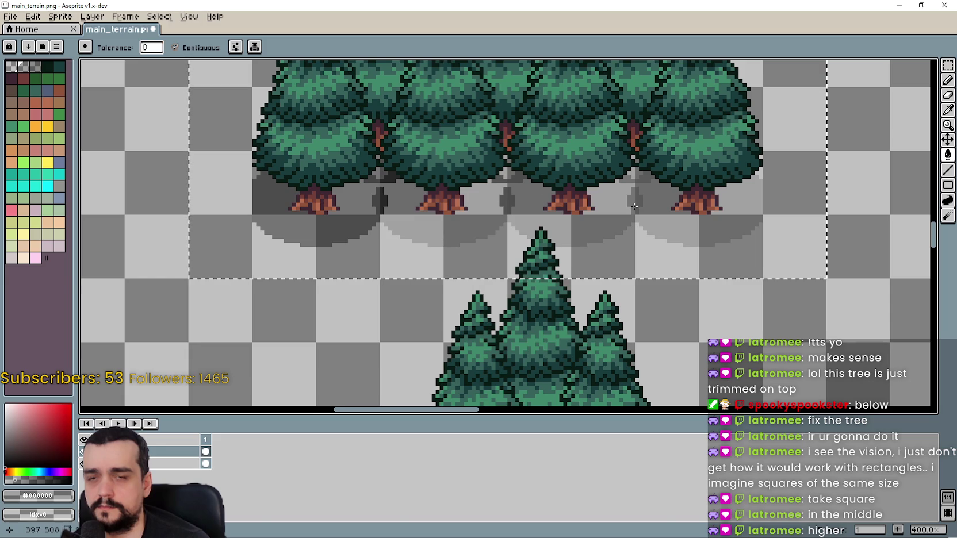
left_click(362, 216)
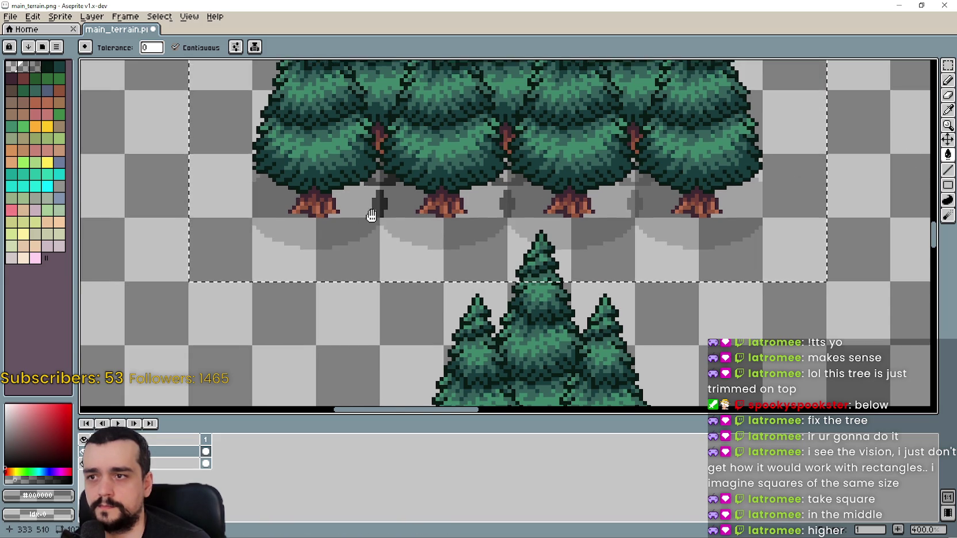
scroll(362, 216, "down", 2)
scroll(492, 246, "left", 3)
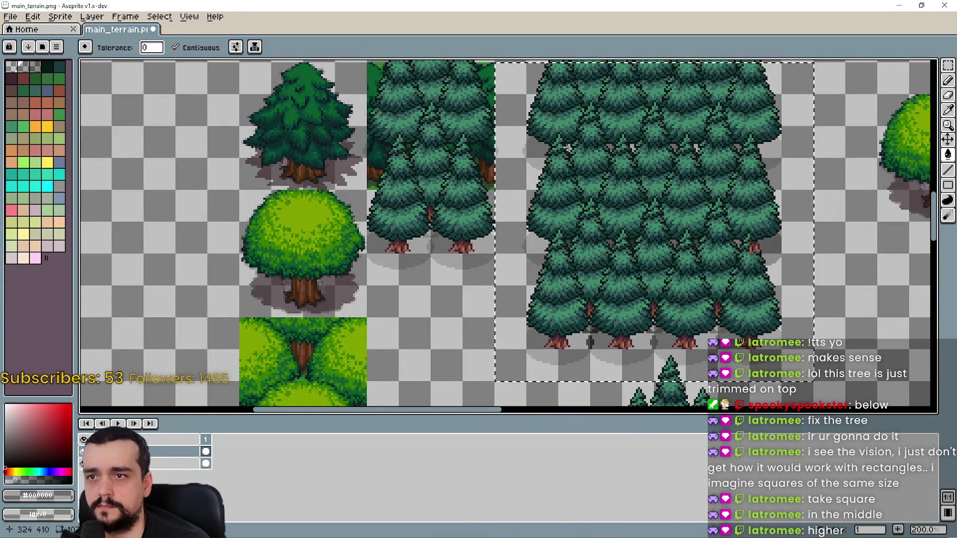
scroll(553, 150, "up", 3)
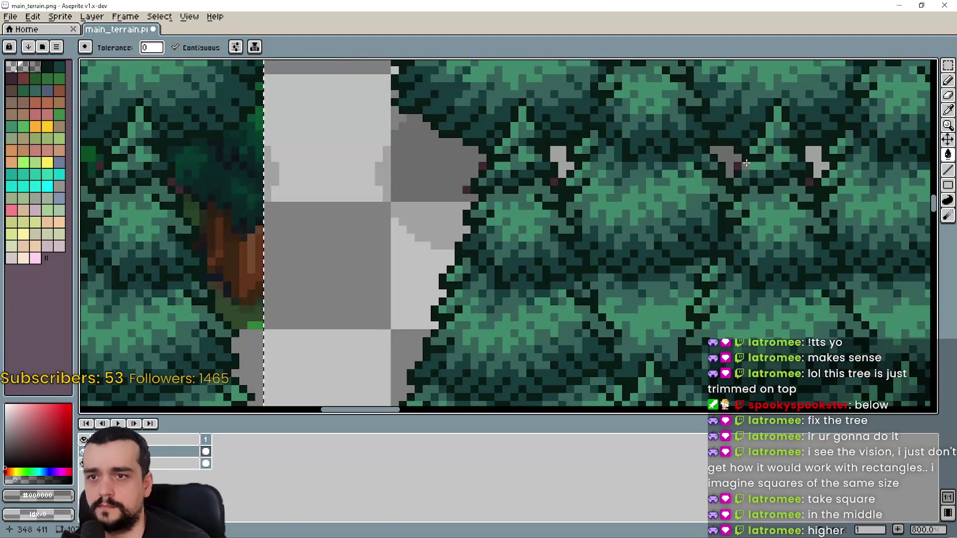
scroll(814, 181, "down", 2)
left_click_drag(813, 181, 549, 159)
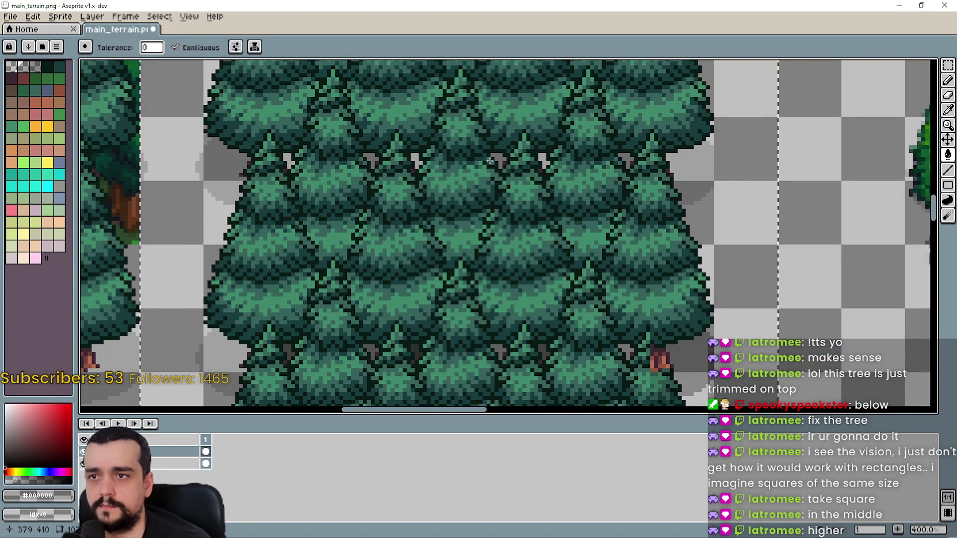
Bring the lower pine trunks into view and switch from the colour picker to the fill tool
mouse_move(711, 245)
left_mouse_down()
mouse_move(681, 364)
mouse_move(669, 205)
mouse_move(605, 192)
left_mouse_up()
scroll(635, 203, "down", 4)
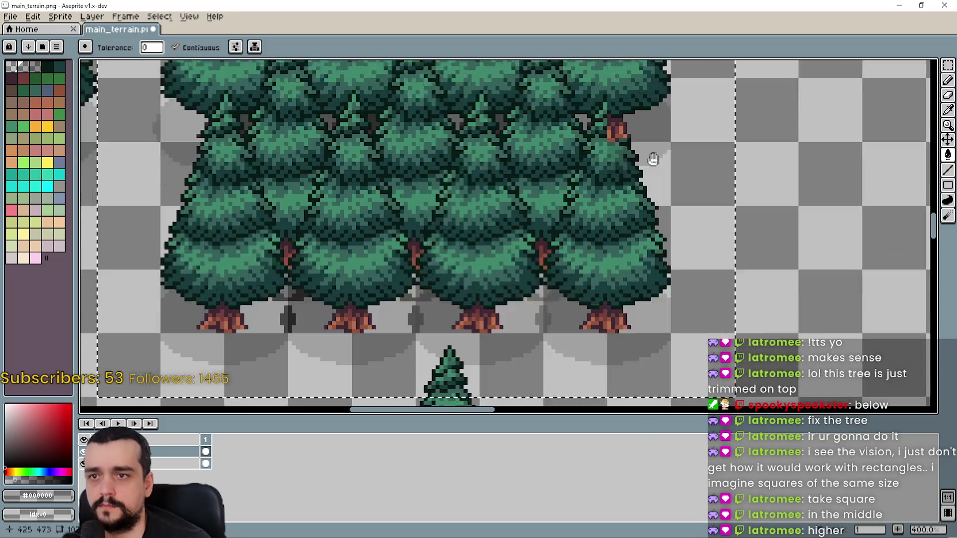
scroll(647, 289, "left", 3)
scroll(518, 230, "down", 1)
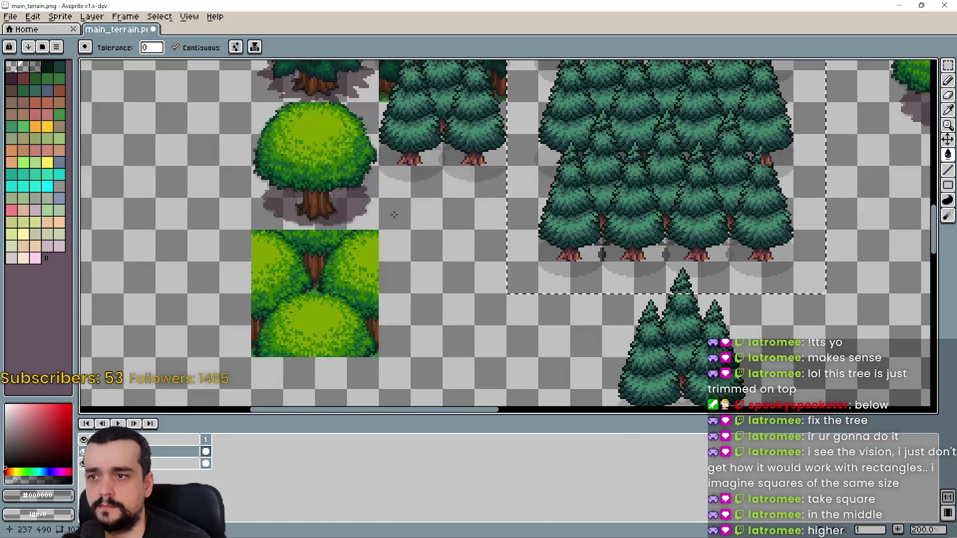
scroll(430, 164, "left", 2)
scroll(430, 164, "up", 3)
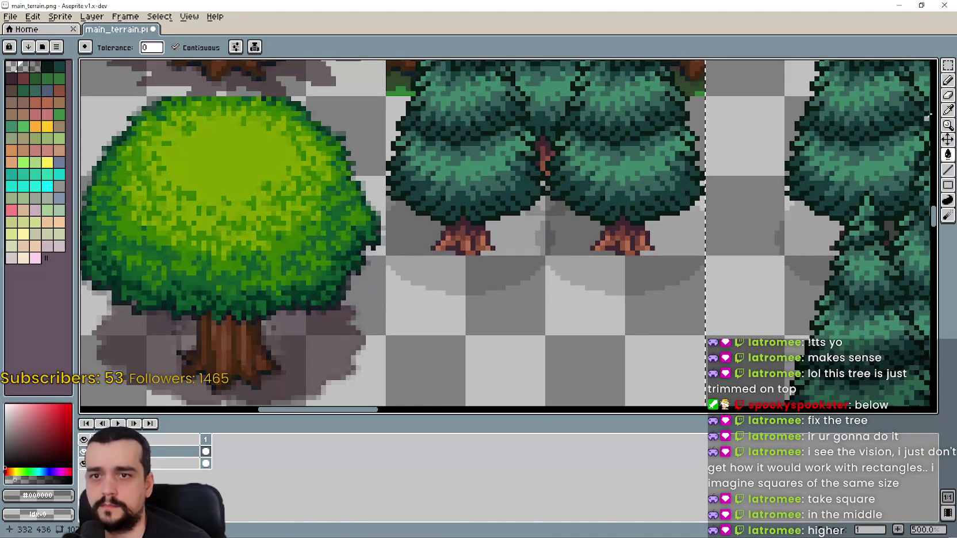
left_click(948, 111)
scroll(586, 222, "up", 4)
scroll(504, 242, "down", 2)
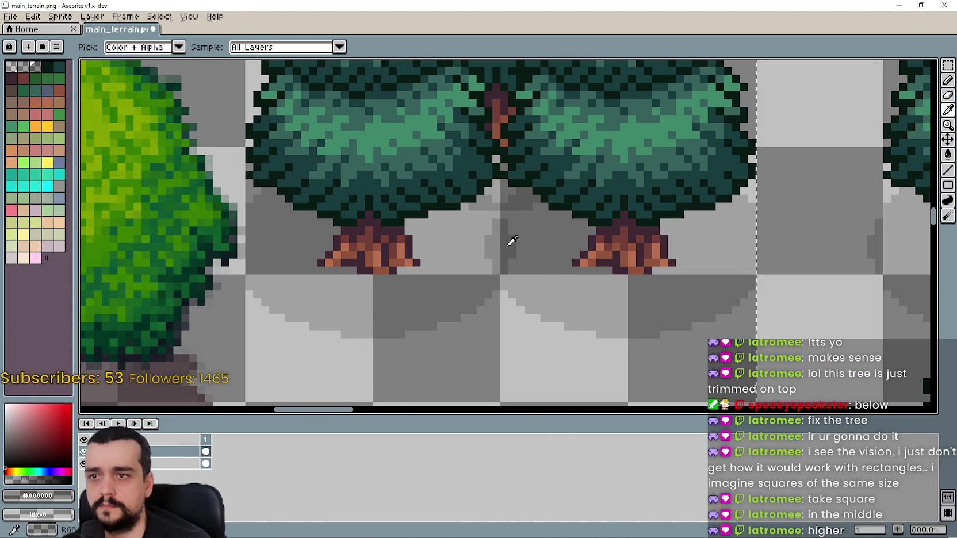
scroll(512, 244, "down", 1)
scroll(688, 243, "down", 2)
scroll(633, 219, "up", 3)
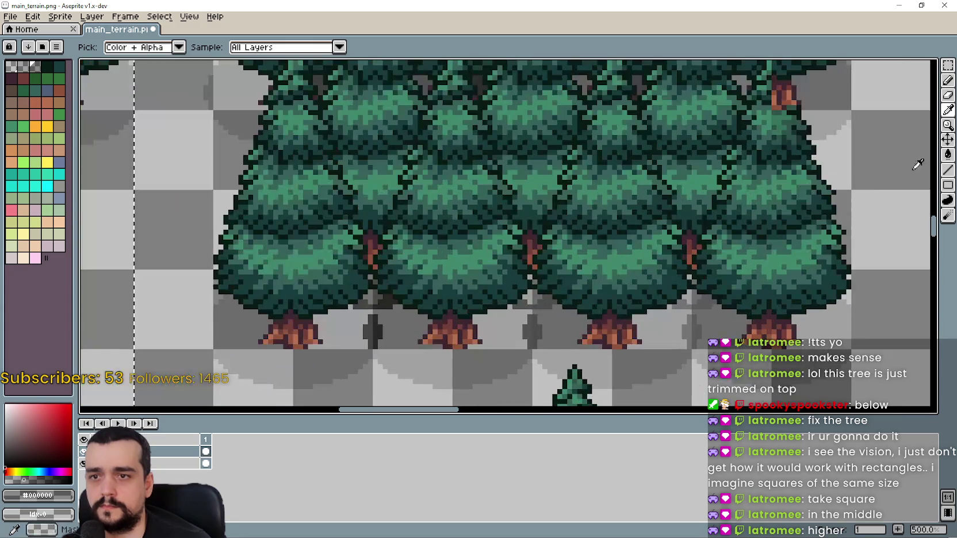
left_click(948, 154)
Undo the dark shadow fill between two pine trunks, then zoom back out to 100%
scroll(726, 299, "up", 4)
scroll(719, 268, "down", 3)
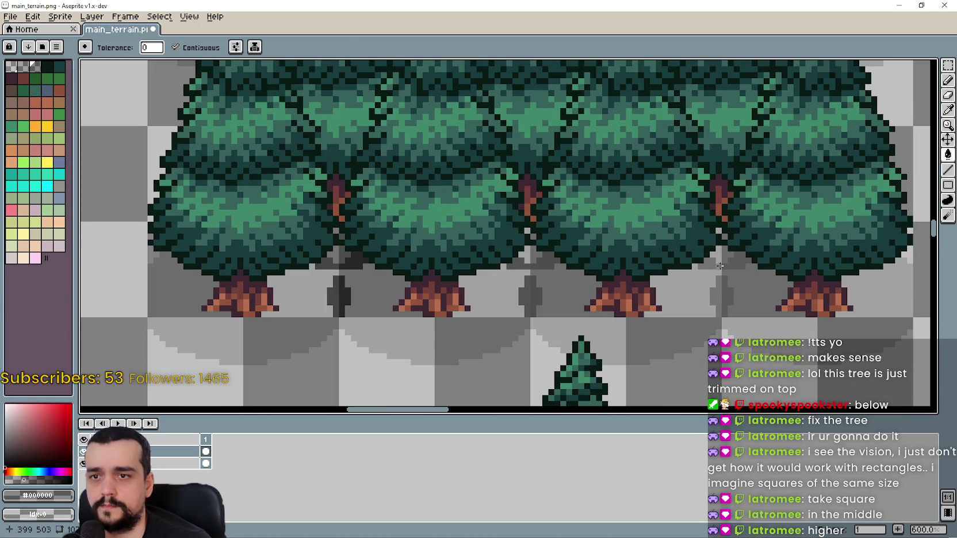
scroll(632, 230, "up", 1)
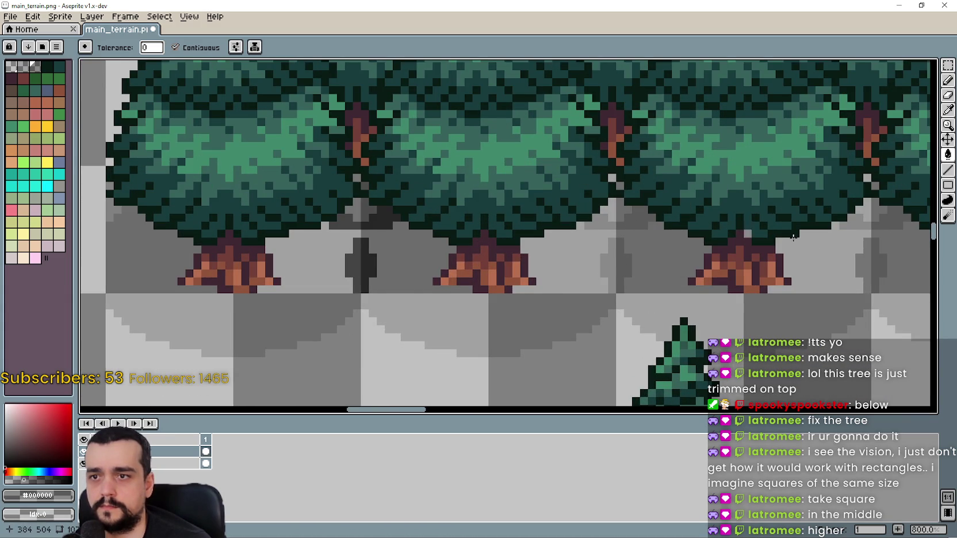
key("ctrl+z")
key("ctrl+z")
key("ctrl+z")
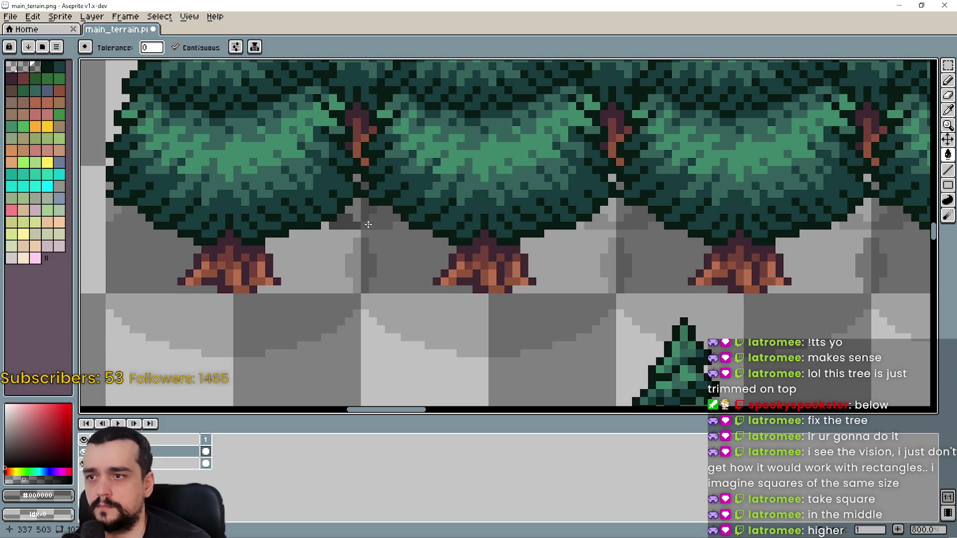
scroll(407, 261, "down", 3)
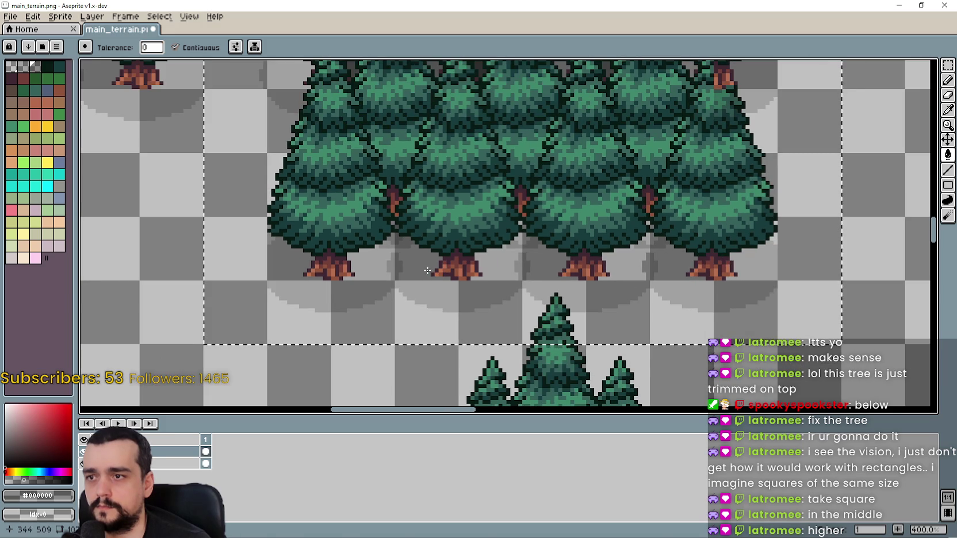
scroll(417, 267, "up", 3)
scroll(519, 190, "down", 5)
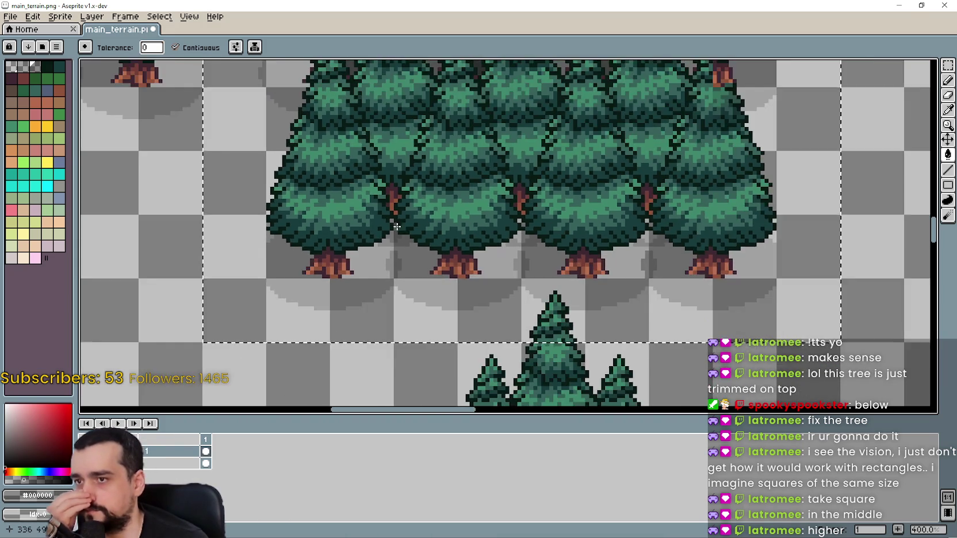
scroll(519, 189, "up", 2)
scroll(506, 219, "down", 2)
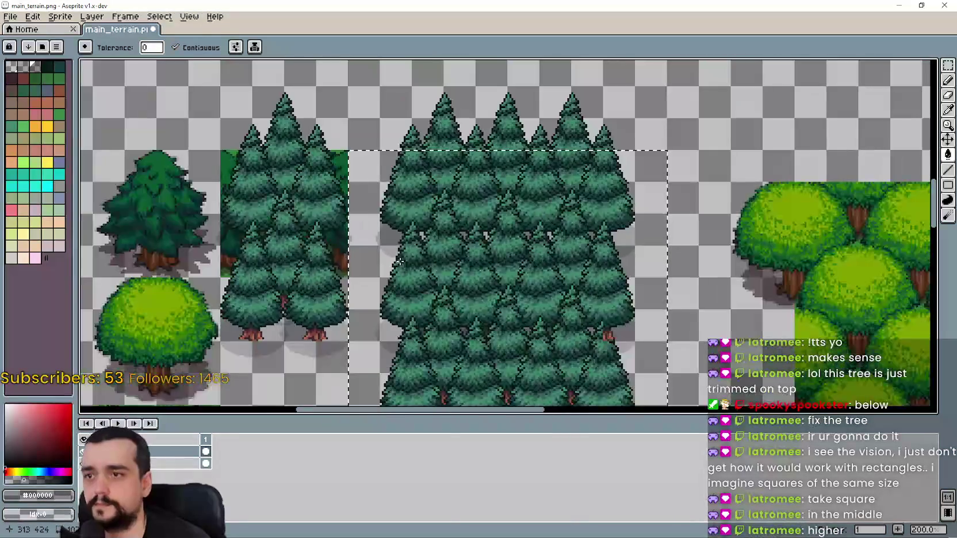
scroll(489, 259, "down", 3)
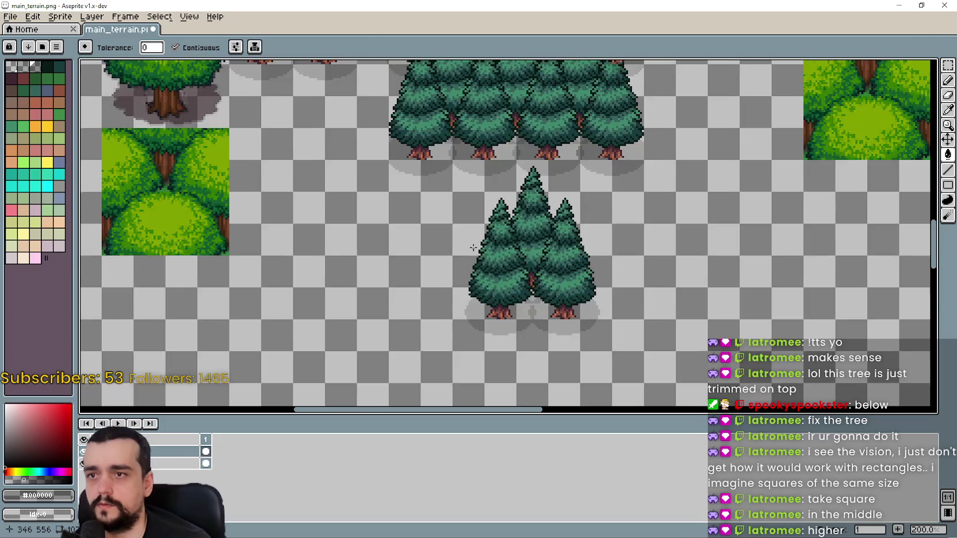
scroll(473, 248, "down", 2)
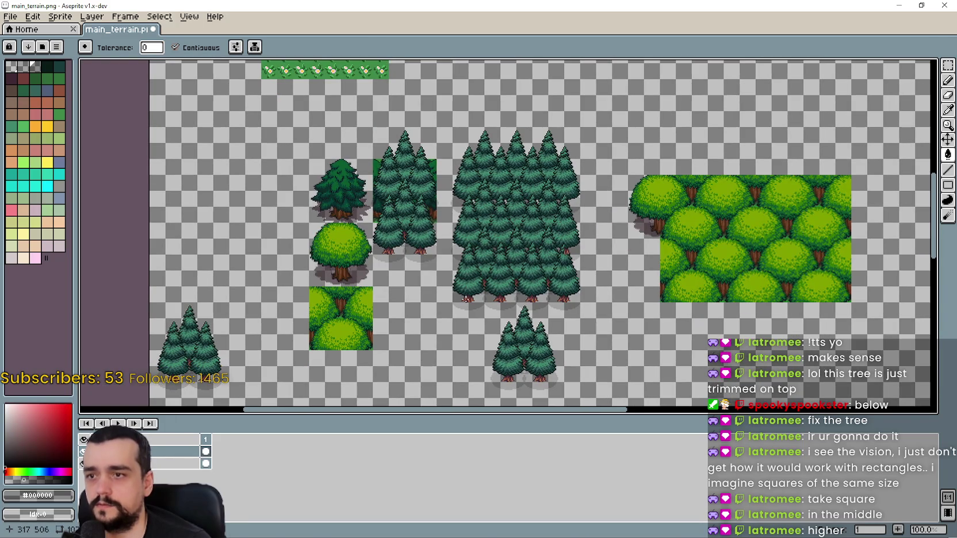
Select the large pine-tree cluster with the Rectangular Marquee
left_click(948, 65)
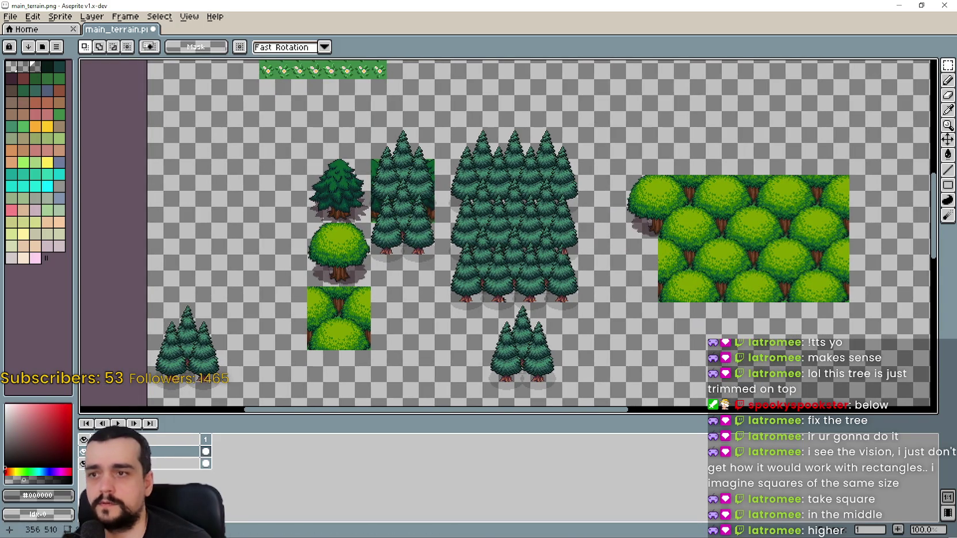
scroll(454, 276, "up", 1)
scroll(405, 356, "down", 1)
mouse_move(396, 365)
left_mouse_down()
mouse_move(544, 235)
mouse_move(552, 182)
mouse_move(534, 184)
mouse_move(546, 187)
left_mouse_up()
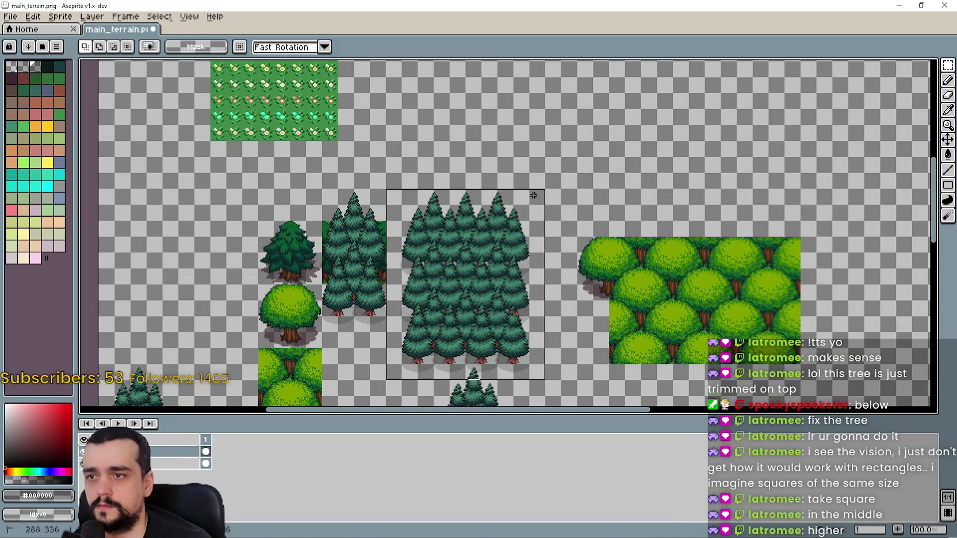
left_click_drag(498, 325, 496, 207)
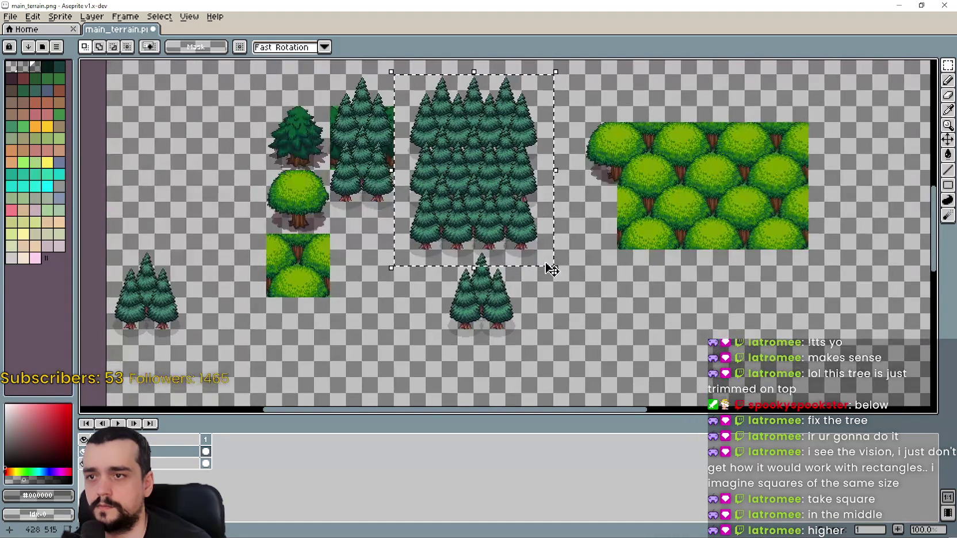
Move the pine cluster into the empty lower-left area, drop it and deselect
scroll(496, 207, "down", 1)
mouse_move(517, 253)
left_mouse_down()
mouse_move(487, 175)
mouse_move(446, 260)
mouse_move(375, 320)
mouse_move(323, 291)
mouse_move(451, 154)
mouse_move(331, 353)
mouse_move(320, 311)
mouse_move(322, 296)
mouse_move(336, 299)
left_mouse_up()
key("Return")
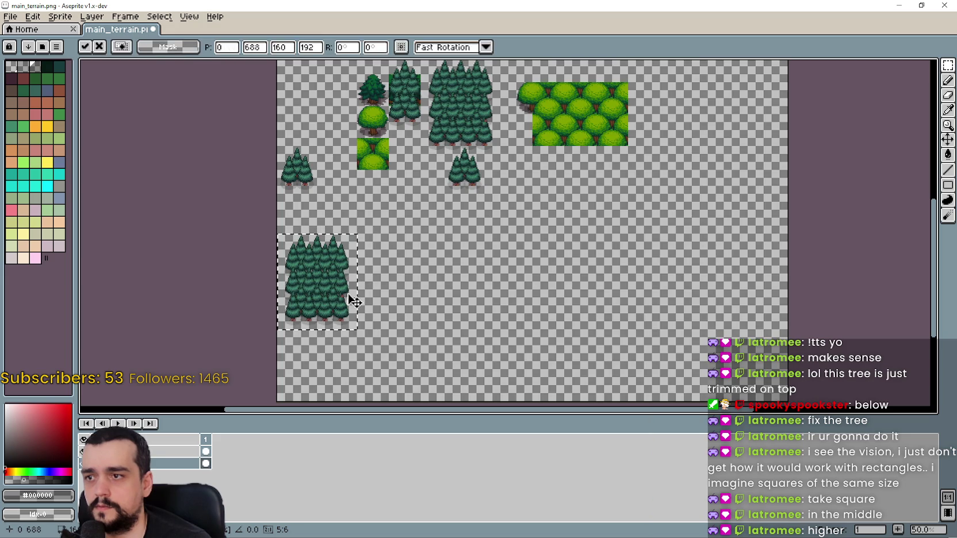
key("ctrl+d")
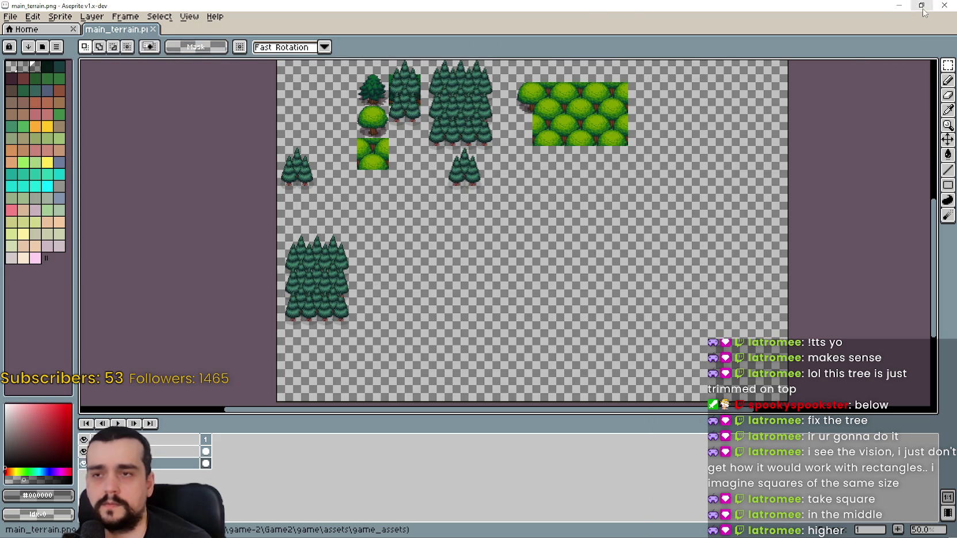
left_click(920, 5)
Return to Godot so main_terrain.png reimports, then save the_forest scene
left_click(394, 4)
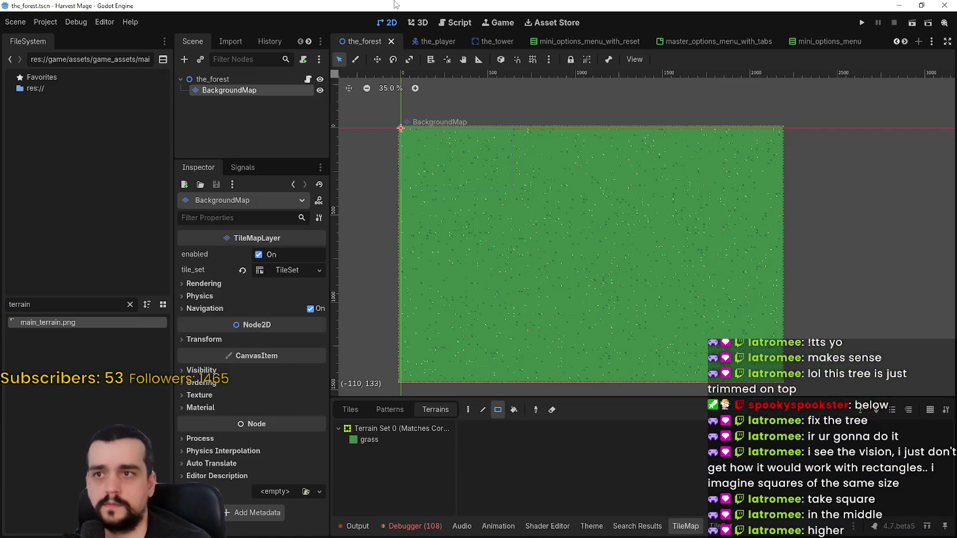
scroll(651, 239, "down", 2)
scroll(546, 332, "up", 3)
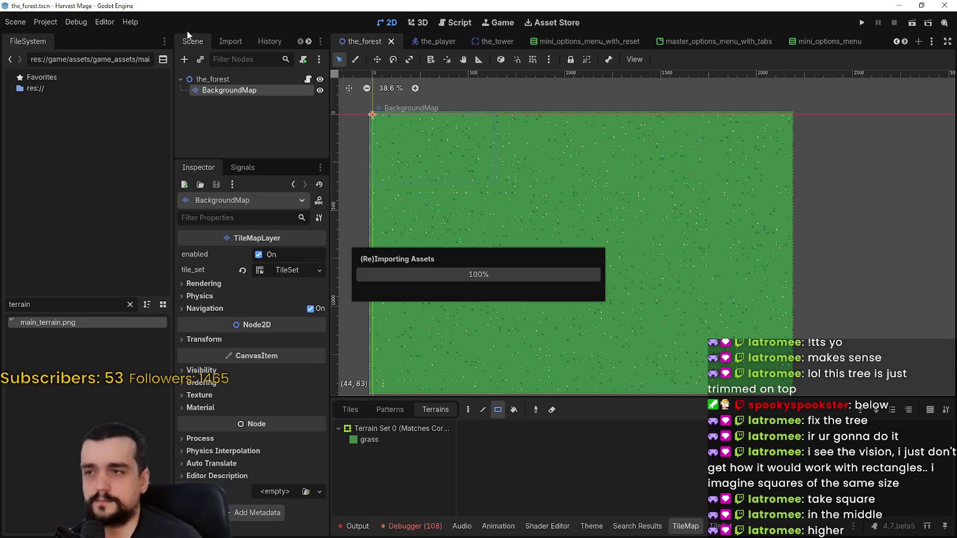
left_click(95, 23)
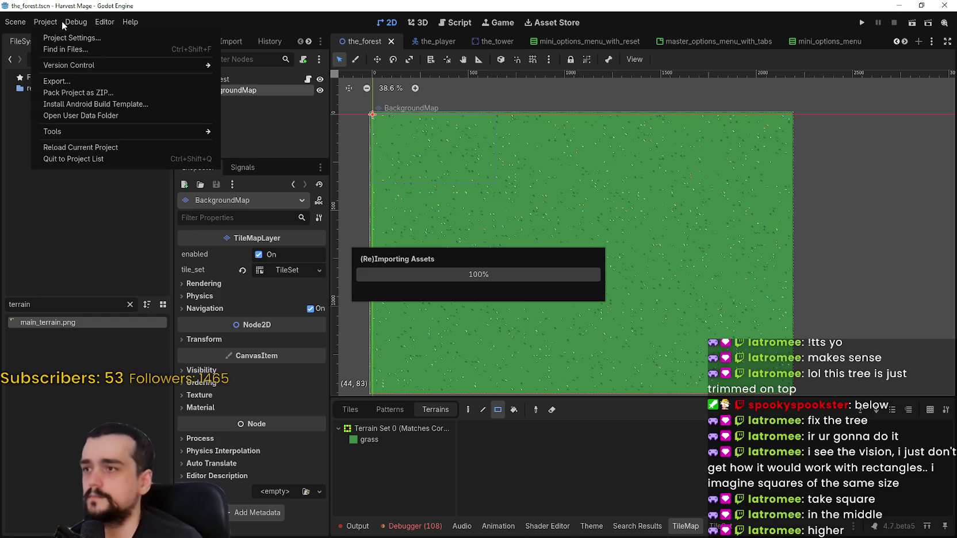
left_click(58, 20)
left_click(76, 22)
left_click(76, 22)
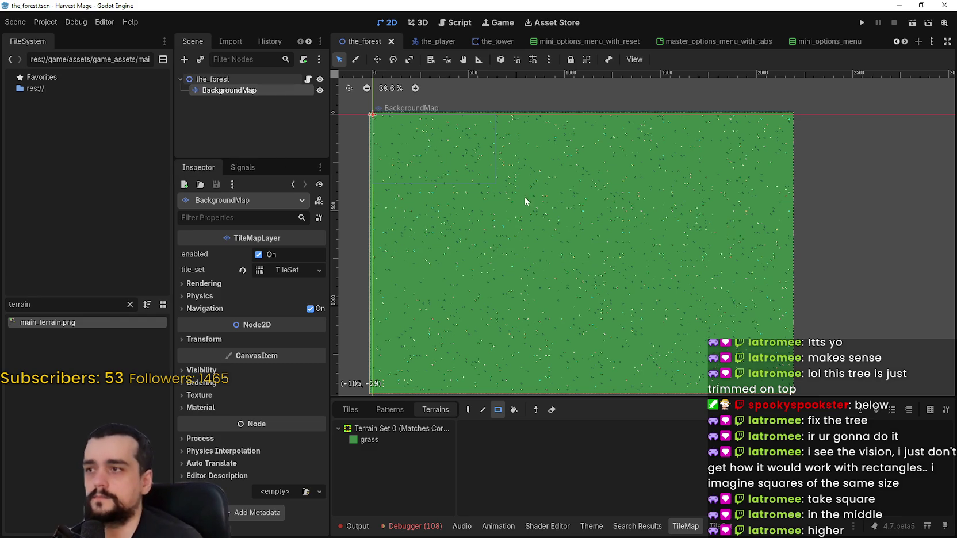
scroll(650, 248, "up", 2)
key("ctrl+s")
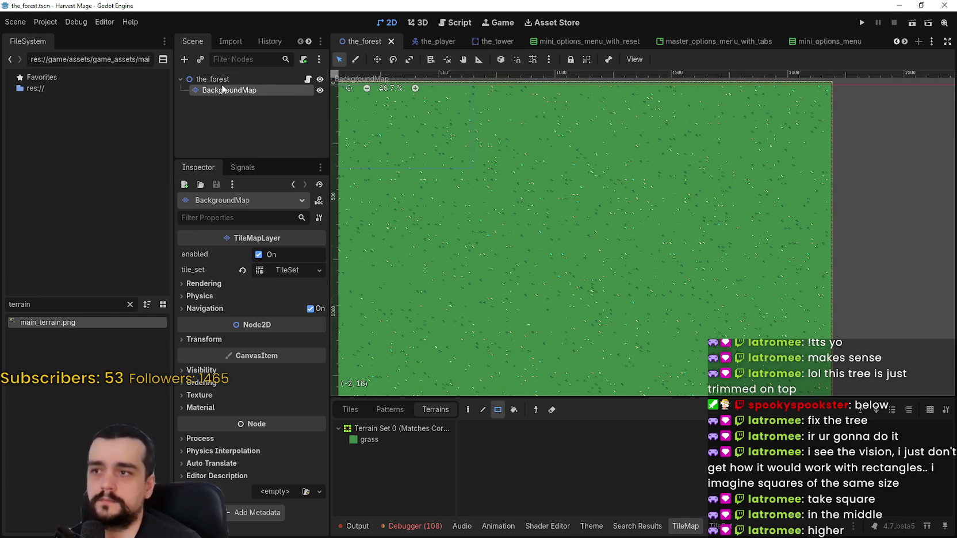
Add a TileMapLayer child under the_forest named BackgroundMapTop
right_click(222, 82)
left_click(298, 108)
type("tilem")
key("Down")
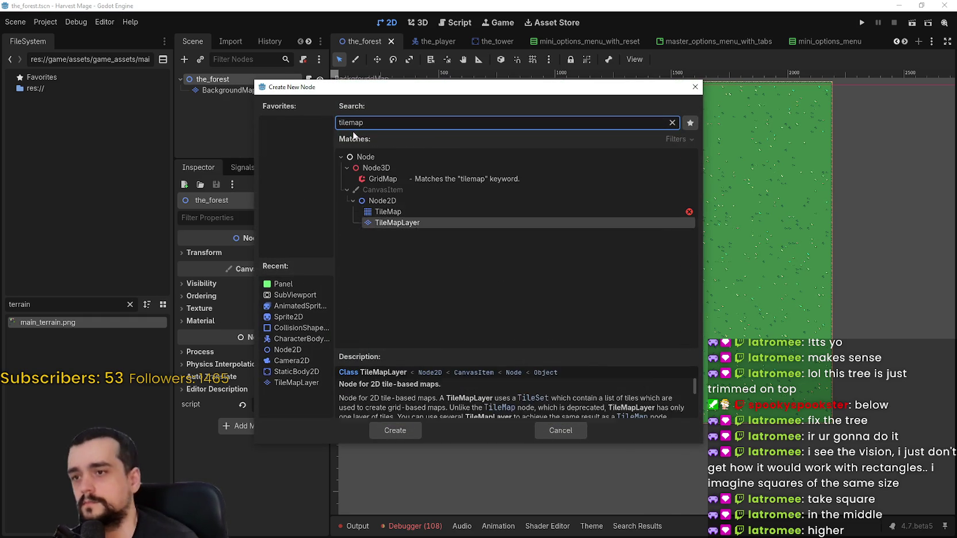
key("Return")
double_click(267, 101)
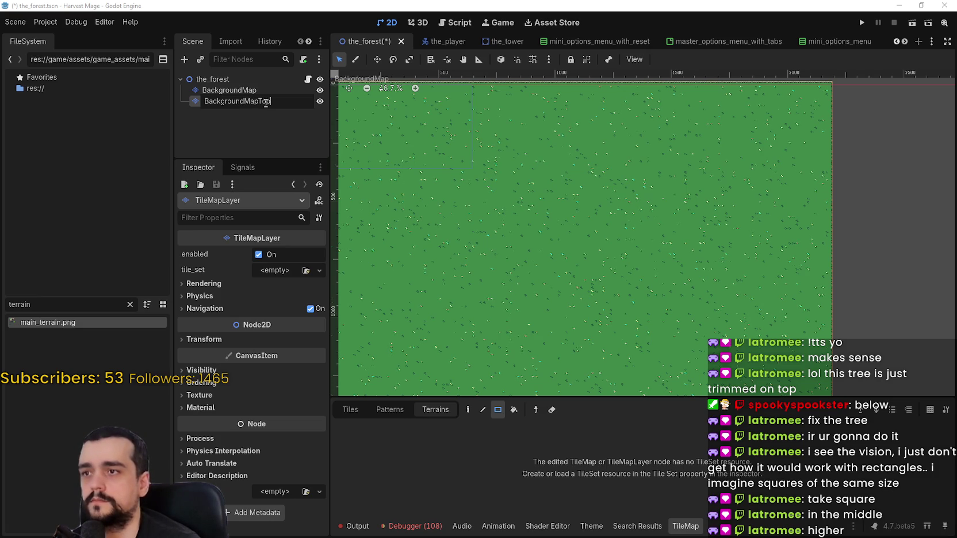
key("Return")
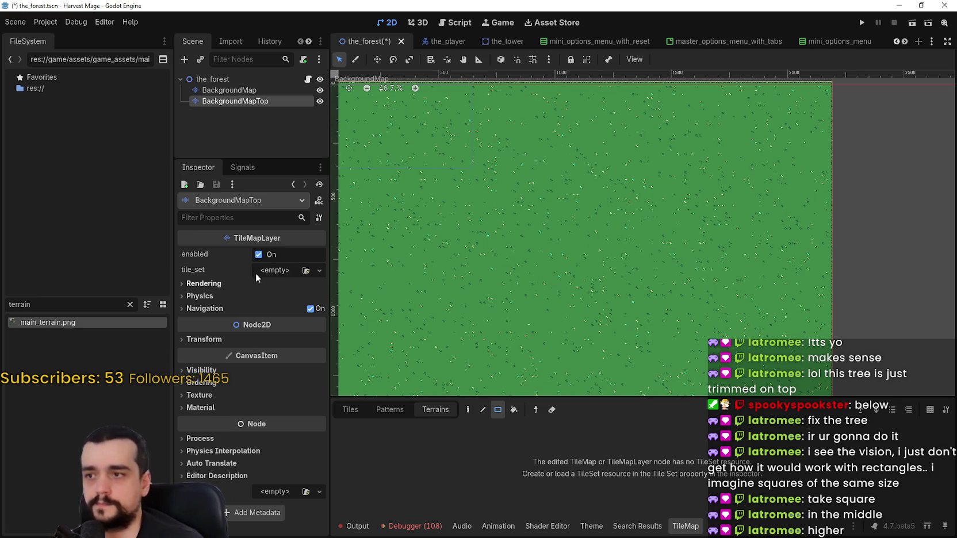
Copy the TileSet resource from the BackgroundMap layer
left_click(265, 271)
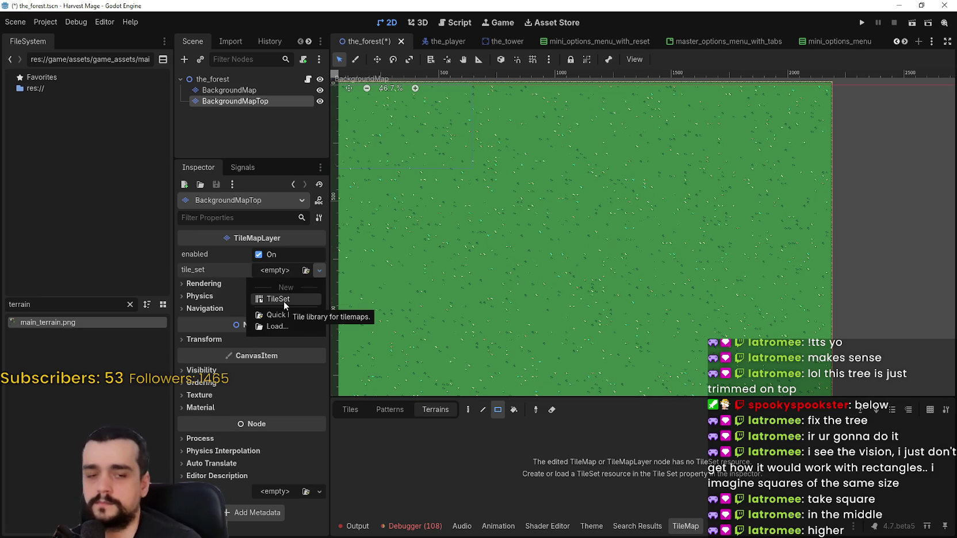
left_click(274, 314)
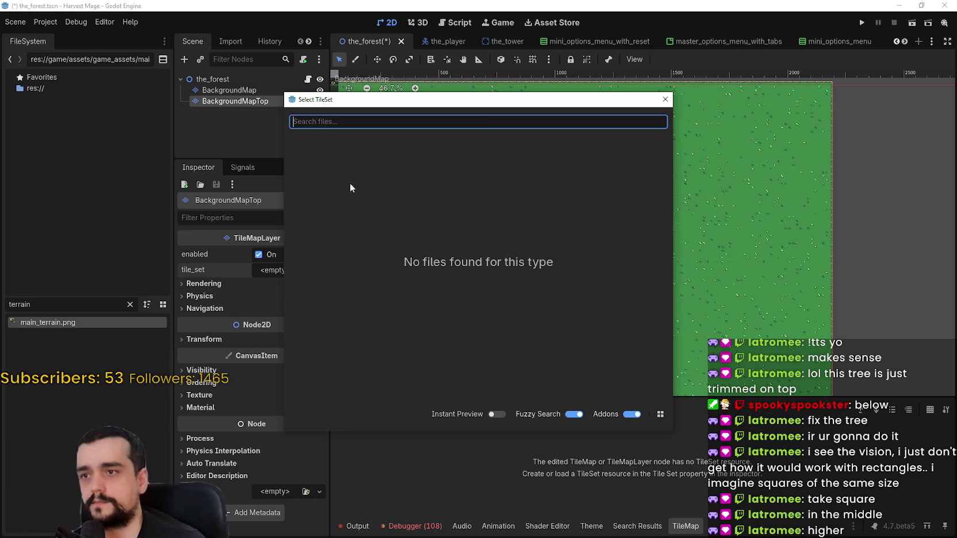
left_click(666, 100)
left_click(247, 91)
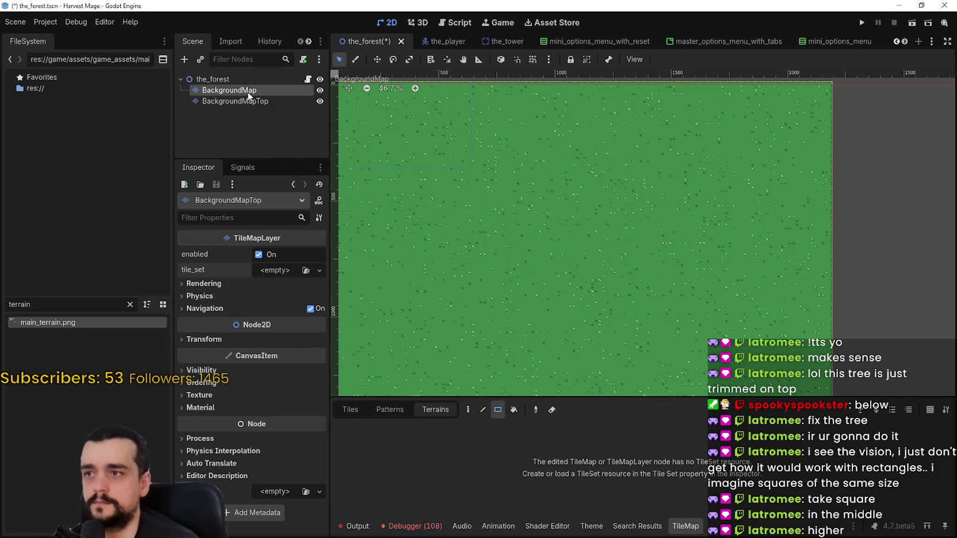
left_click(289, 269)
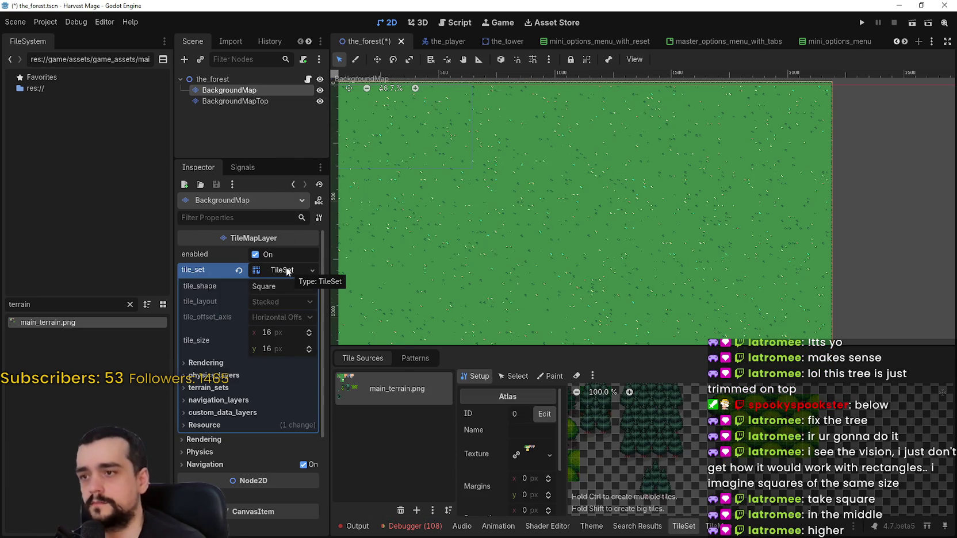
right_click(290, 269)
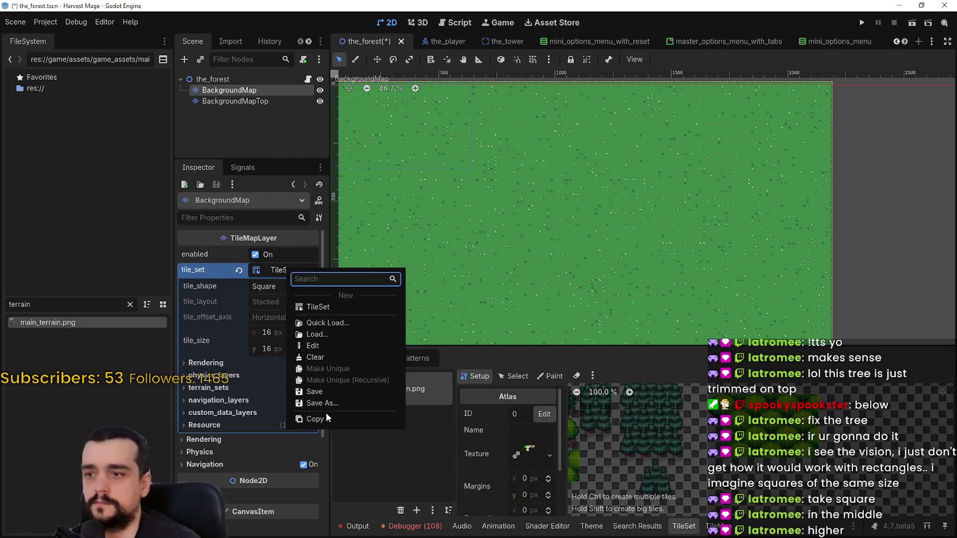
left_click(326, 415)
Paste the copied TileSet into BackgroundMapTop's empty tile_set slot
left_click(249, 104)
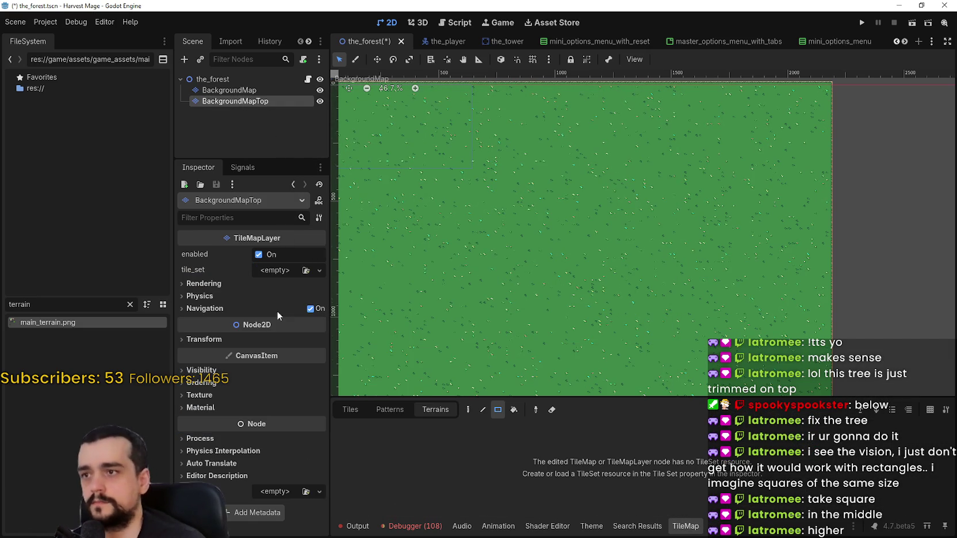
left_click(276, 269)
left_click(309, 332)
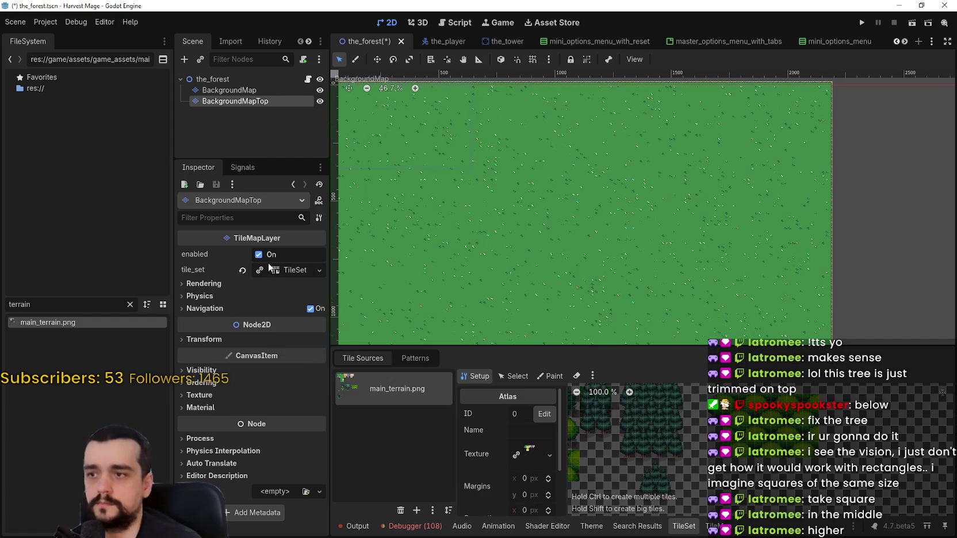
scroll(656, 422, "down", 2)
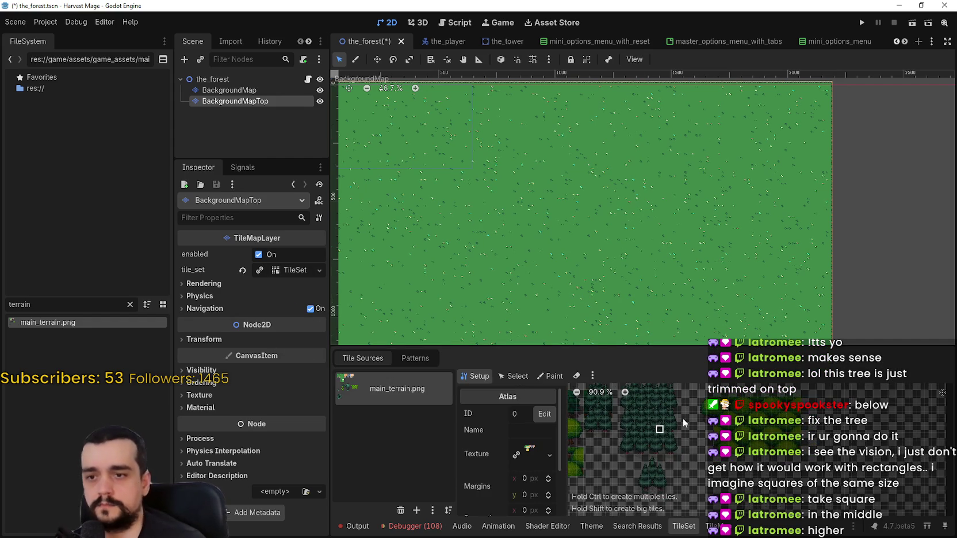
scroll(693, 438, "up", 5)
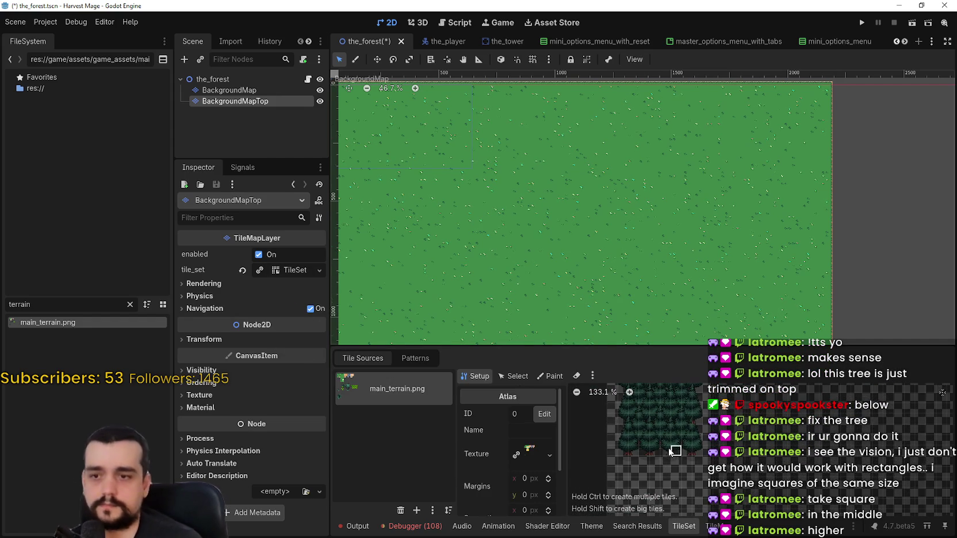
scroll(684, 474, "up", 2)
scroll(680, 471, "up", 1)
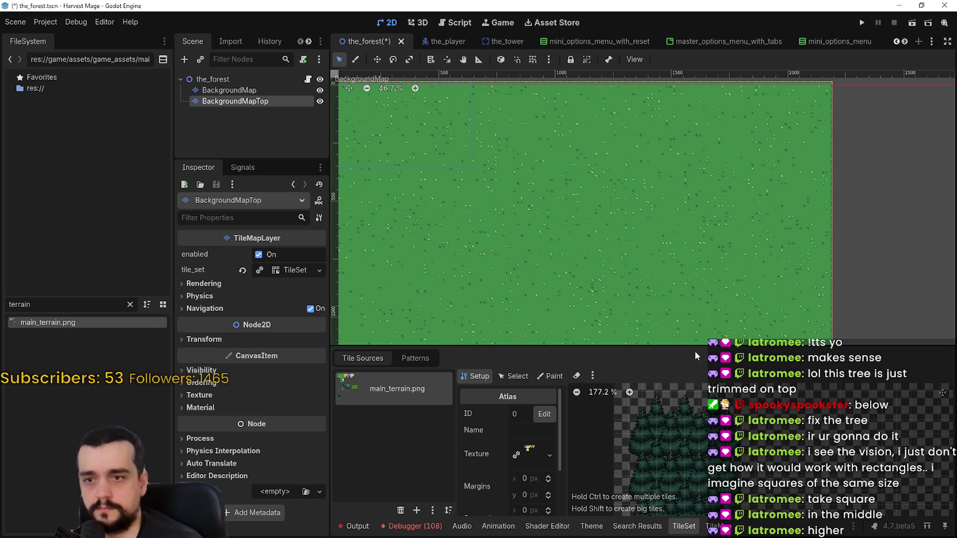
Enlarge the TileSet panel, zoom the atlas, and create a tall tile at the forest's top-left
left_click_drag(695, 346, 687, 120)
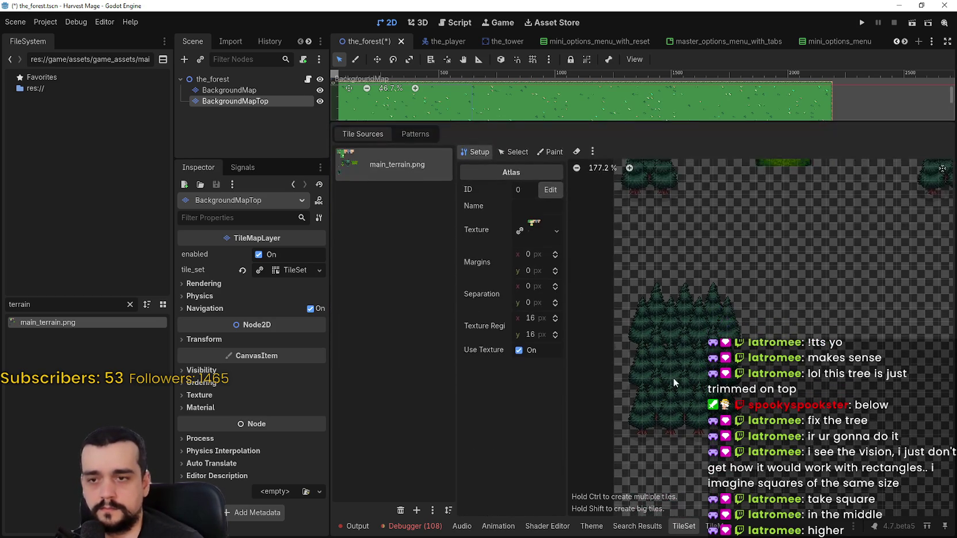
scroll(679, 325, "up", 1)
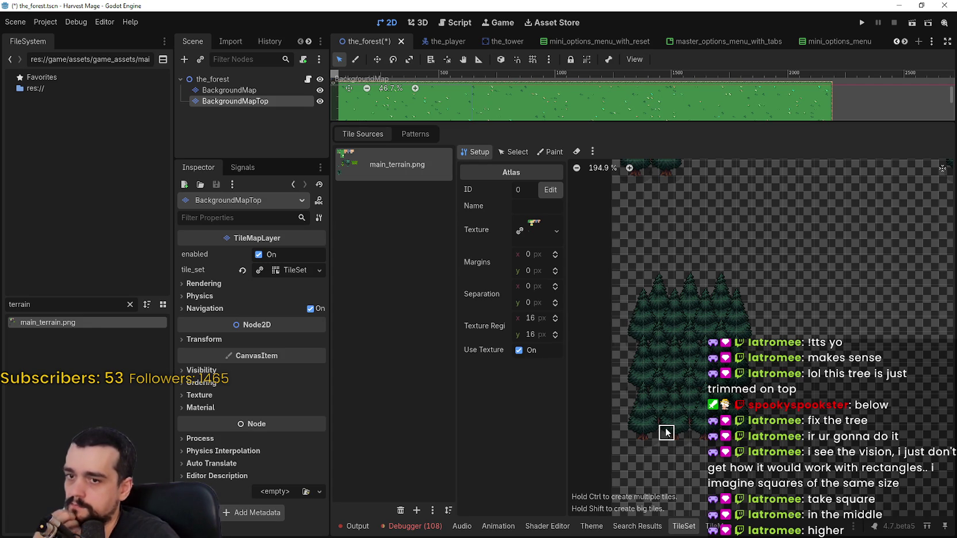
scroll(667, 324, "up", 2)
scroll(664, 306, "up", 2)
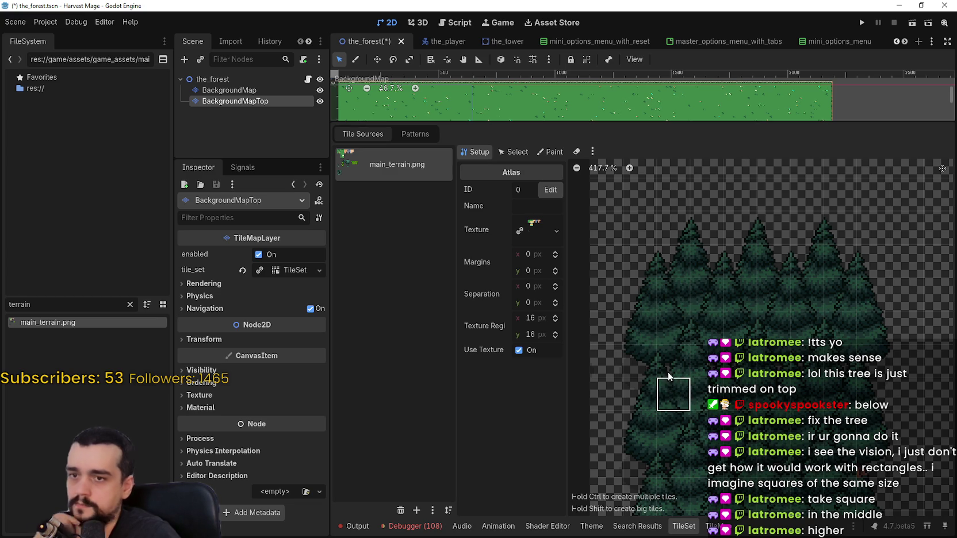
left_click(668, 305)
left_click_drag(689, 311, 705, 410)
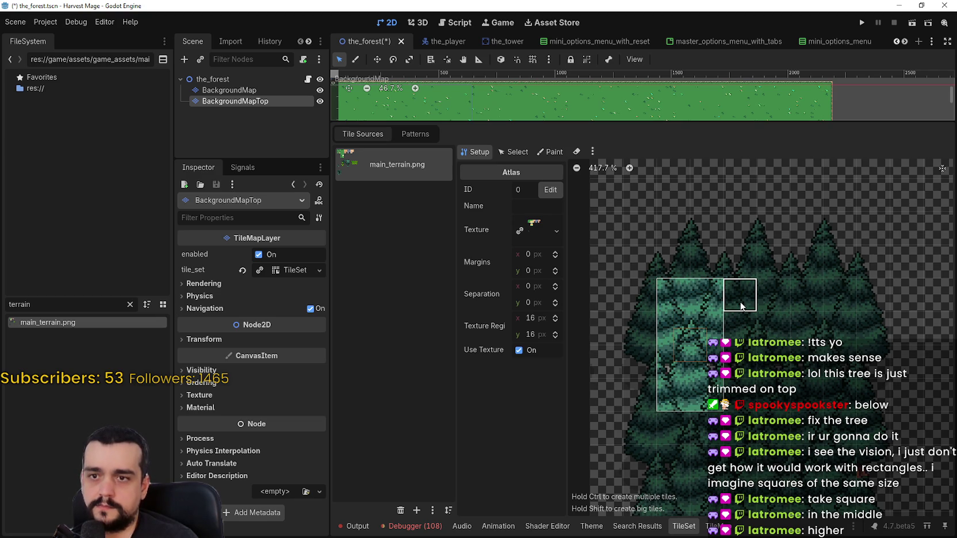
Create the remaining tall tree tiles across the three columns of the forest block
mouse_move(741, 295)
left_mouse_down()
mouse_move(773, 368)
mouse_move(775, 409)
left_mouse_up()
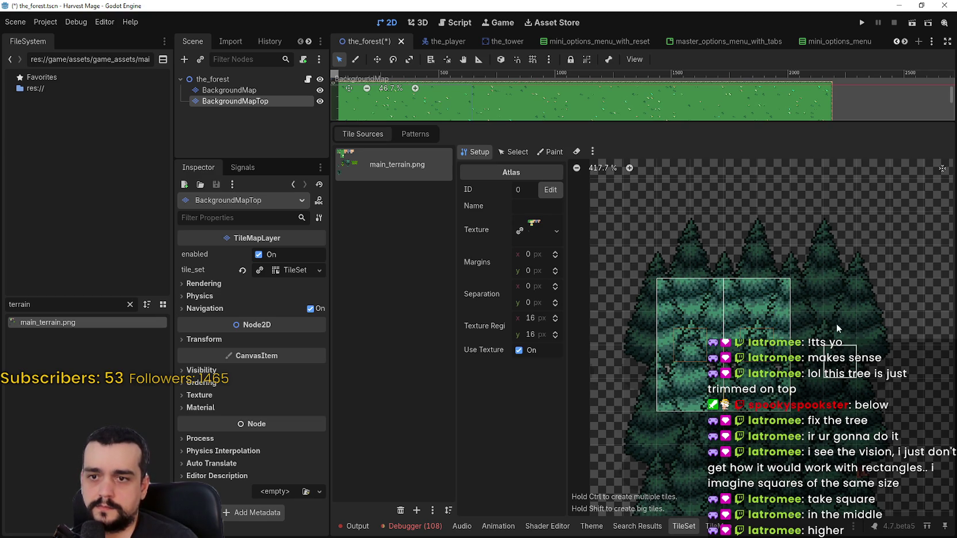
mouse_move(810, 296)
left_mouse_down()
mouse_move(841, 402)
mouse_move(751, 280)
mouse_move(765, 281)
left_mouse_up()
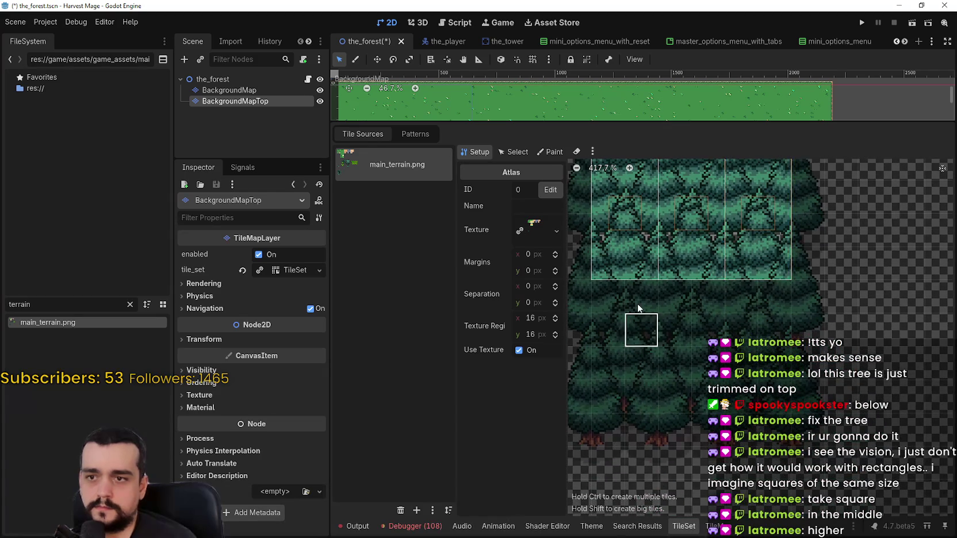
mouse_move(614, 288)
left_mouse_down()
mouse_move(623, 332)
mouse_move(655, 389)
left_mouse_up()
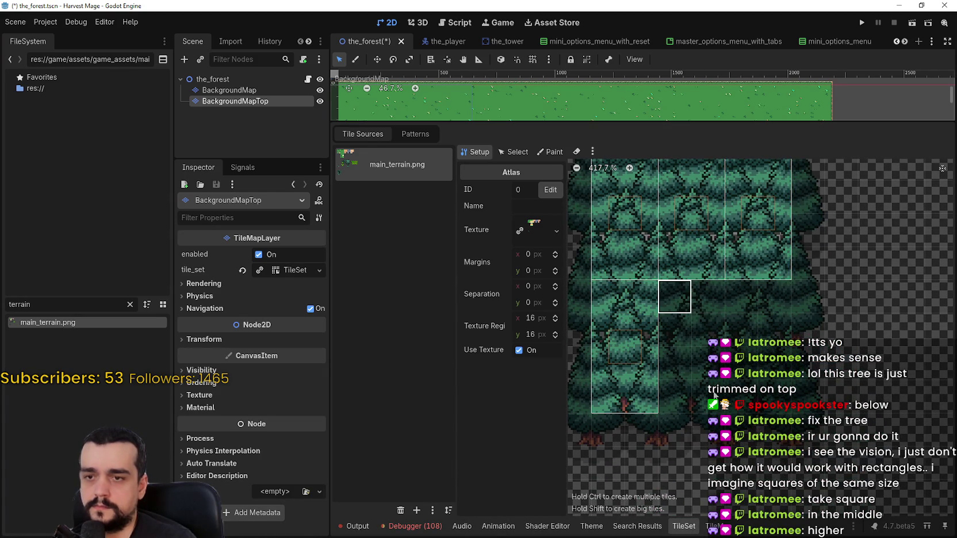
left_click_drag(674, 296, 713, 393)
left_click_drag(742, 296, 771, 415)
left_click_drag(805, 313, 807, 310)
scroll(844, 207, "up", 2)
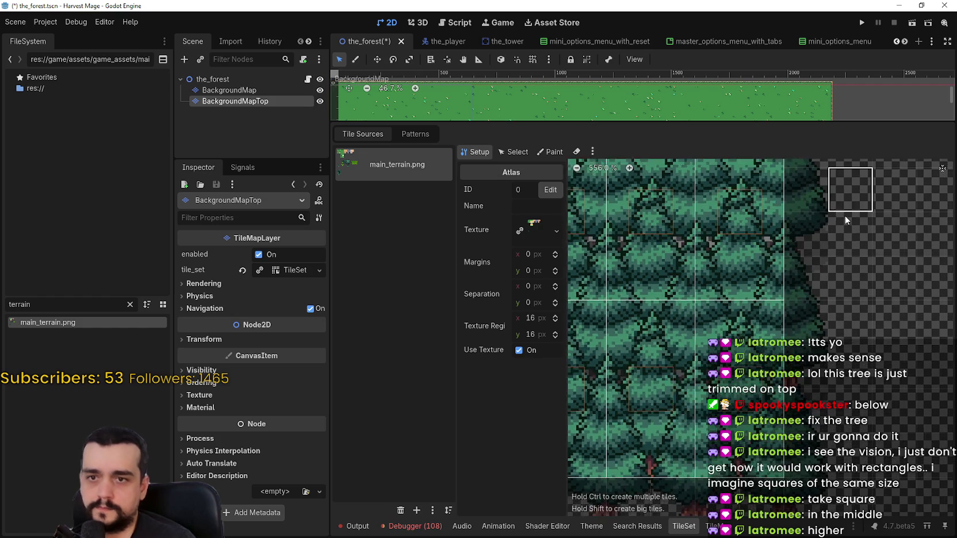
scroll(811, 218, "up", 1)
scroll(810, 218, "down", 3)
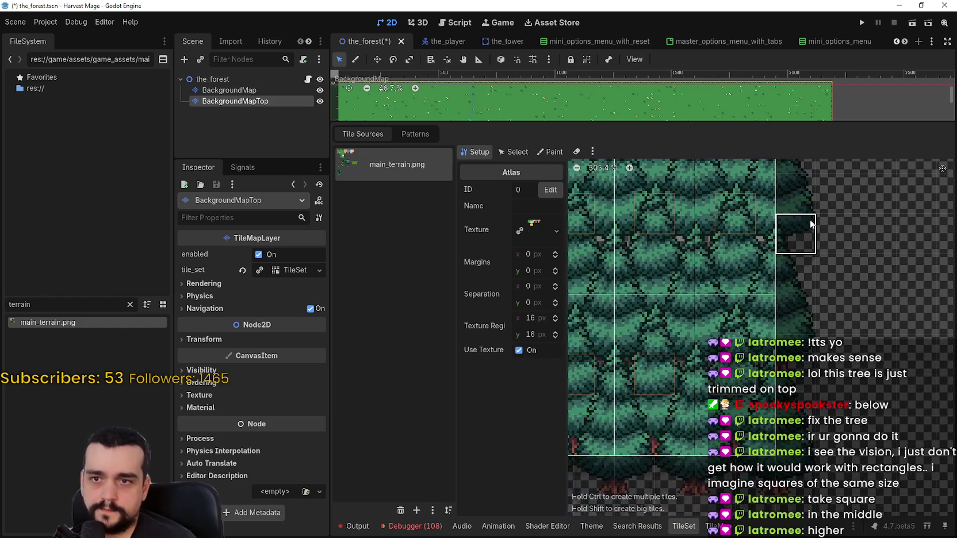
left_click_drag(836, 375, 843, 391)
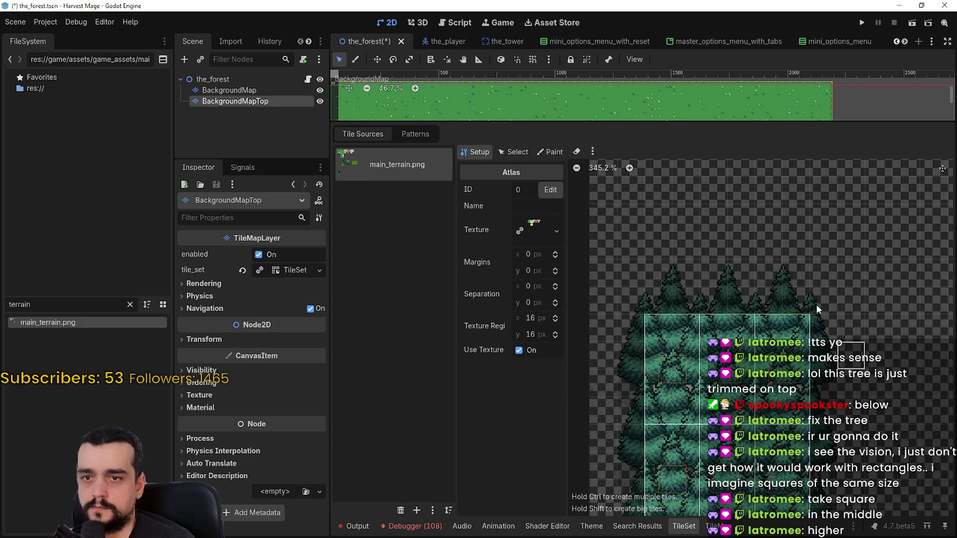
scroll(819, 307, "down", 3)
scroll(793, 279, "right", 2)
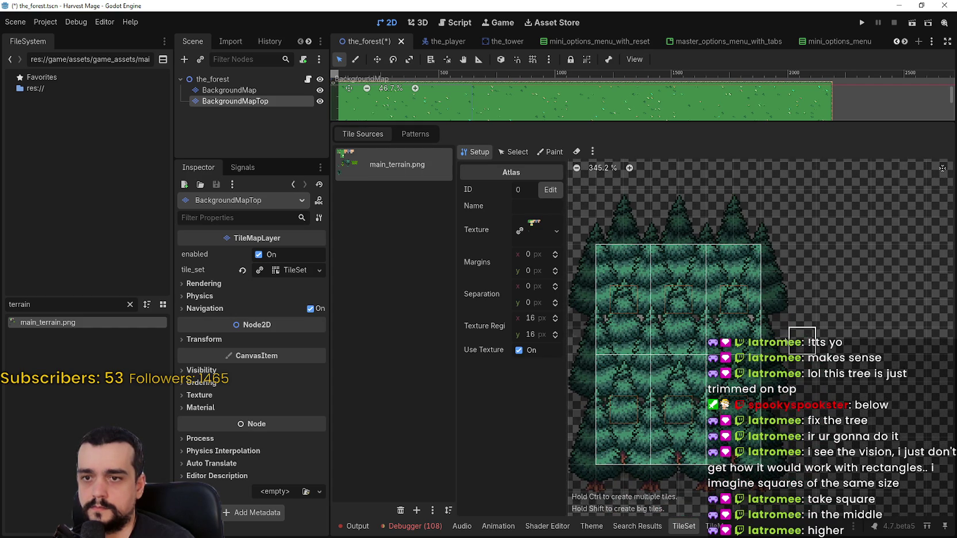
scroll(774, 297, "down", 3)
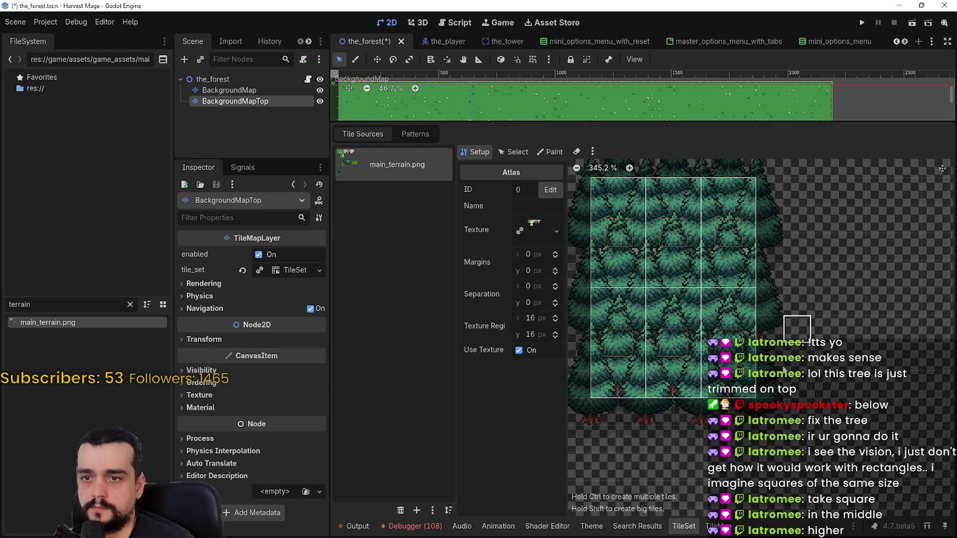
scroll(793, 261, "down", 5)
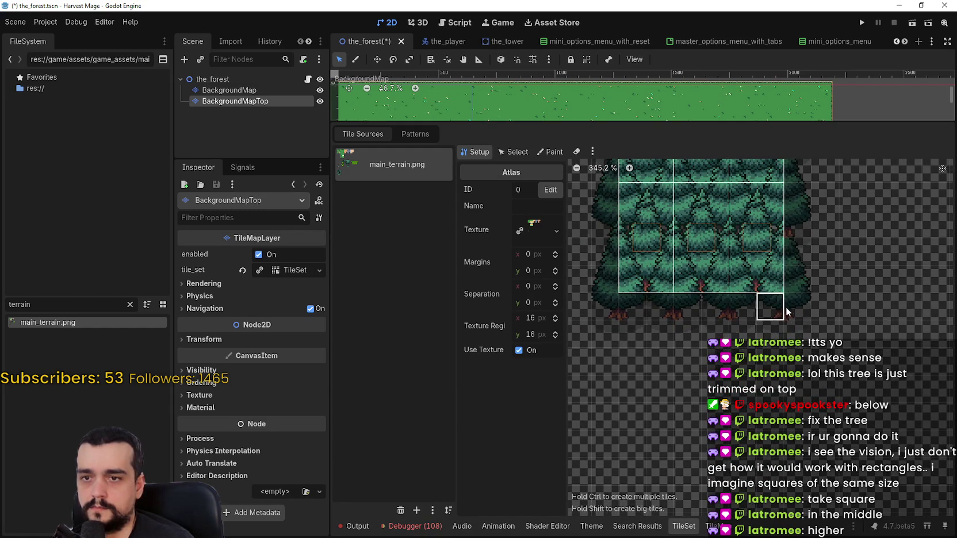
scroll(802, 347, "up", 5)
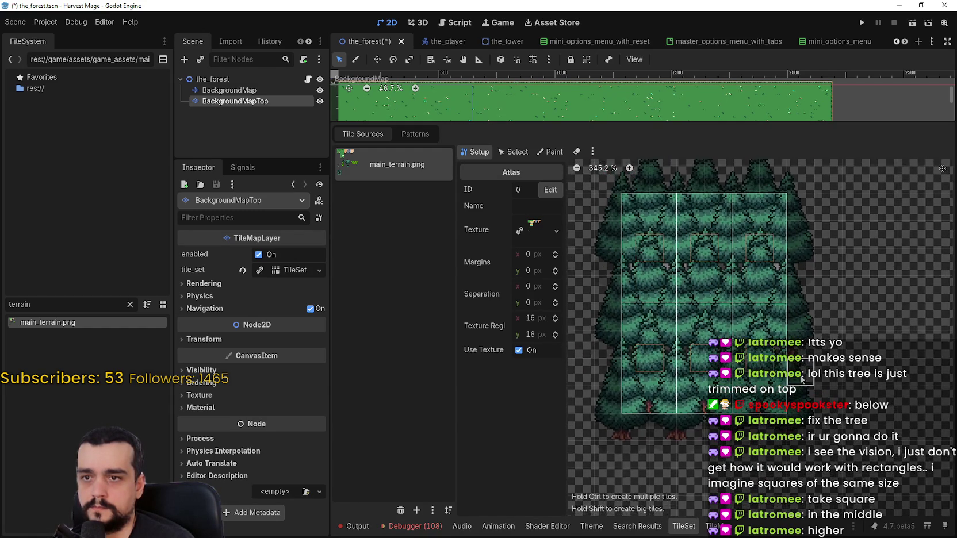
scroll(820, 383, "left", 1)
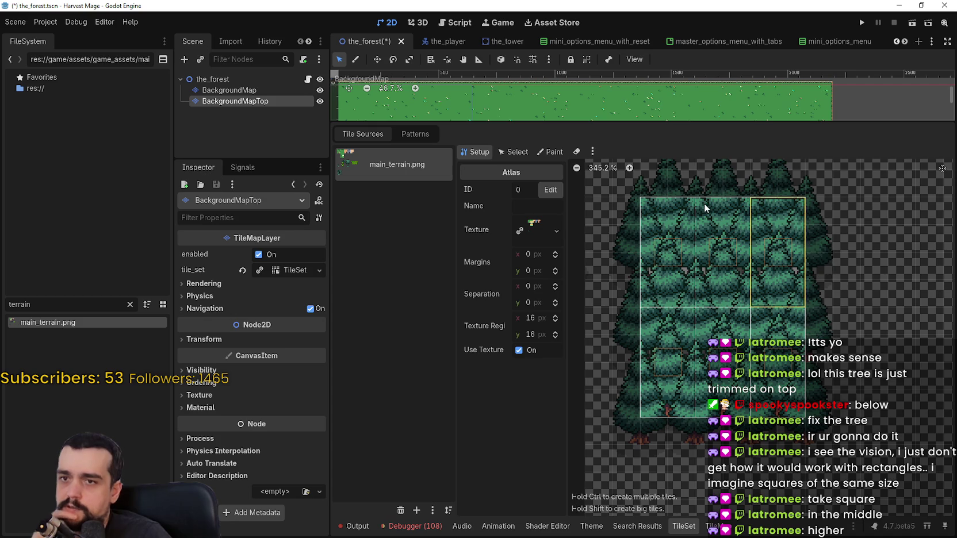
scroll(823, 329, "up", 3)
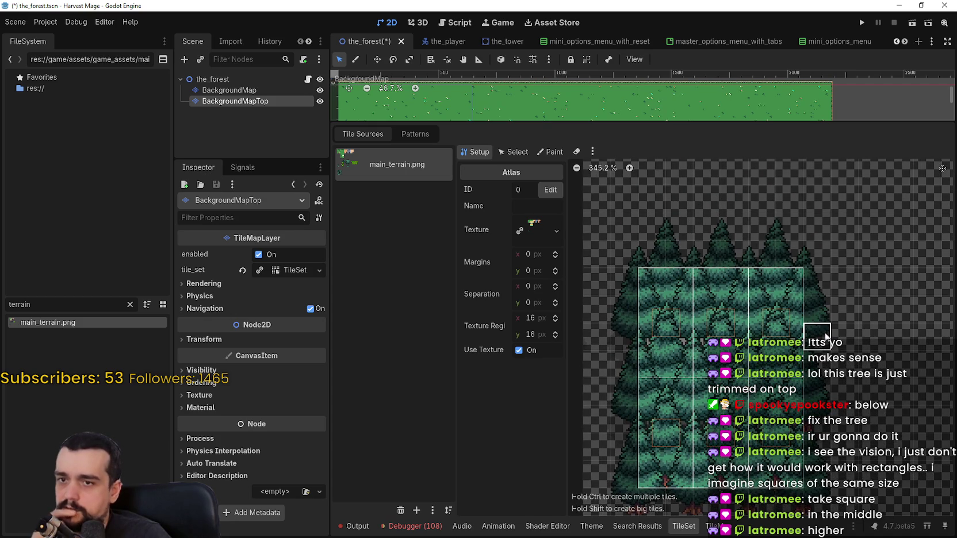
scroll(825, 337, "up", 1)
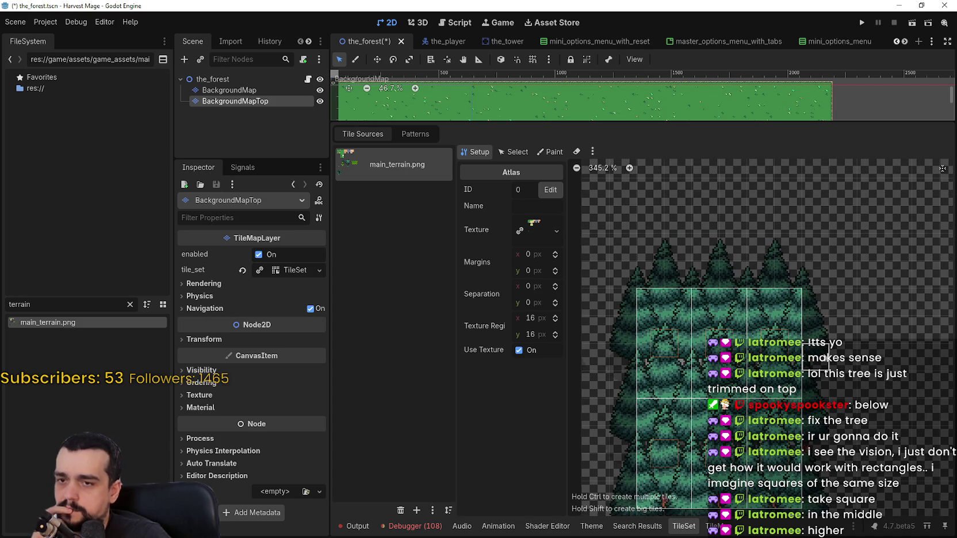
left_click_drag(812, 348, 736, 296)
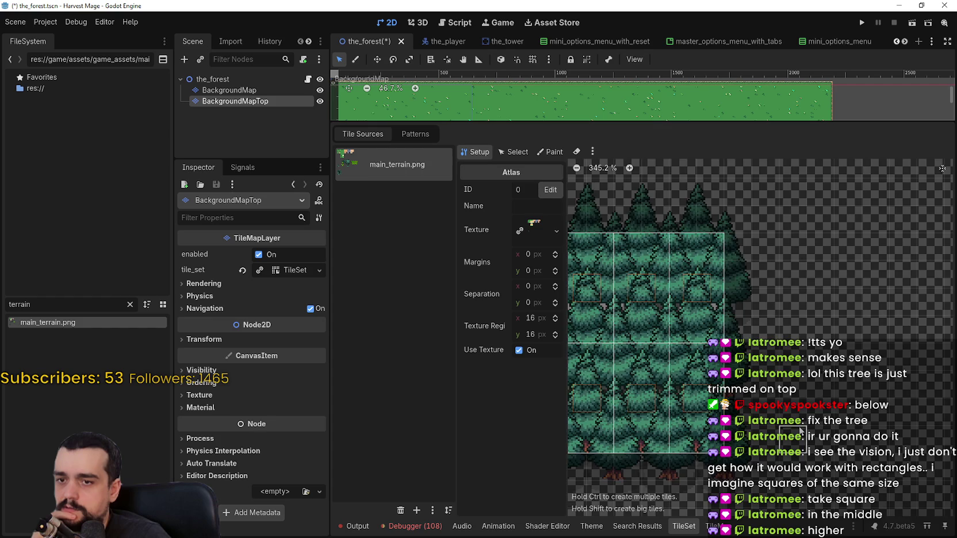
scroll(799, 440, "left", 1)
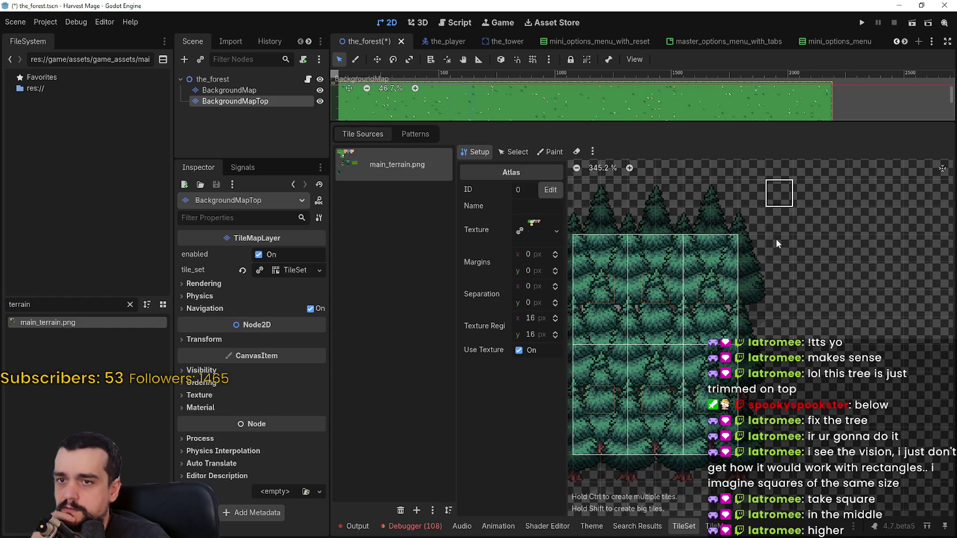
left_click(730, 329)
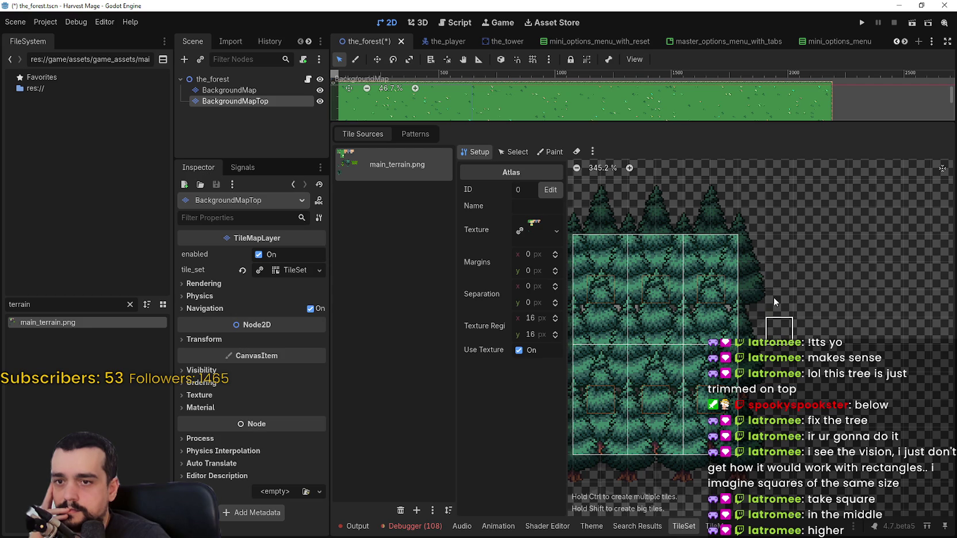
Inspect the tree tiles, panning the atlas to the forest's left side
scroll(774, 312, "down", 3)
left_click(716, 237)
left_click(759, 232)
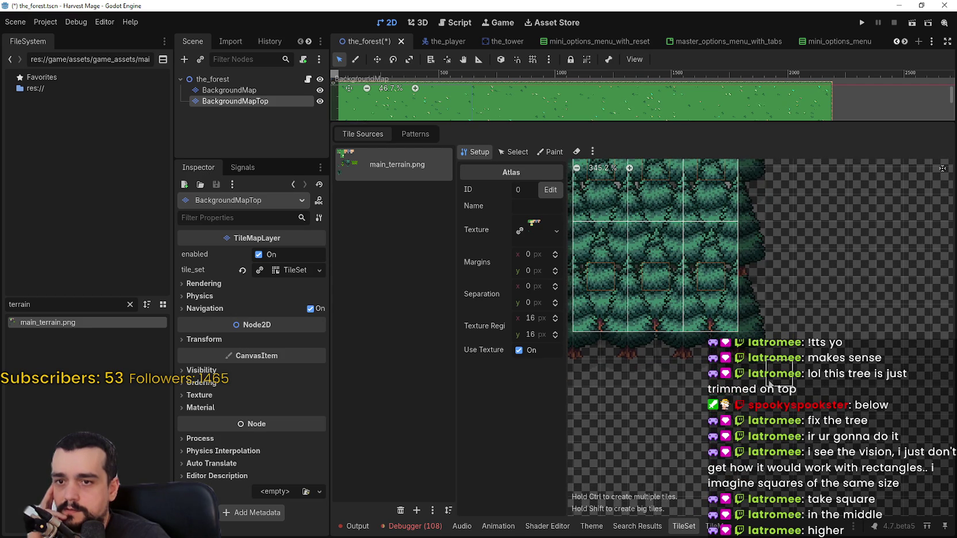
mouse_move(676, 402)
left_mouse_down()
mouse_move(788, 391)
mouse_move(768, 441)
mouse_move(754, 403)
mouse_move(732, 434)
mouse_move(742, 431)
left_mouse_up()
scroll(713, 426, "left", 3)
scroll(714, 426, "down", 1)
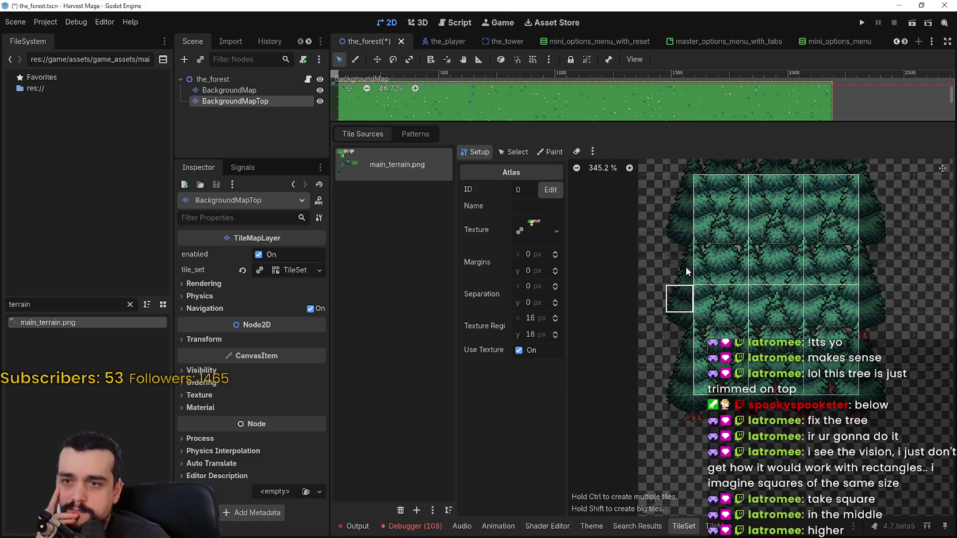
scroll(657, 376, "up", 5)
scroll(658, 376, "right", 1)
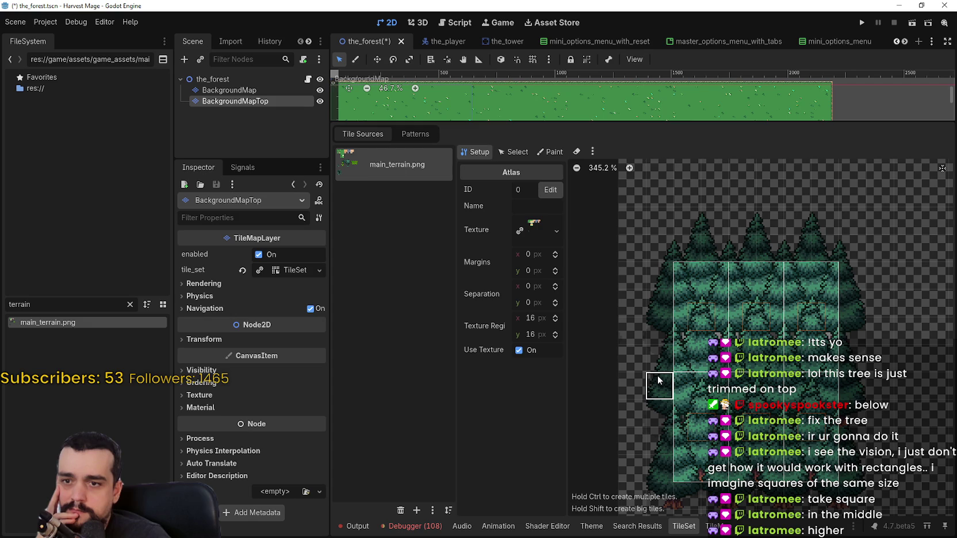
Pan back to the tall tree tile and delete it from the atlas
scroll(657, 375, "down", 2)
scroll(640, 343, "right", 1)
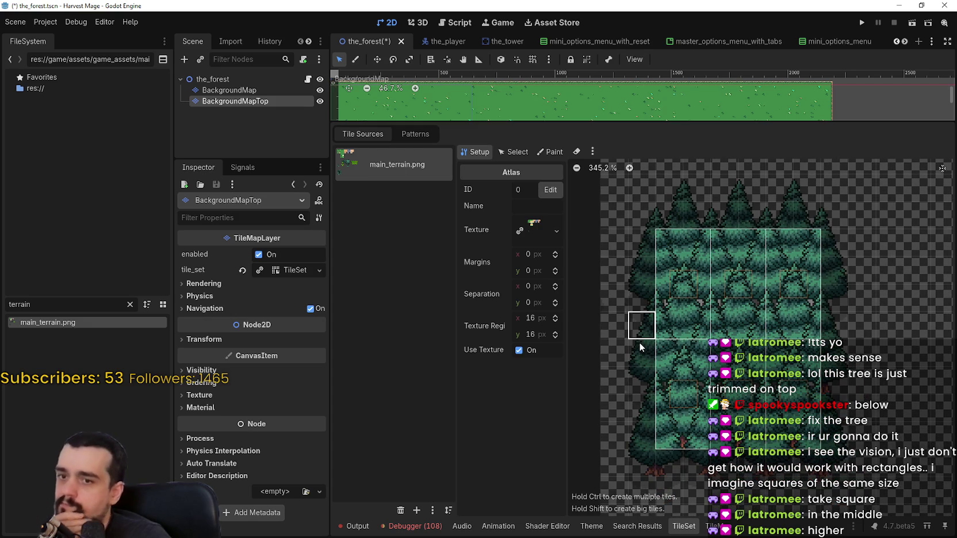
scroll(637, 339, "down", 1)
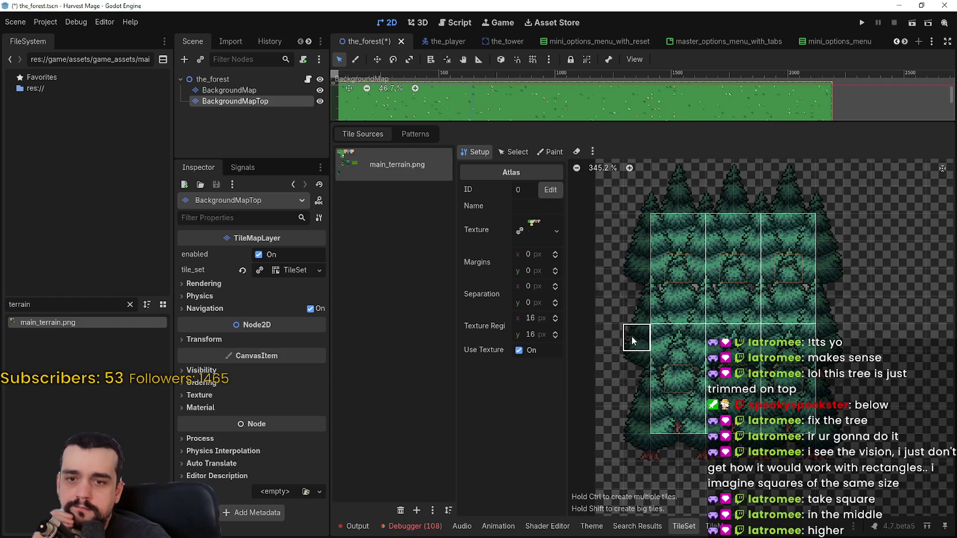
scroll(627, 351, "up", 3)
scroll(619, 370, "right", 1)
scroll(616, 354, "down", 3)
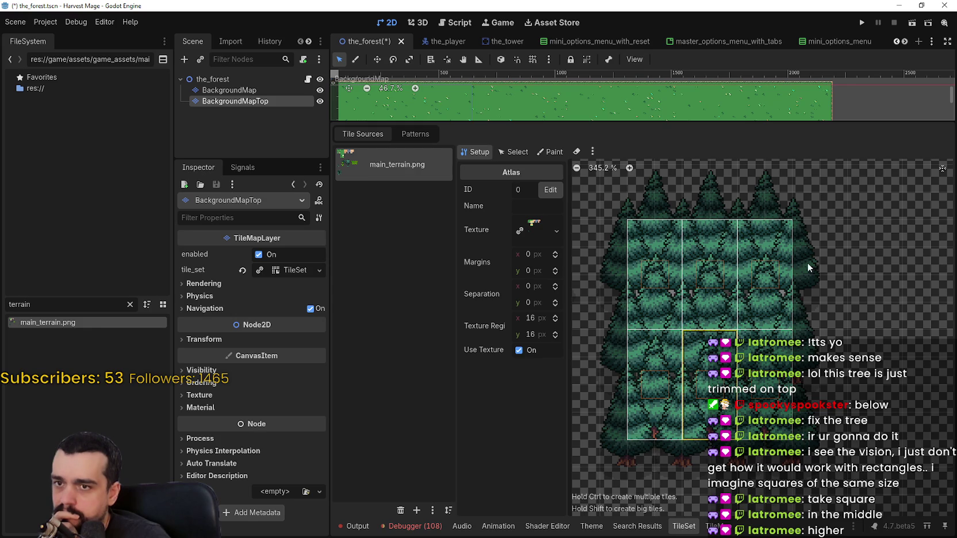
left_click_drag(811, 288, 797, 381)
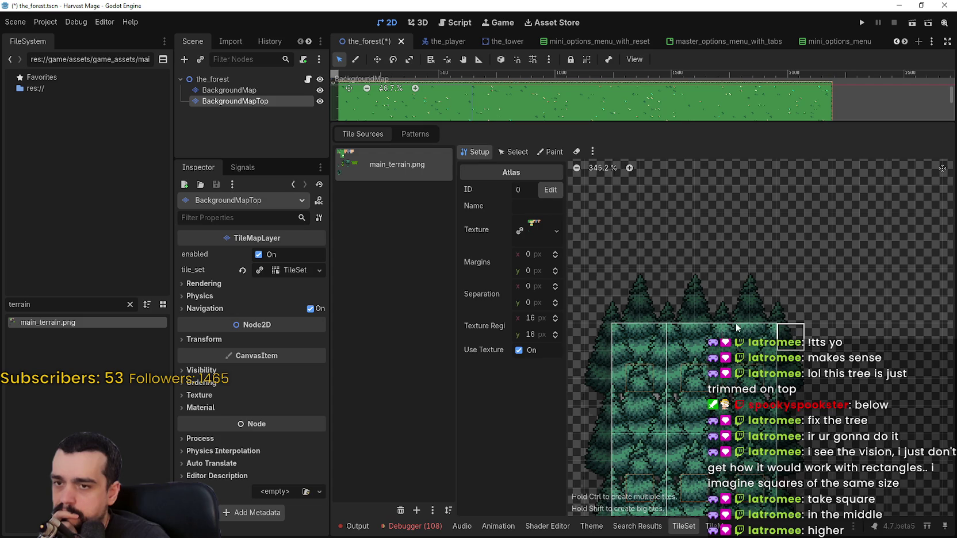
left_click_drag(788, 332, 680, 290)
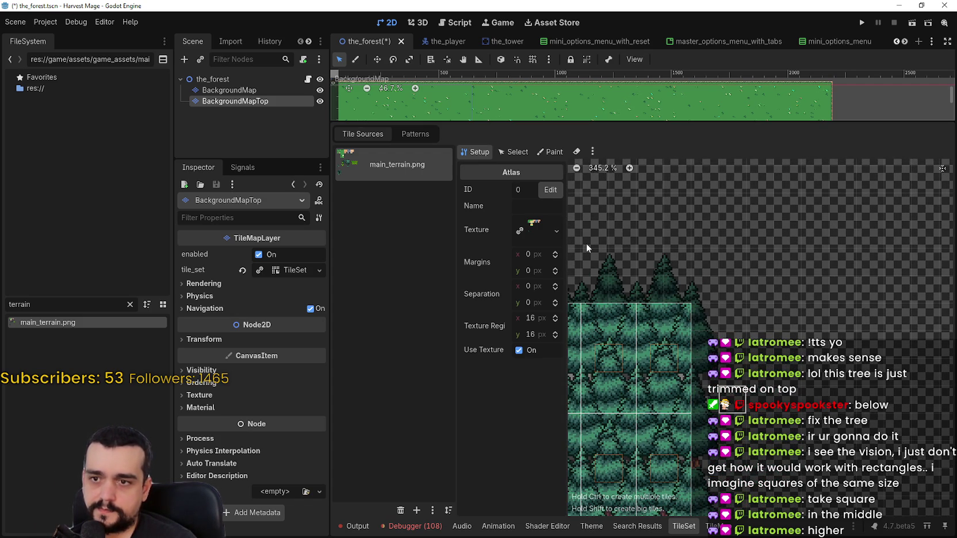
right_click(673, 331)
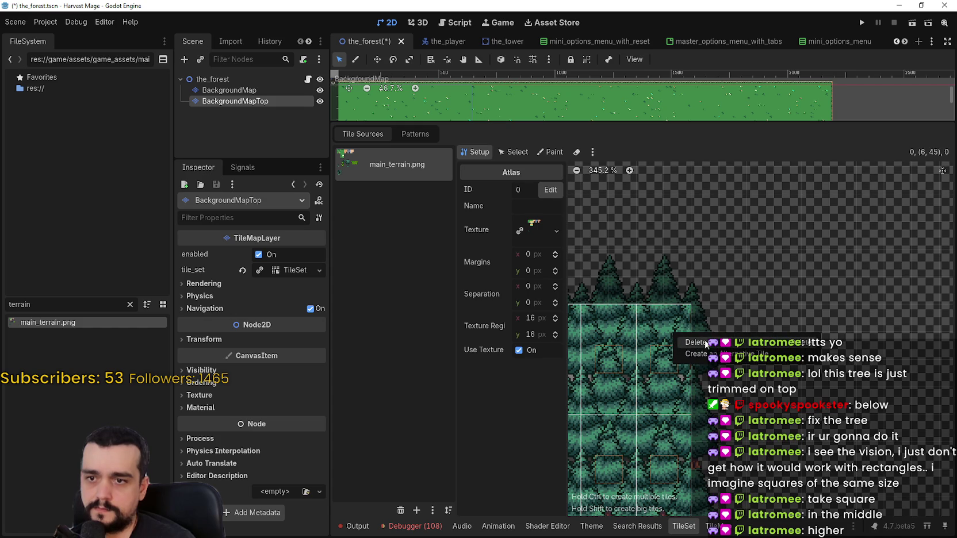
Create a larger tile spanning the tree, widened by one extra cell
mouse_move(660, 332)
left_mouse_down()
mouse_move(704, 379)
mouse_move(716, 409)
left_mouse_up()
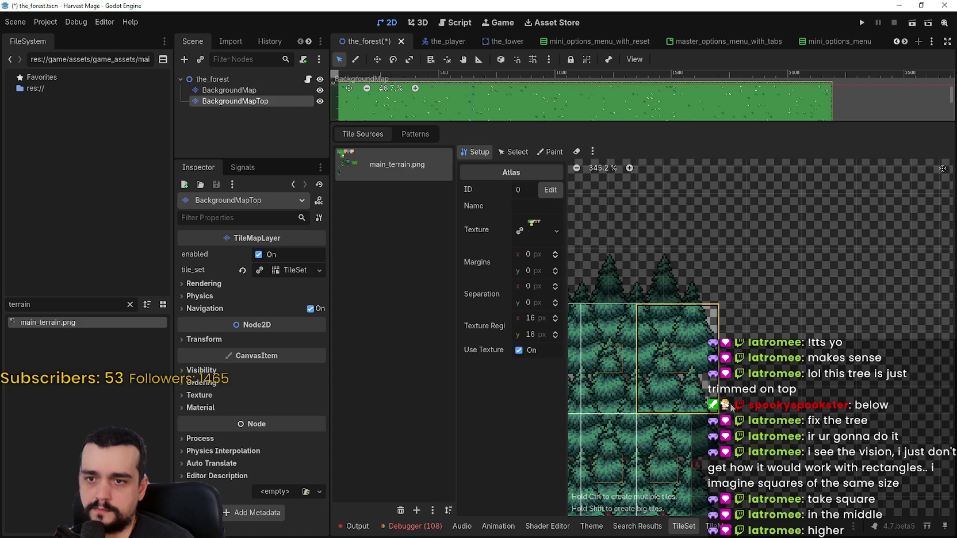
left_click_drag(732, 407, 733, 408)
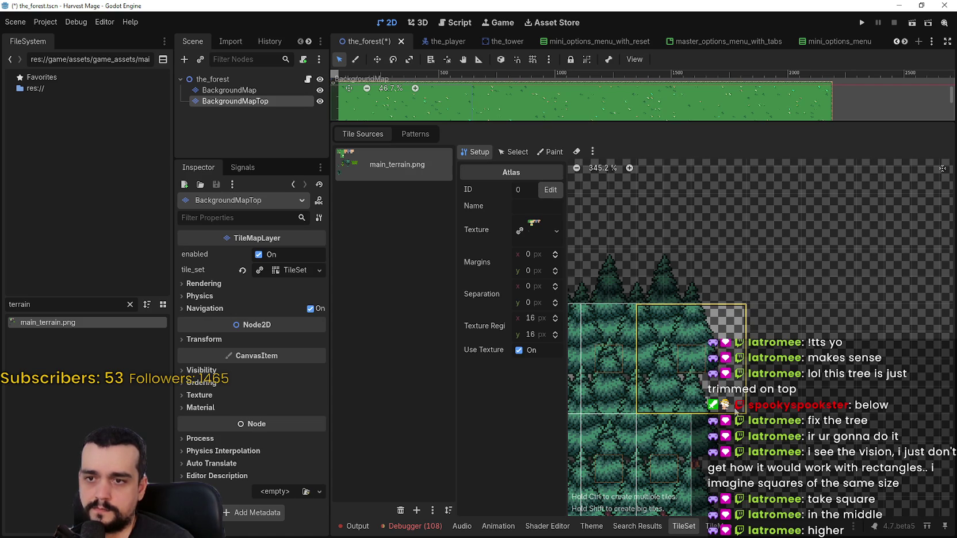
scroll(662, 345, "down", 3)
Delete the lower tree tile and redraw it as a bigger tile extended one cell down
left_click(658, 341)
right_click(658, 340)
left_click(696, 358)
scroll(719, 311, "down", 1)
scroll(719, 311, "left", 1)
left_click_drag(679, 281, 766, 395)
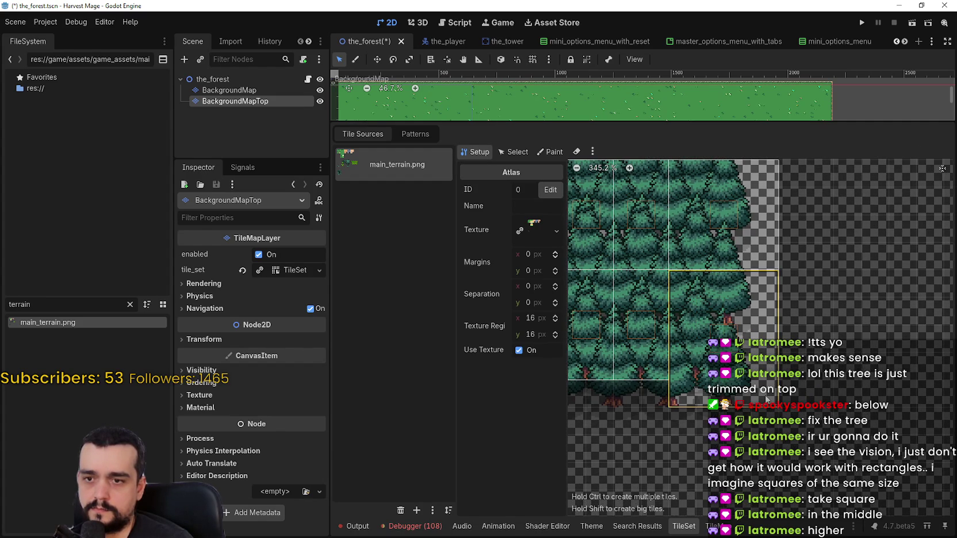
left_click_drag(765, 394, 769, 424)
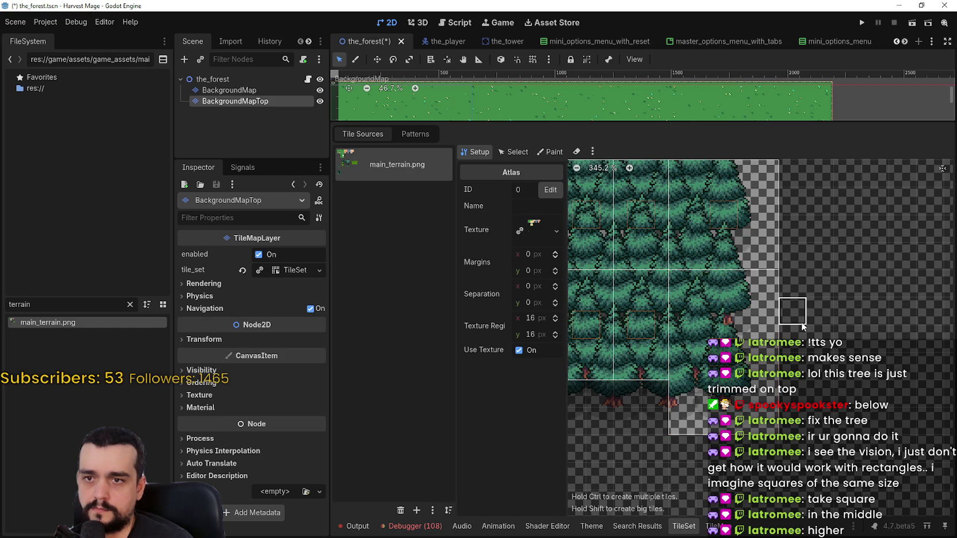
scroll(788, 380, "up", 3)
scroll(811, 356, "up", 3)
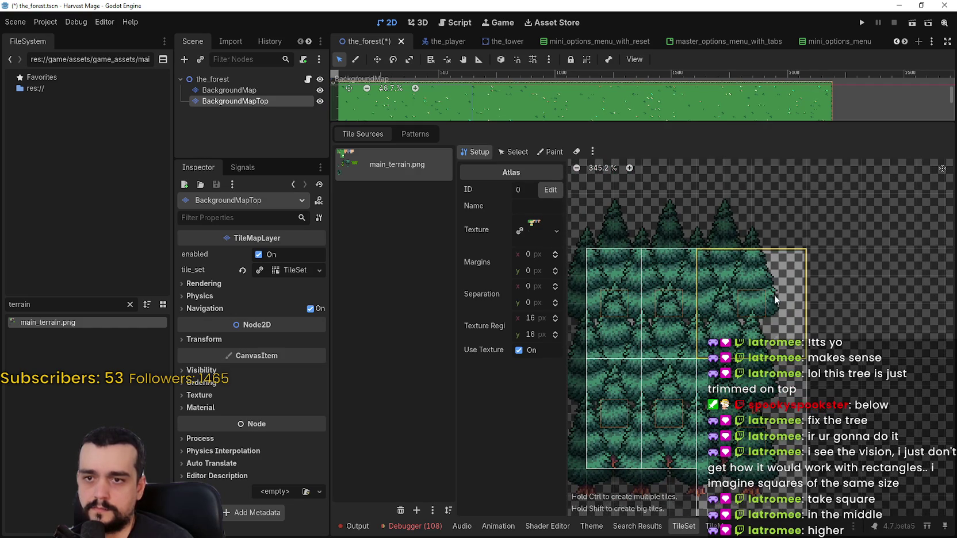
Delete the right-hand tree tile and redefine it as a 2×3-cell tile
right_click(813, 296)
left_click(845, 305)
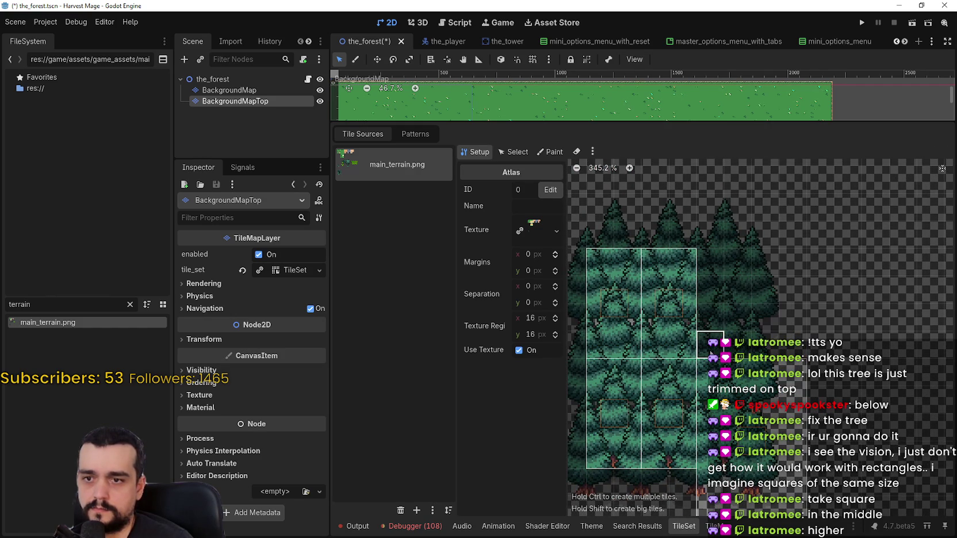
left_click_drag(711, 345, 793, 200)
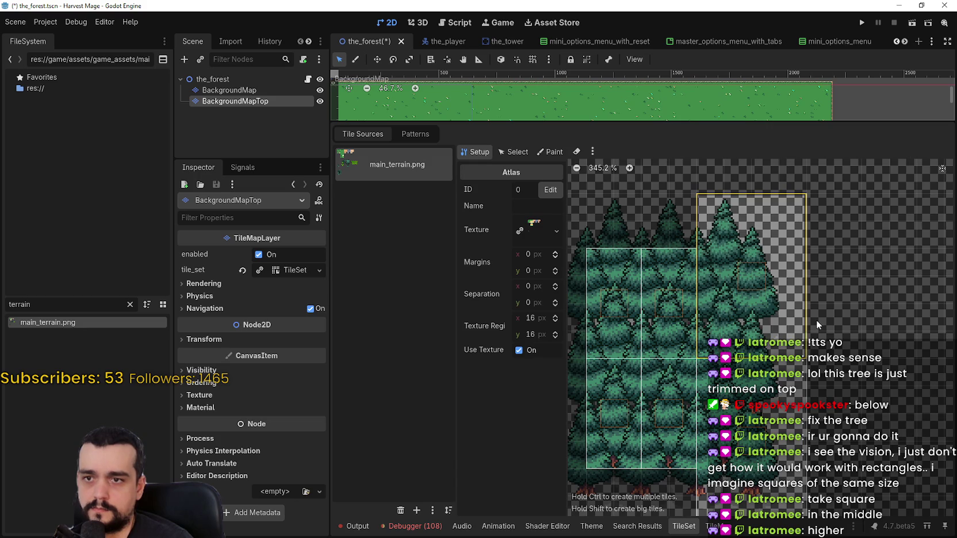
scroll(834, 282, "down", 3)
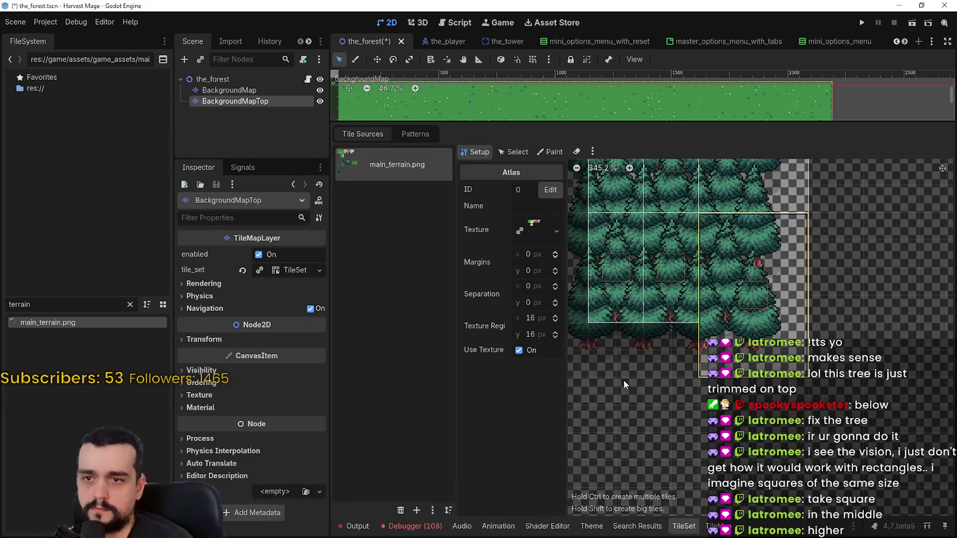
scroll(834, 282, "left", 3)
scroll(771, 397, "up", 2)
right_click(769, 398)
Outline the remaining large tiles, including one around the right-hand tree
key("Escape")
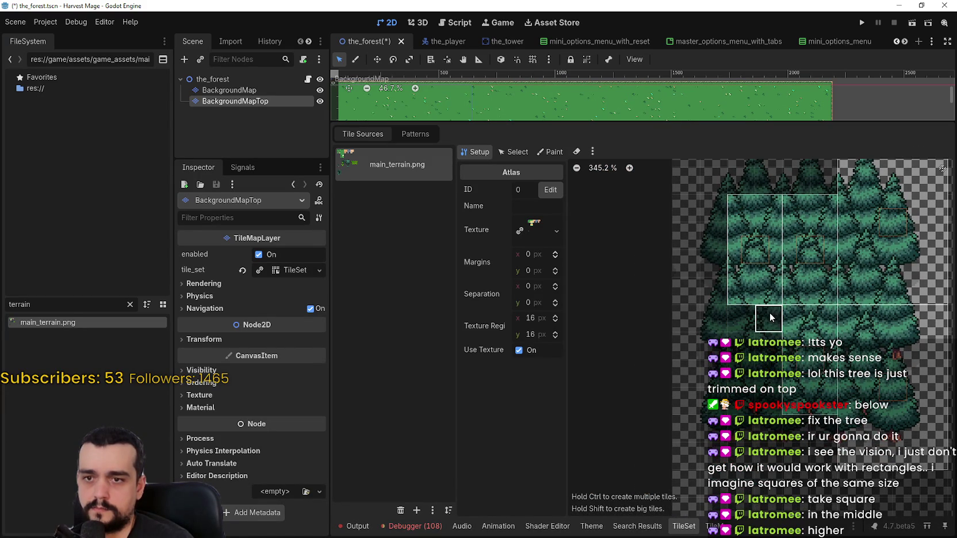
mouse_move(758, 367)
left_mouse_down()
mouse_move(687, 441)
mouse_move(689, 451)
left_mouse_up()
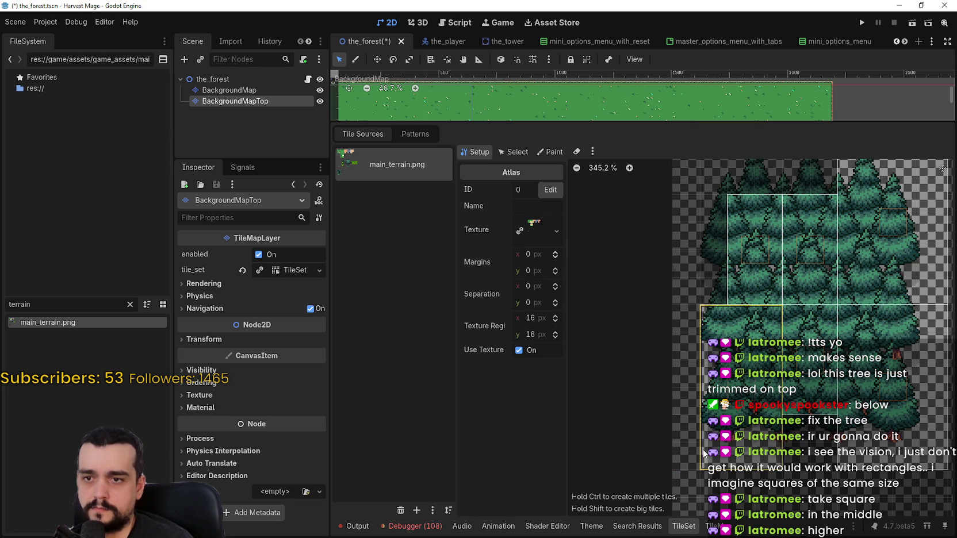
left_click(729, 233)
left_click_drag(709, 229, 676, 293)
left_click(740, 362)
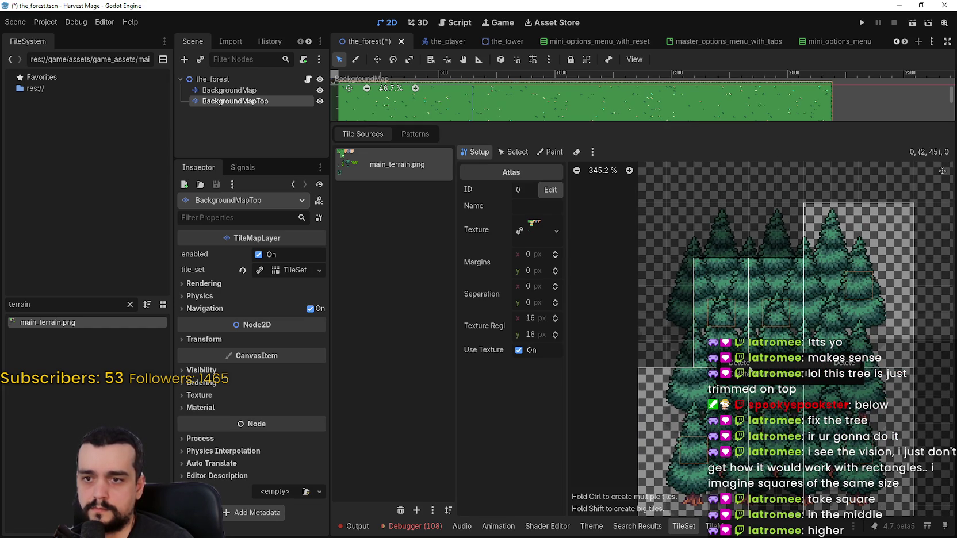
mouse_move(740, 362)
left_mouse_down()
mouse_move(699, 251)
mouse_move(673, 215)
mouse_move(648, 217)
left_mouse_up()
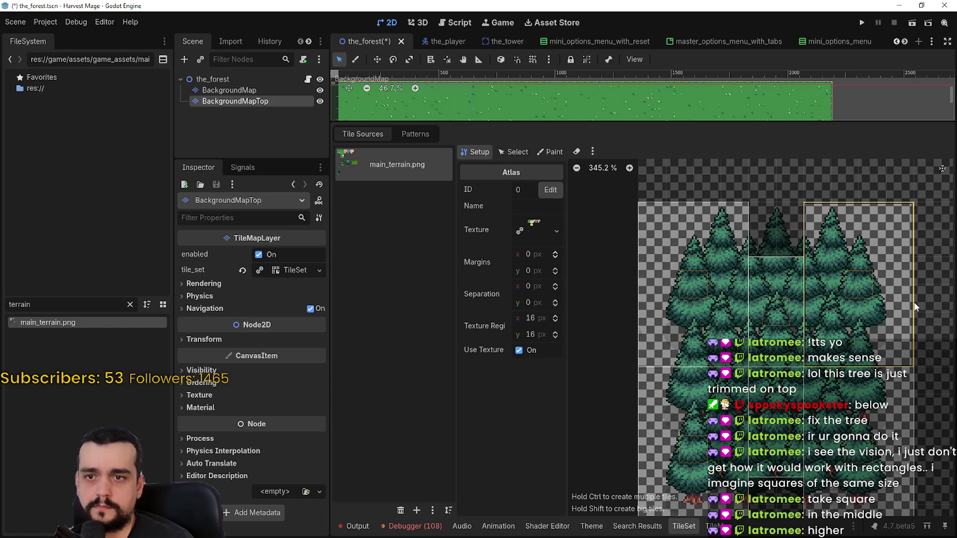
Review the finished tree tiles in the atlas and save the_forest scene
scroll(860, 247, "right", 3)
scroll(860, 247, "down", 1)
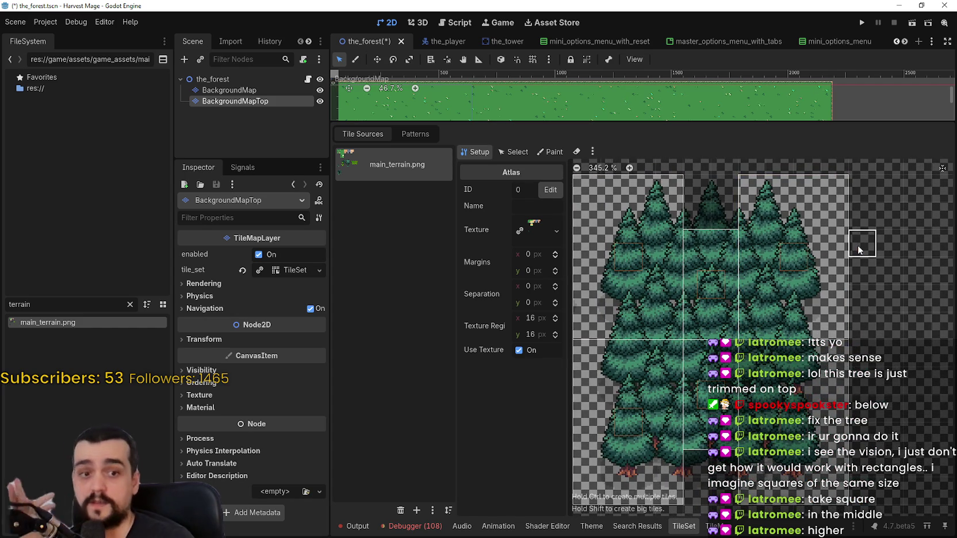
scroll(865, 244, "up", 2)
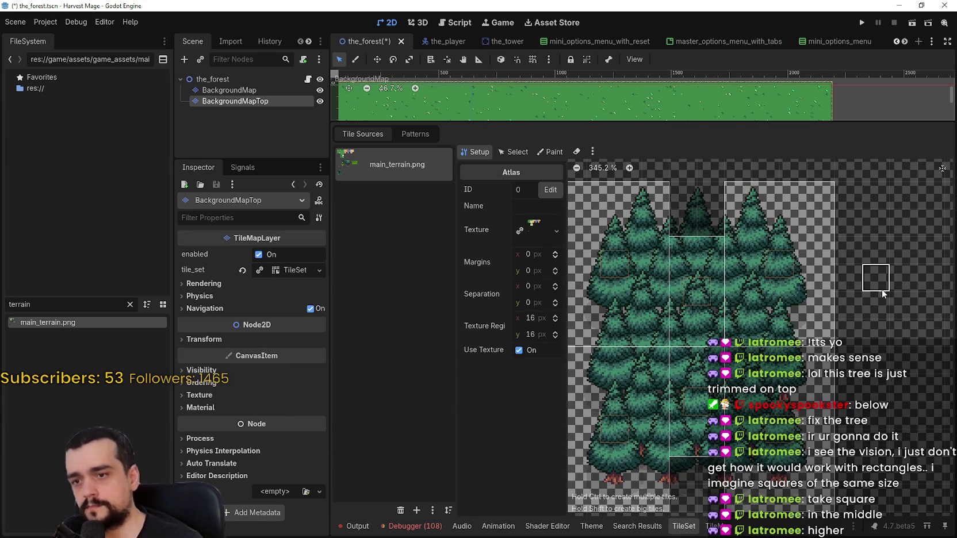
scroll(909, 351, "right", 3)
scroll(870, 384, "up", 3)
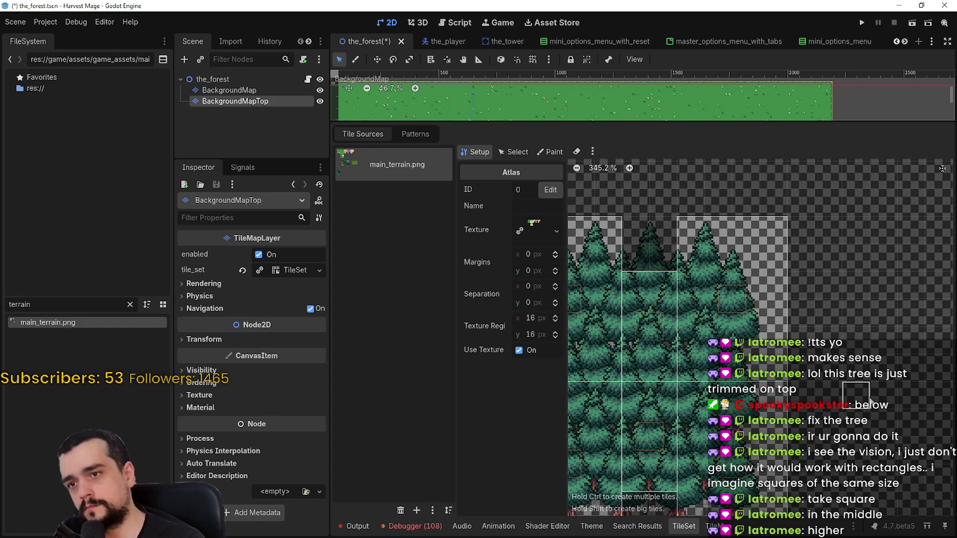
scroll(870, 397, "down", 1)
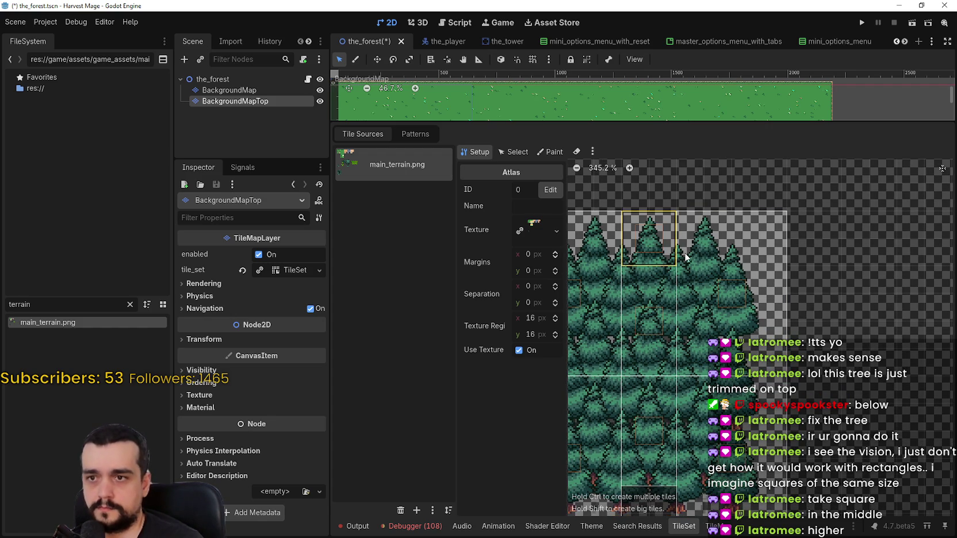
scroll(859, 368, "down", 5)
scroll(867, 315, "down", 4)
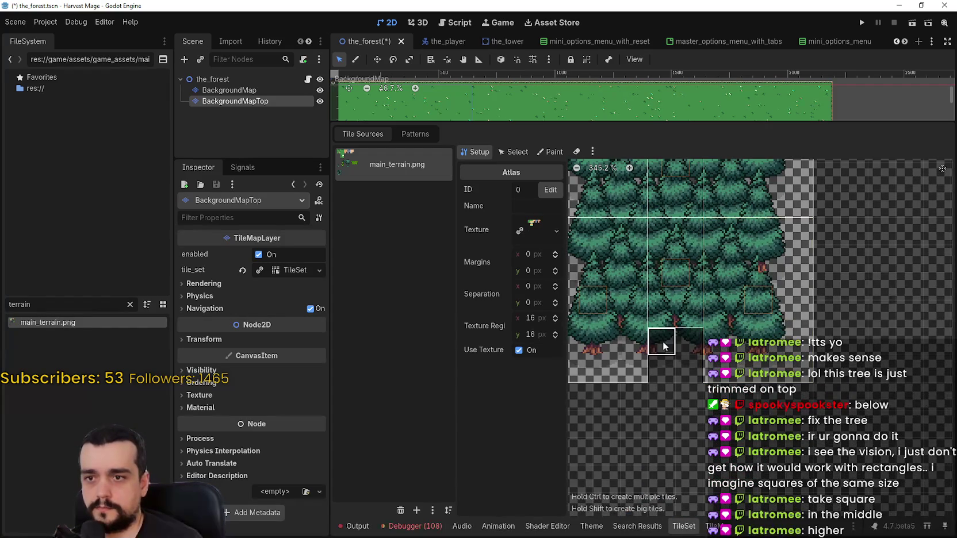
scroll(857, 362, "up", 6)
scroll(855, 370, "down", 2)
key("ctrl+s")
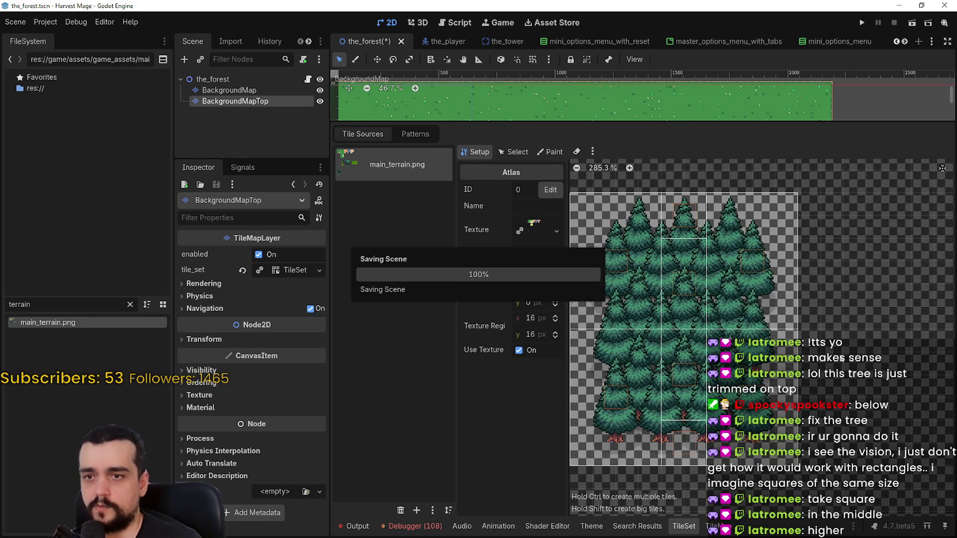
Switch the TileSet editor to Paint mode and browse the paintable property list
scroll(840, 344, "down", 2)
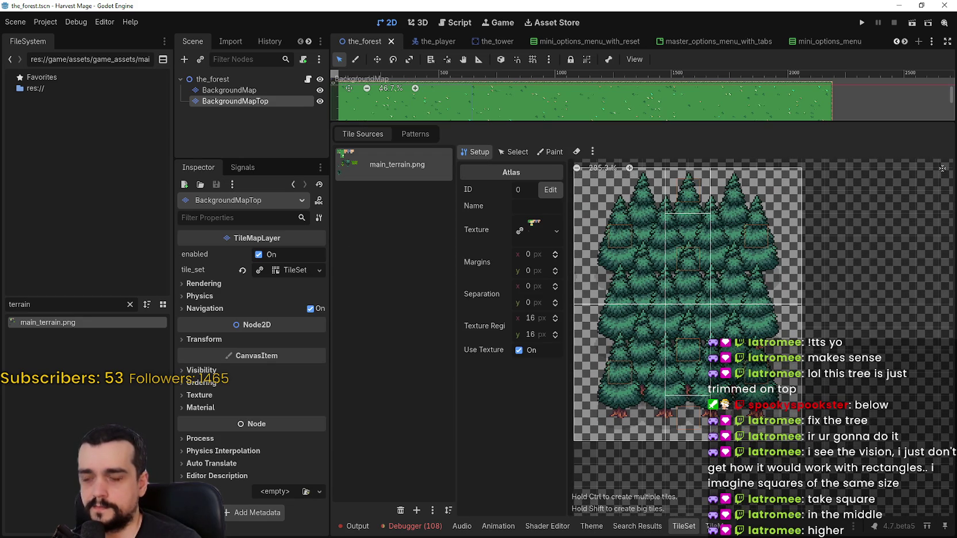
left_click(548, 151)
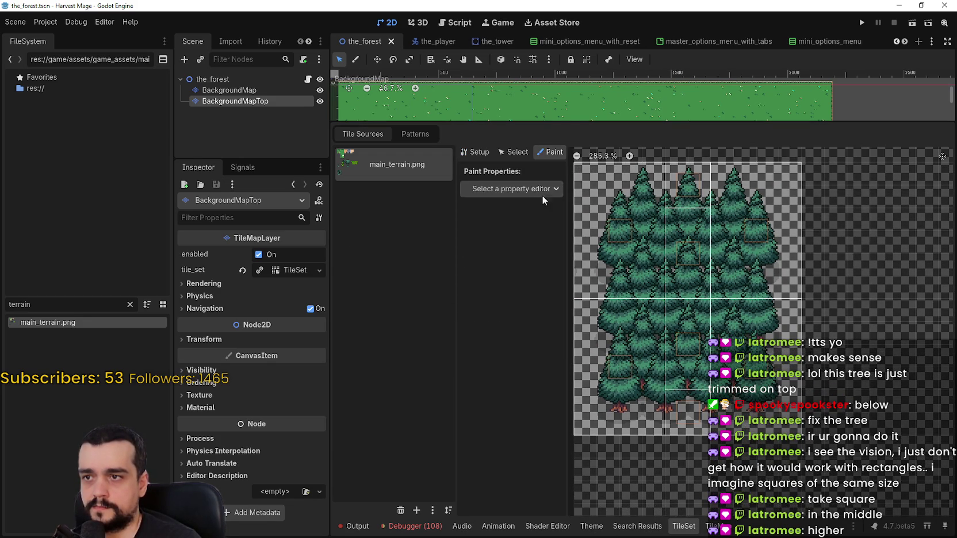
left_click(523, 185)
left_click(439, 240)
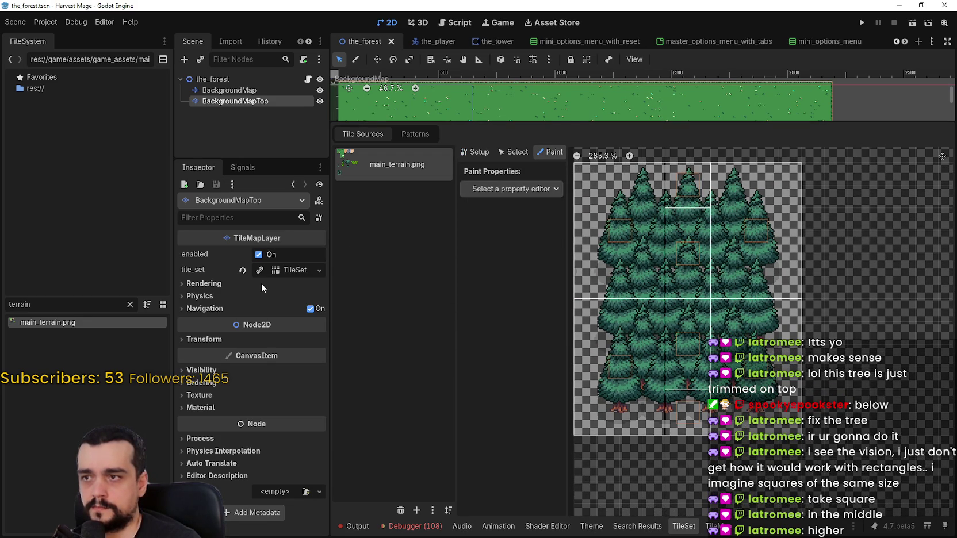
Expand the TileSet's terrain sets to show the Match Corners set's terrains
left_click(274, 271)
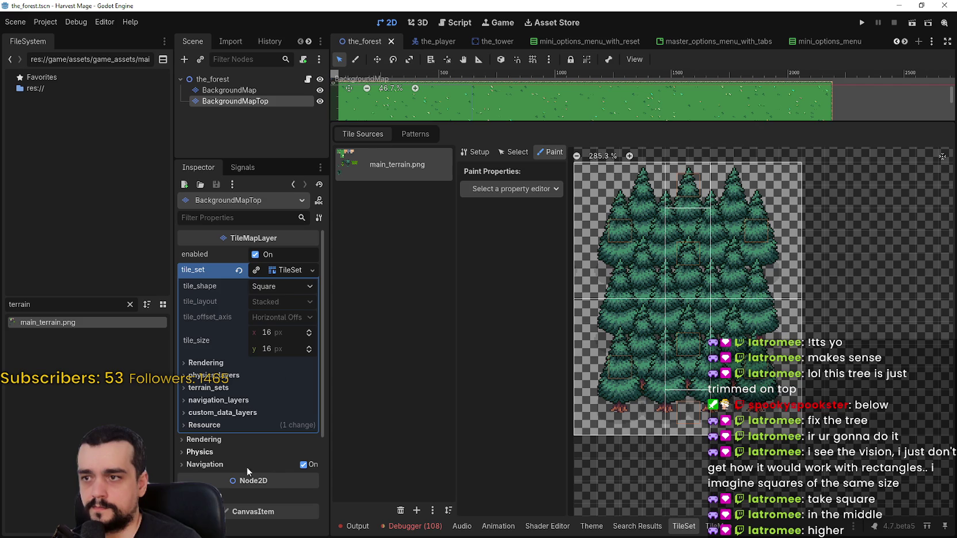
left_click(236, 401)
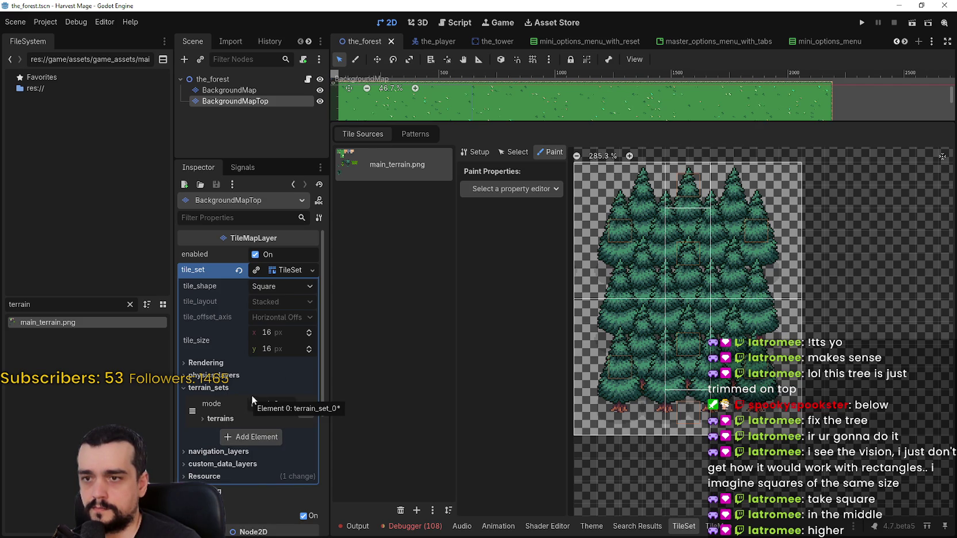
scroll(649, 291, "down", 2)
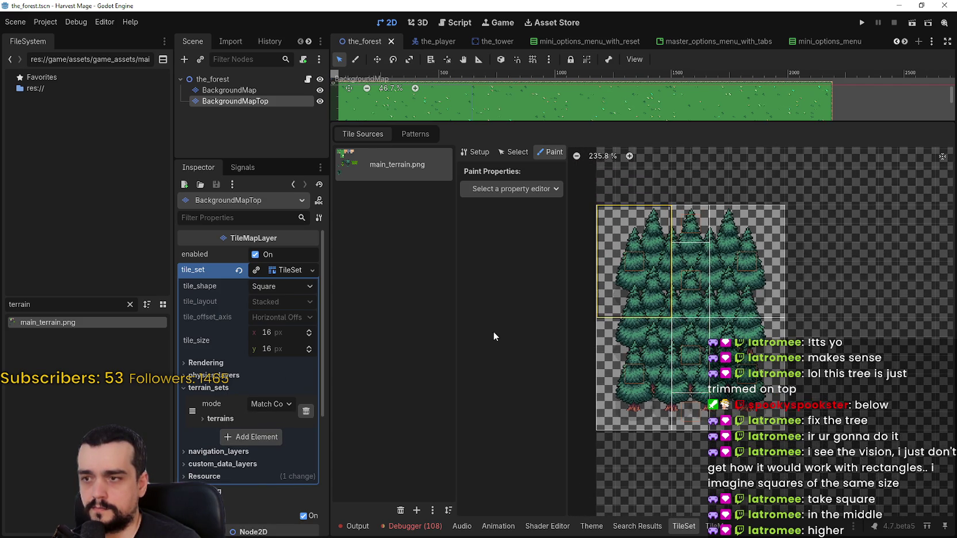
left_click(211, 419)
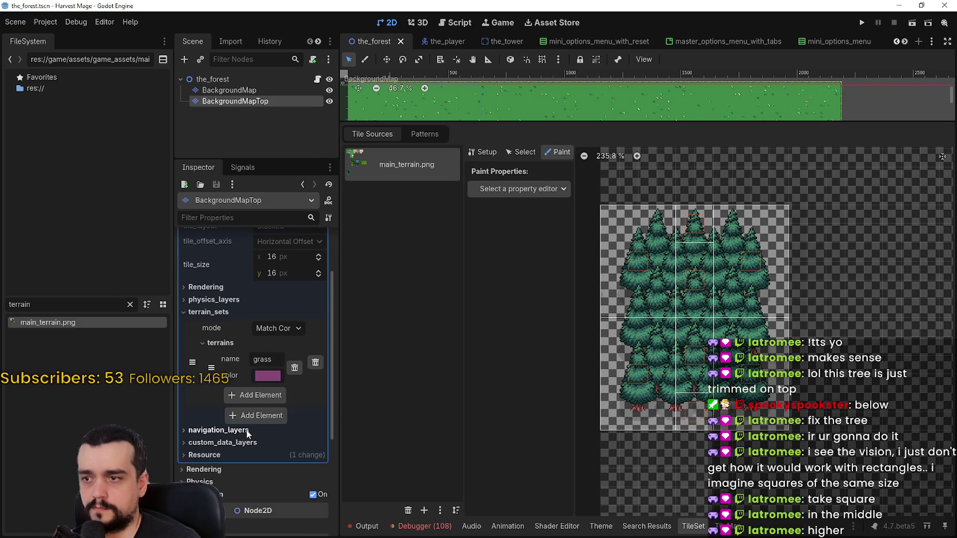
Add a new terrain named forest with a red colour and save the scene
left_click(256, 397)
double_click(267, 396)
left_click(275, 413)
left_click_drag(317, 161, 320, 198)
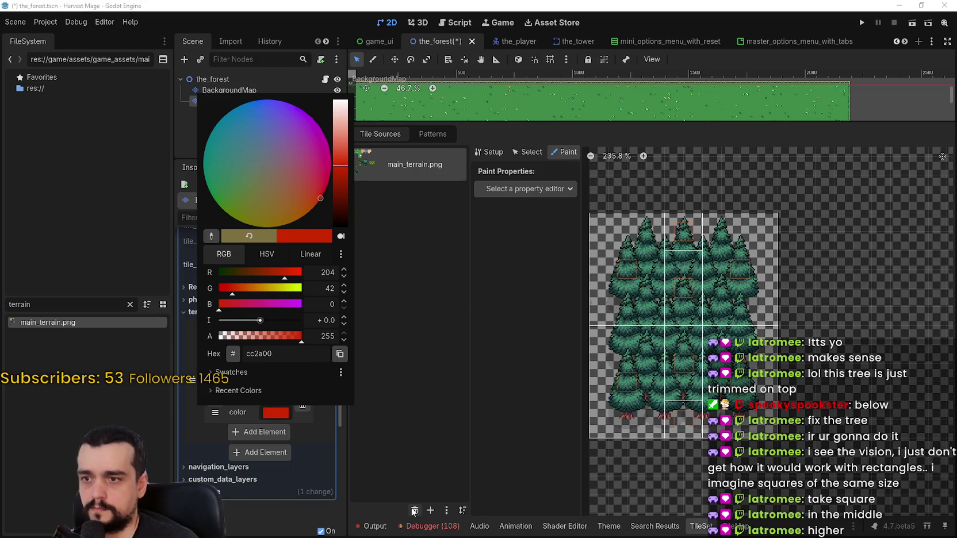
left_click(568, 467)
key("ctrl+s")
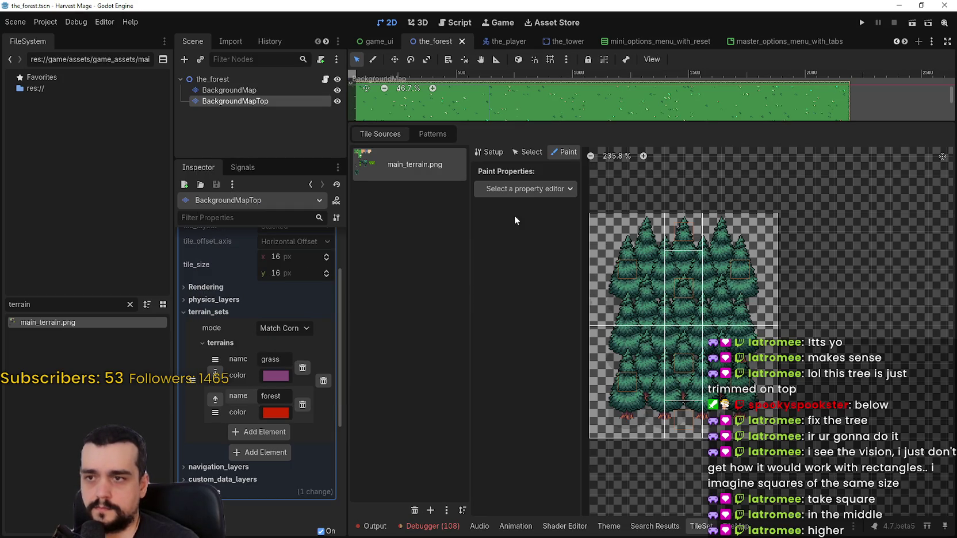
left_click(511, 191)
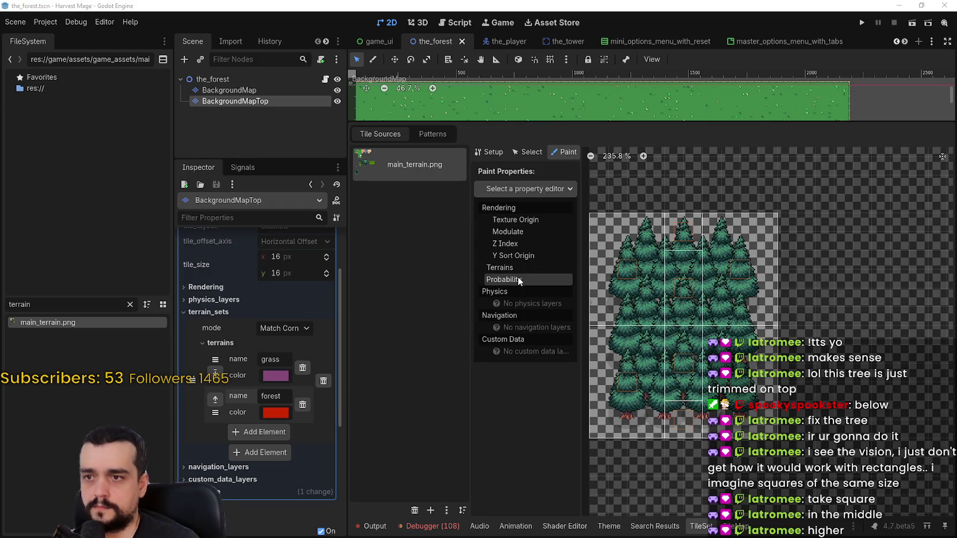
Set up Terrains painting with Terrain Set 0 and the forest terrain
left_click(518, 267)
left_click(548, 222)
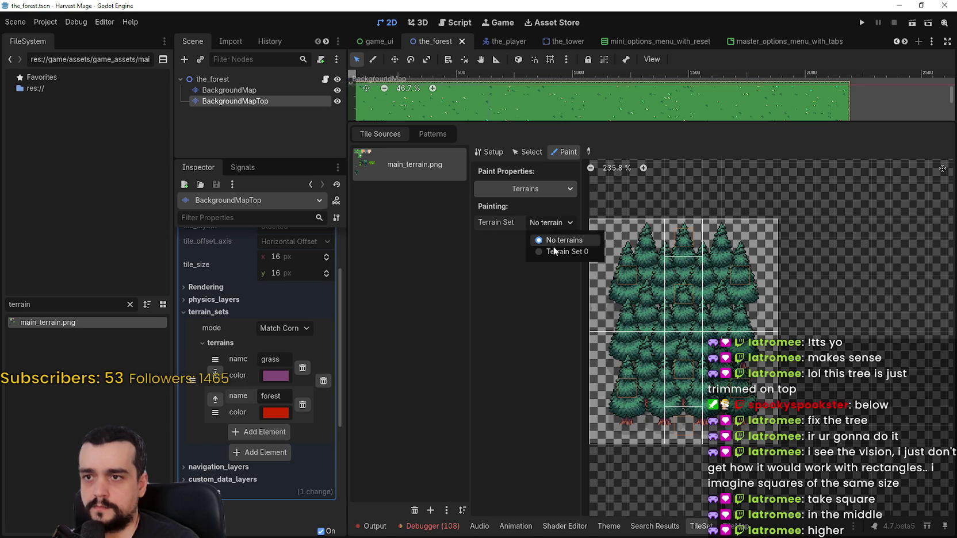
left_click(552, 247)
left_click(548, 239)
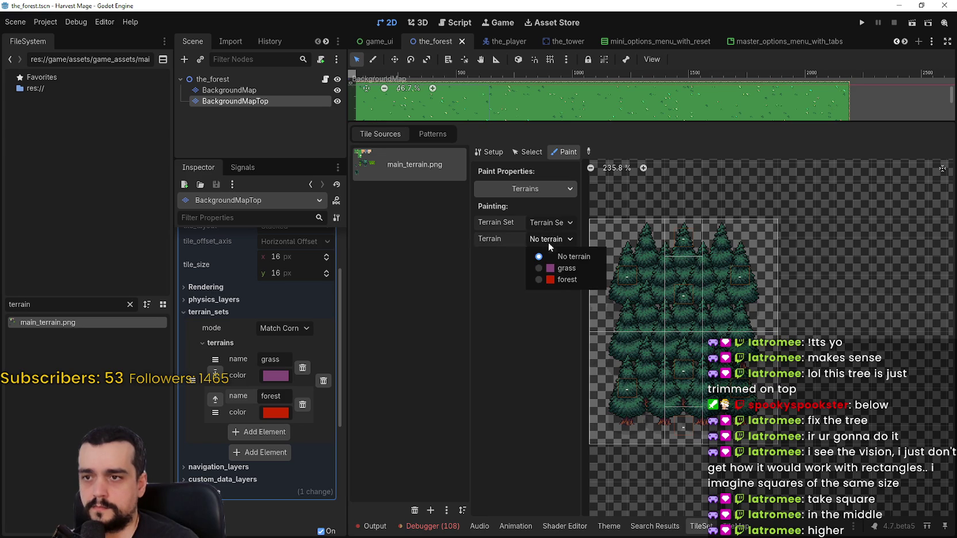
left_click(561, 280)
Paint forest onto the centres of the middle tree tiles and save the scene
scroll(679, 259, "up", 3)
left_click(638, 292)
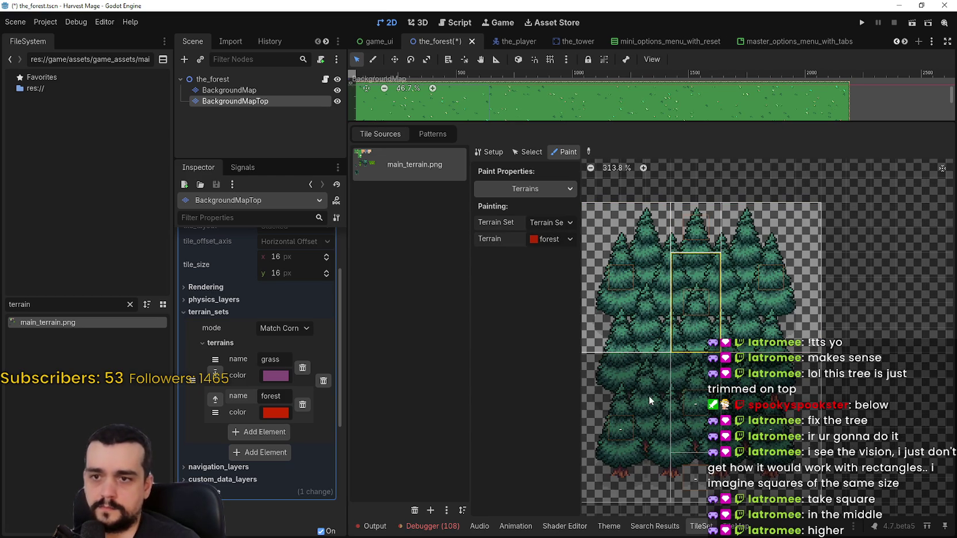
left_click(621, 427)
left_click(771, 428)
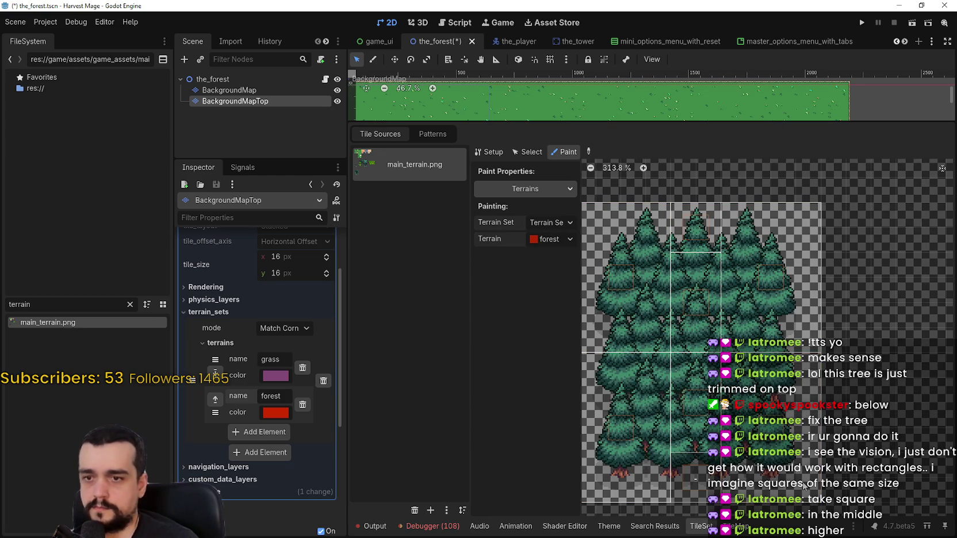
scroll(756, 474, "up", 3)
scroll(684, 449, "down", 4)
scroll(675, 368, "up", 1)
scroll(683, 354, "up", 1)
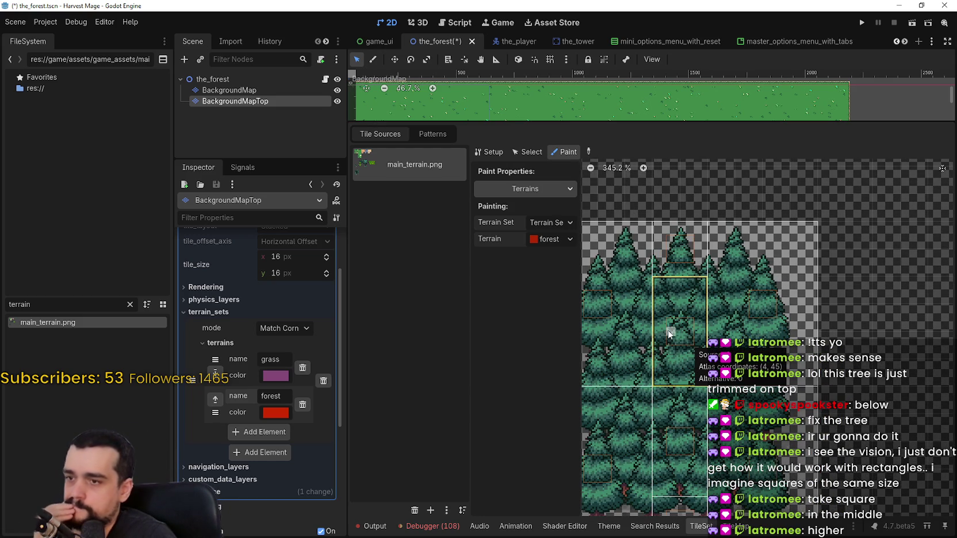
mouse_move(670, 327)
left_mouse_down()
mouse_move(690, 328)
mouse_move(682, 290)
left_mouse_up()
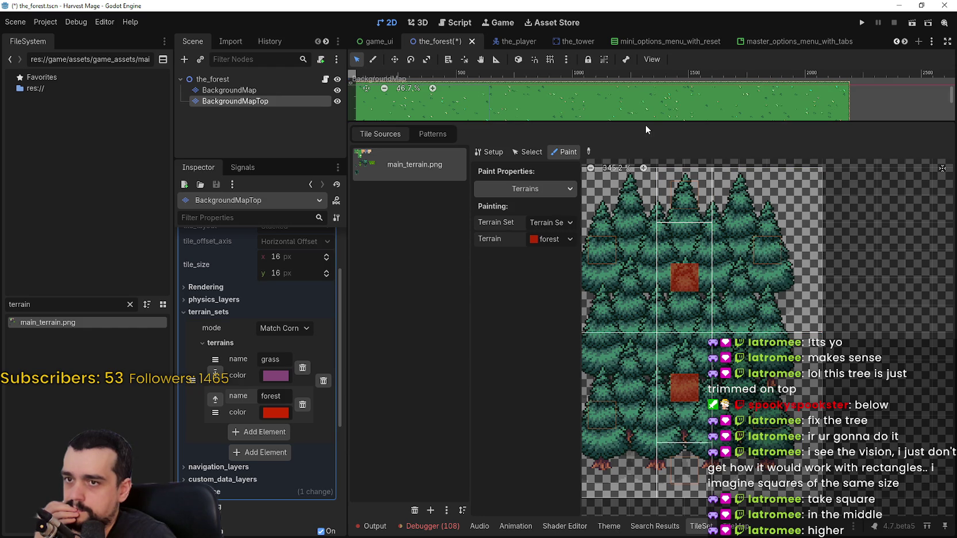
left_click_drag(644, 123, 639, 213)
key("ctrl+s")
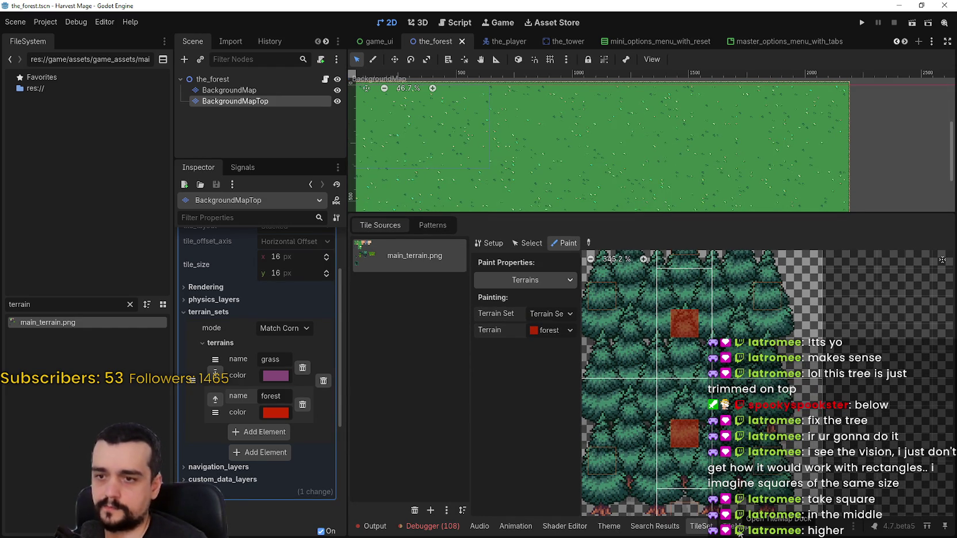
Select forest in the TileMap terrains and paint a first forest rectangle on the grass
left_click(737, 526)
left_click(387, 450)
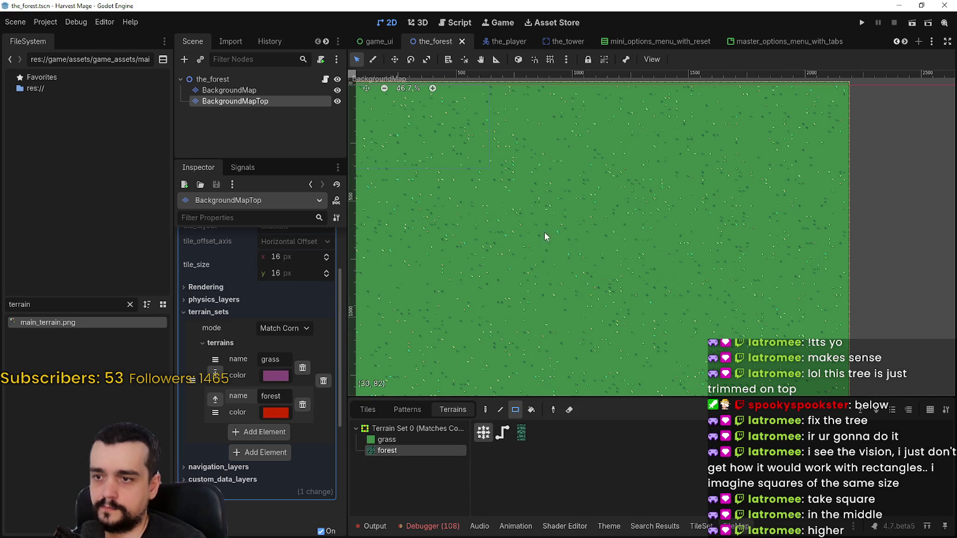
scroll(590, 290, "up", 1)
scroll(561, 249, "up", 1)
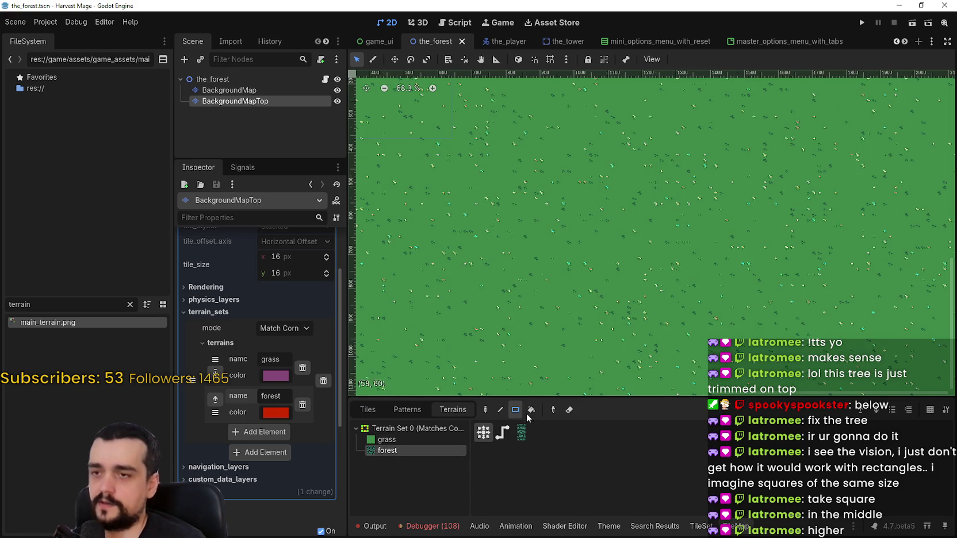
mouse_move(541, 210)
left_mouse_down()
mouse_move(550, 227)
mouse_move(572, 230)
left_mouse_up()
Paint more forest blocks to the right and extend the forest area downward
scroll(572, 221, "up", 4)
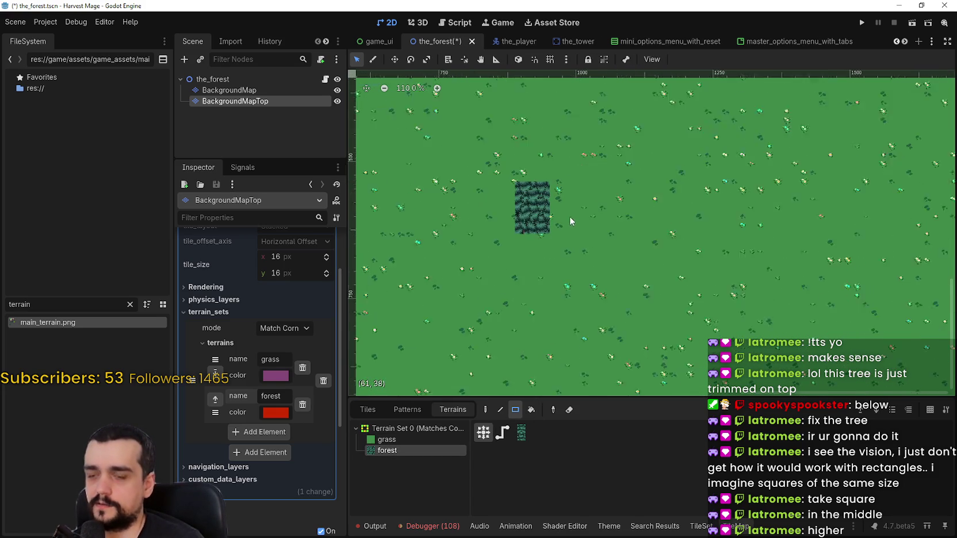
scroll(558, 175, "up", 2)
left_click(637, 197)
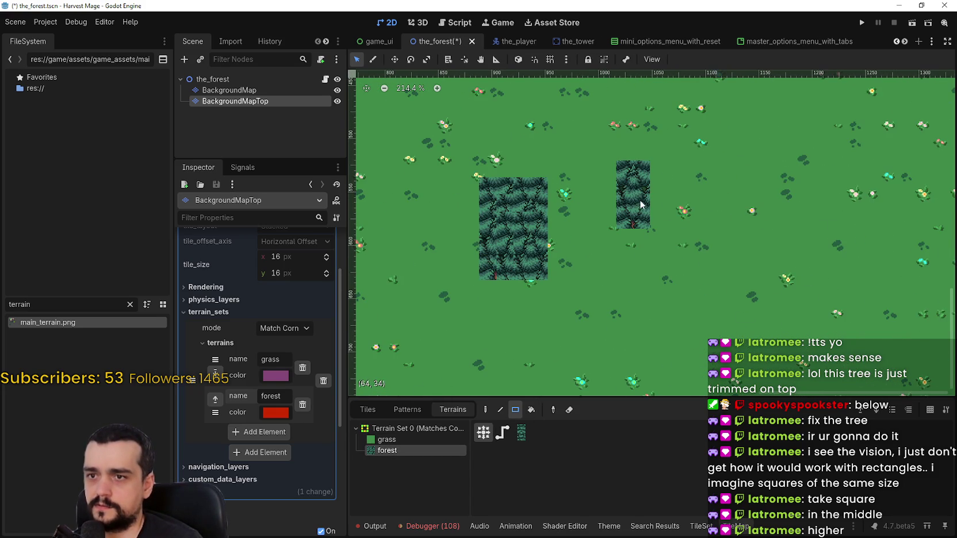
left_click(694, 203)
left_click(718, 195)
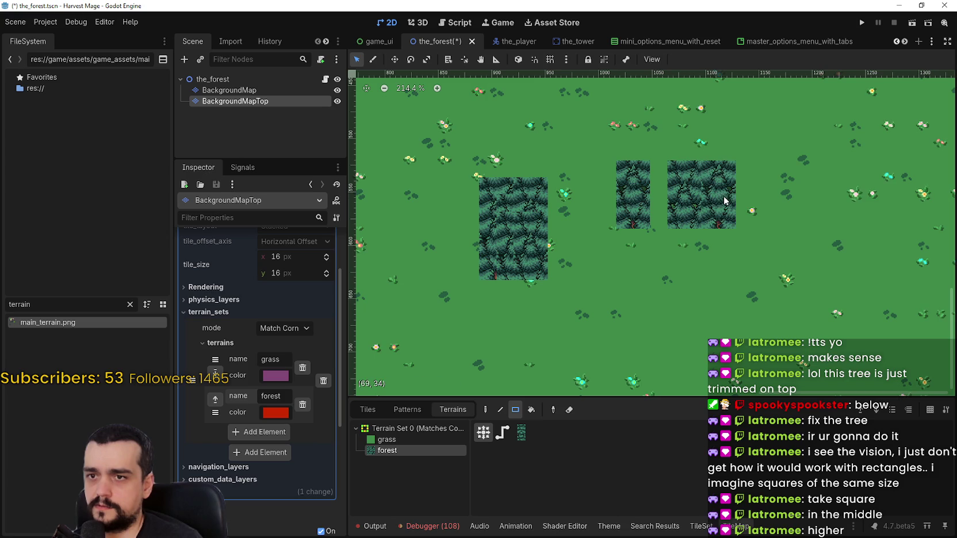
left_click(755, 201)
mouse_move(756, 201)
left_mouse_down()
mouse_move(747, 276)
mouse_move(684, 271)
left_mouse_up()
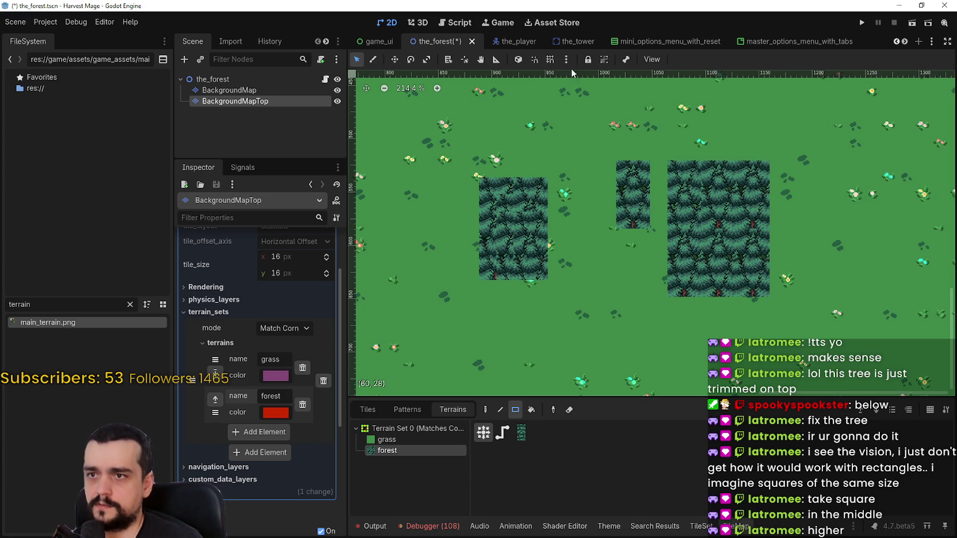
Enable grid and smart snapping, then extend the middle forest column down and the top-right block by two tiles
left_click(550, 60)
left_click(539, 60)
mouse_move(630, 268)
left_mouse_down()
mouse_move(654, 264)
mouse_move(657, 275)
left_mouse_up()
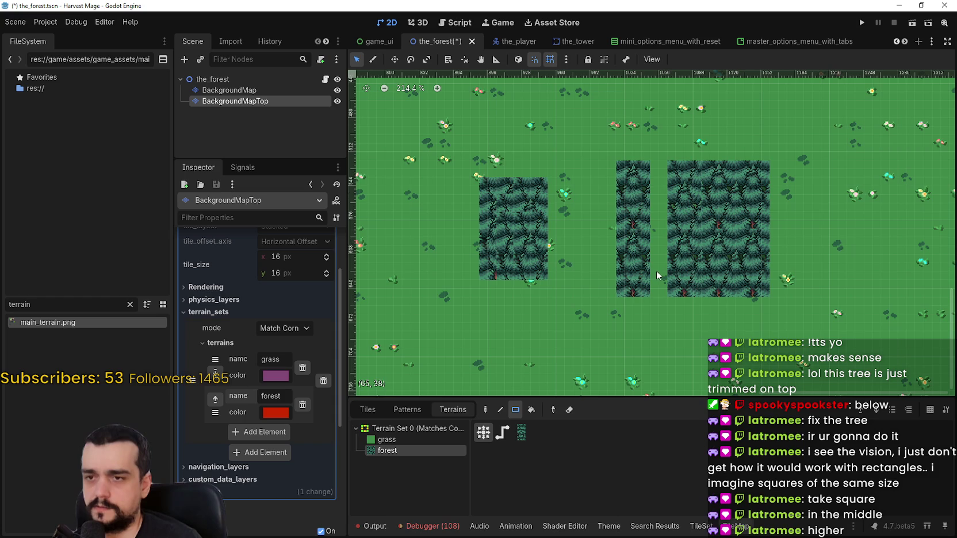
scroll(718, 190, "right", 3)
left_click(714, 190)
Try extending the forest further right, undoing the extension and a stray rectangle
scroll(739, 185, "up", 2)
left_click(742, 194)
scroll(732, 206, "up", 3)
scroll(738, 192, "down", 1)
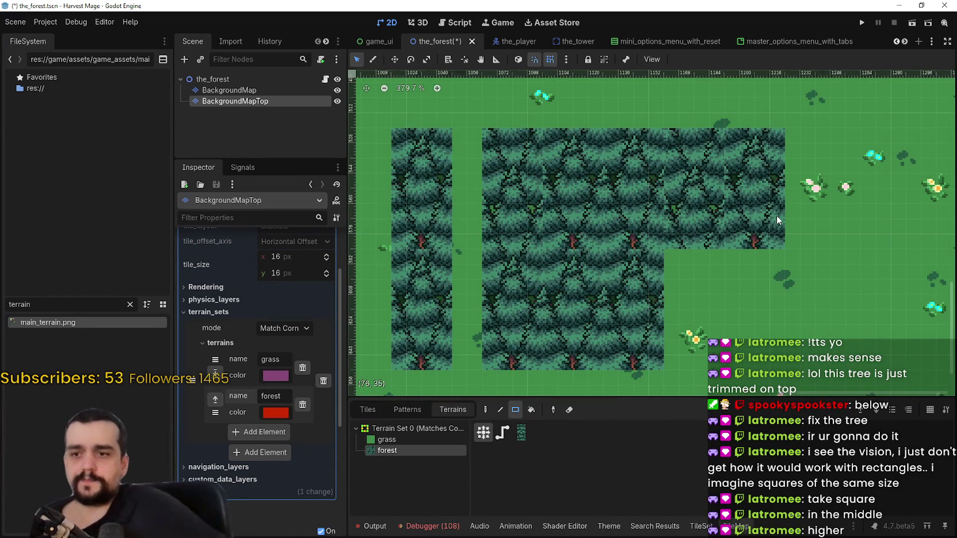
key("ctrl+z")
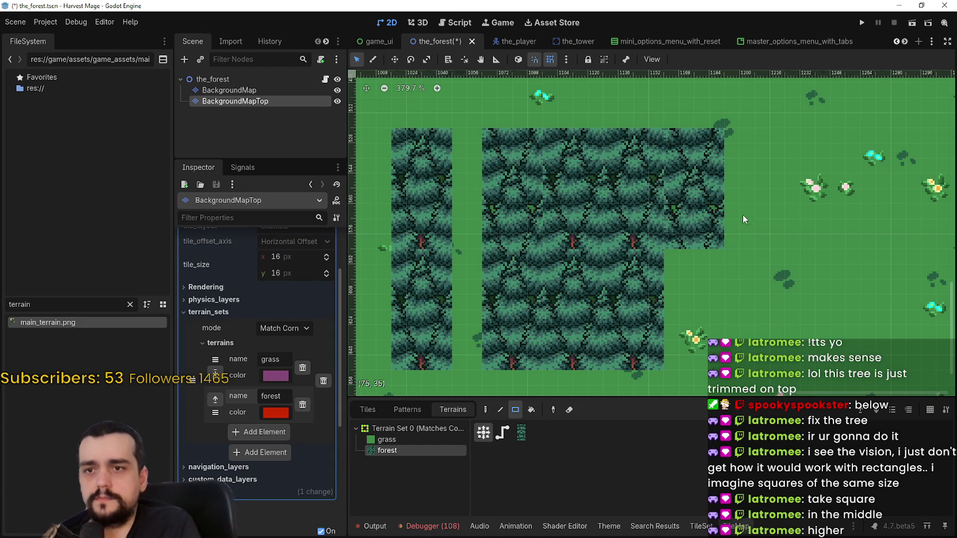
left_click_drag(789, 187, 776, 199)
key("ctrl+z")
key("ctrl+z")
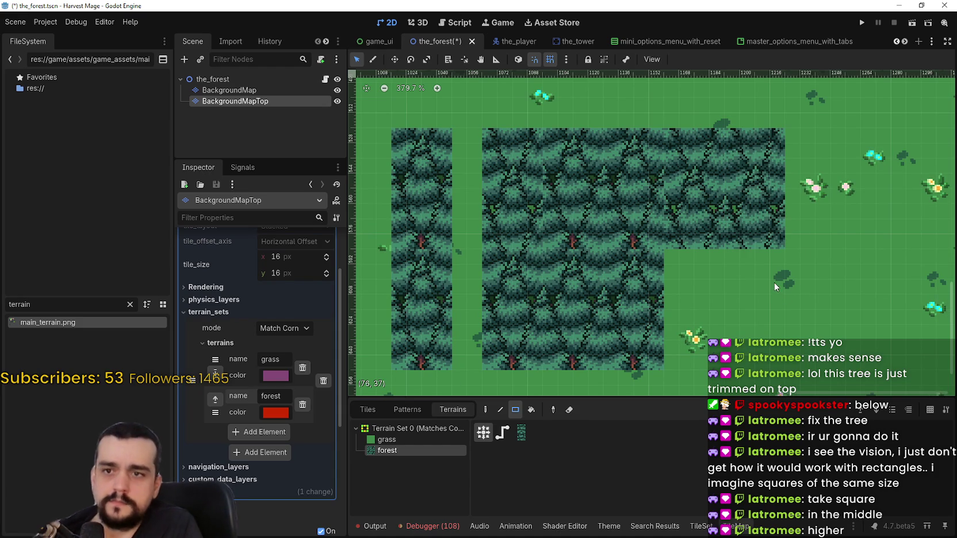
Extend the forest block further right and return to the TileSet terrain painting
left_click(829, 195)
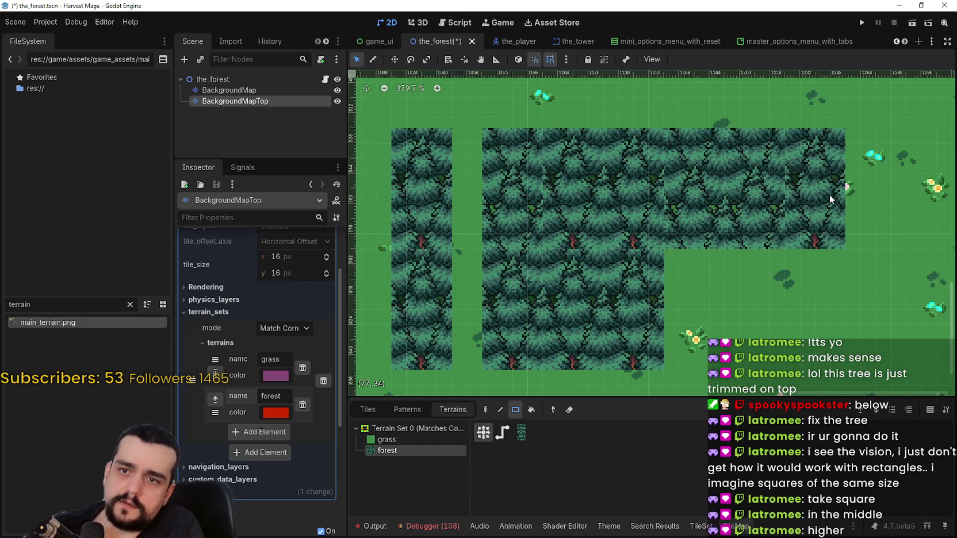
left_click(826, 184)
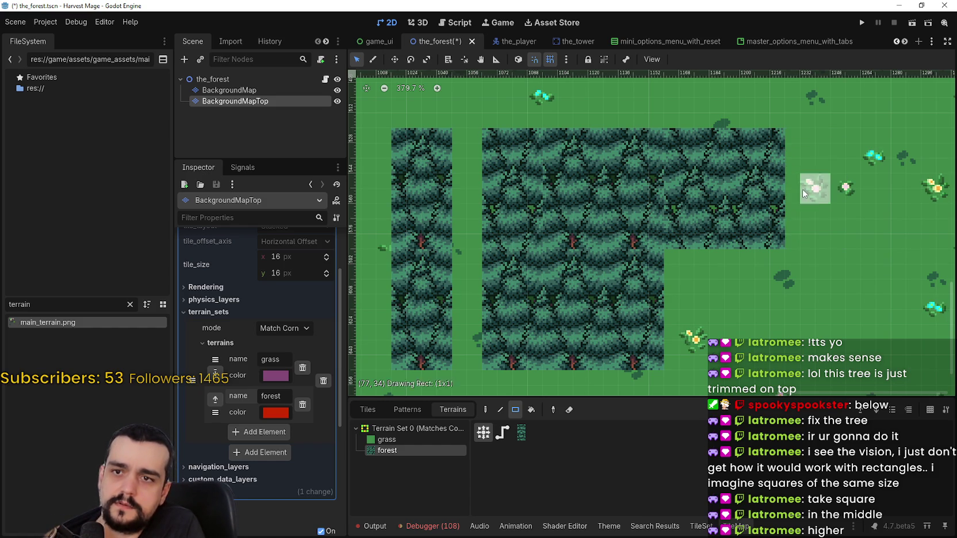
scroll(813, 187, "up", 5)
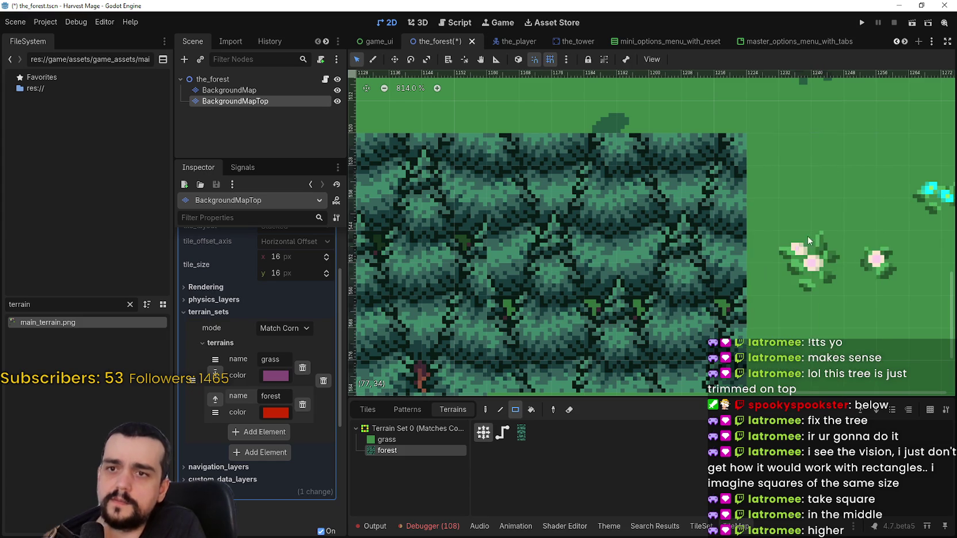
scroll(793, 248, "down", 2)
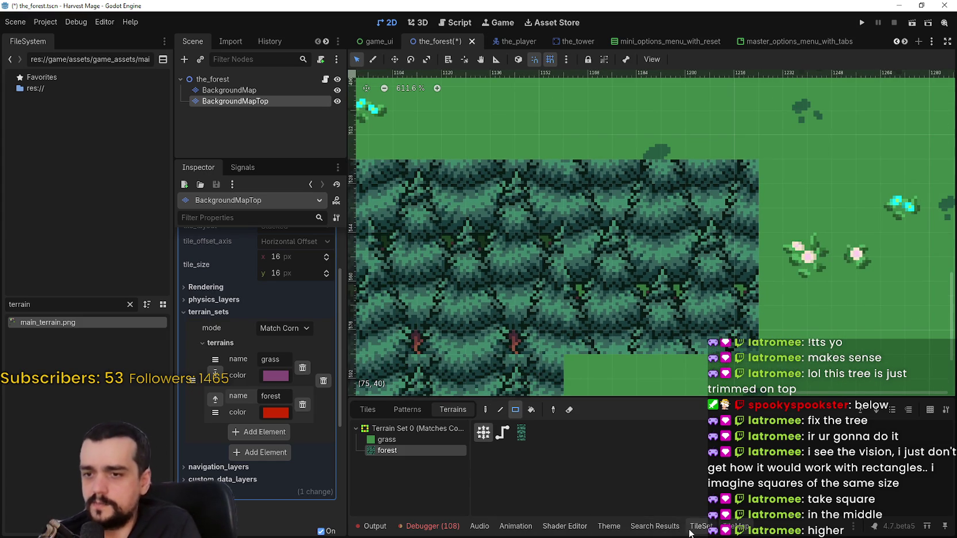
left_click(700, 526)
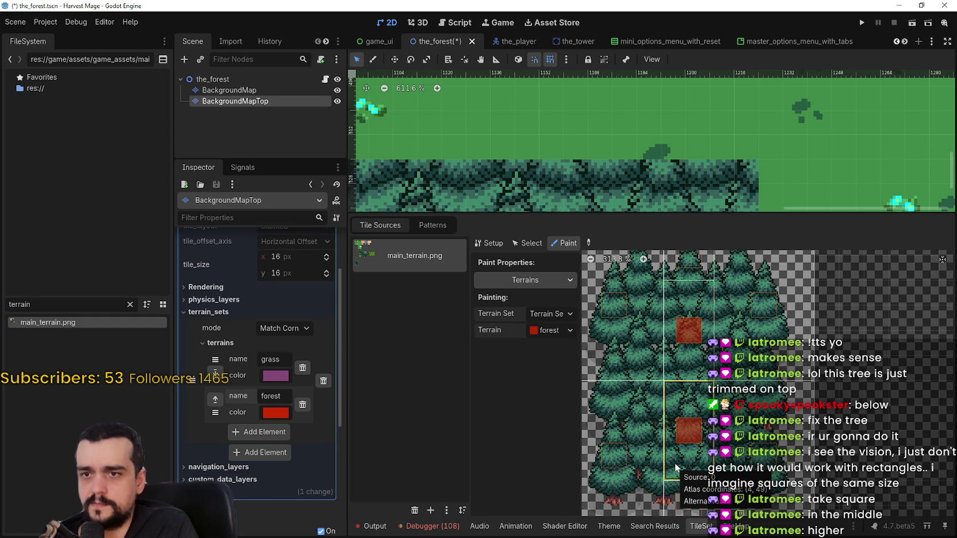
Return to TileMap terrain painting with forest selected as the terrain
scroll(677, 457, "down", 1)
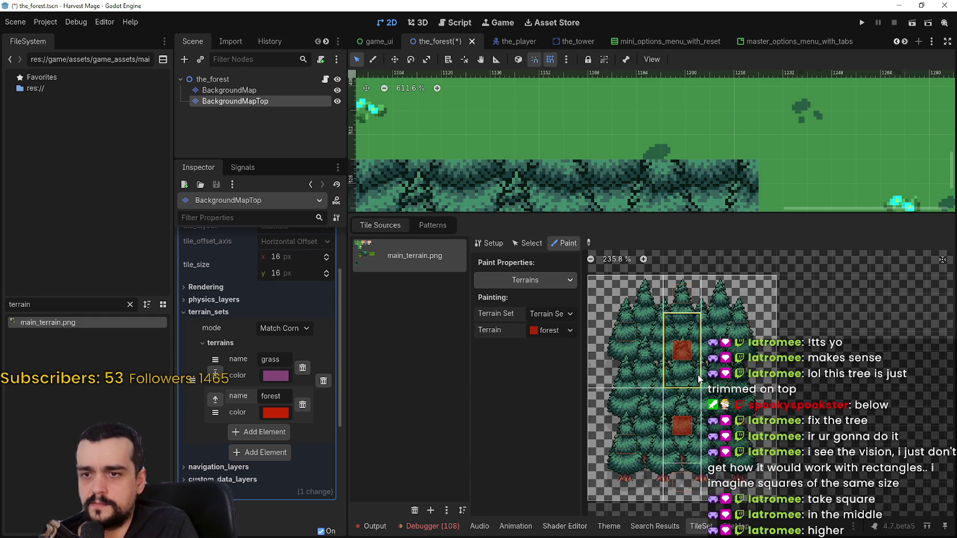
scroll(696, 375, "up", 1)
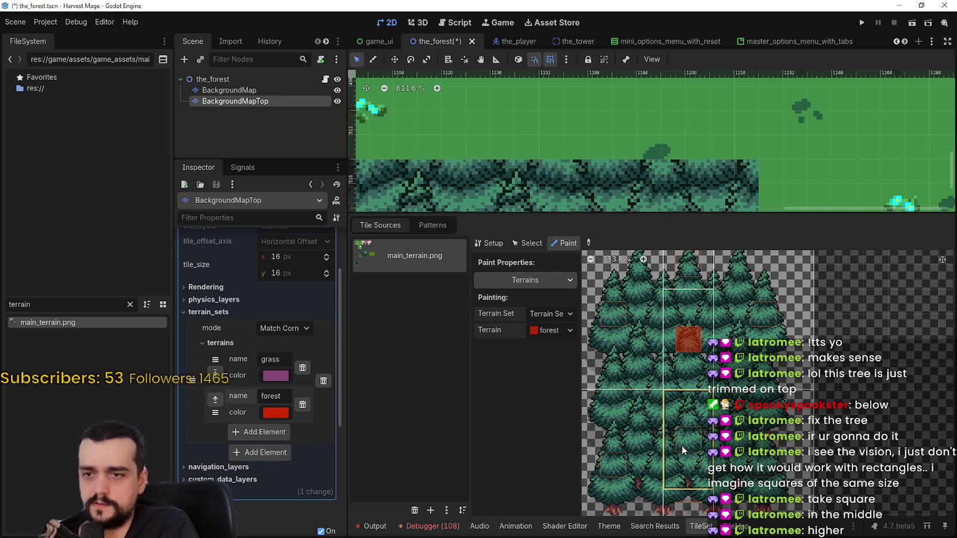
scroll(687, 424, "down", 2)
scroll(781, 158, "down", 1)
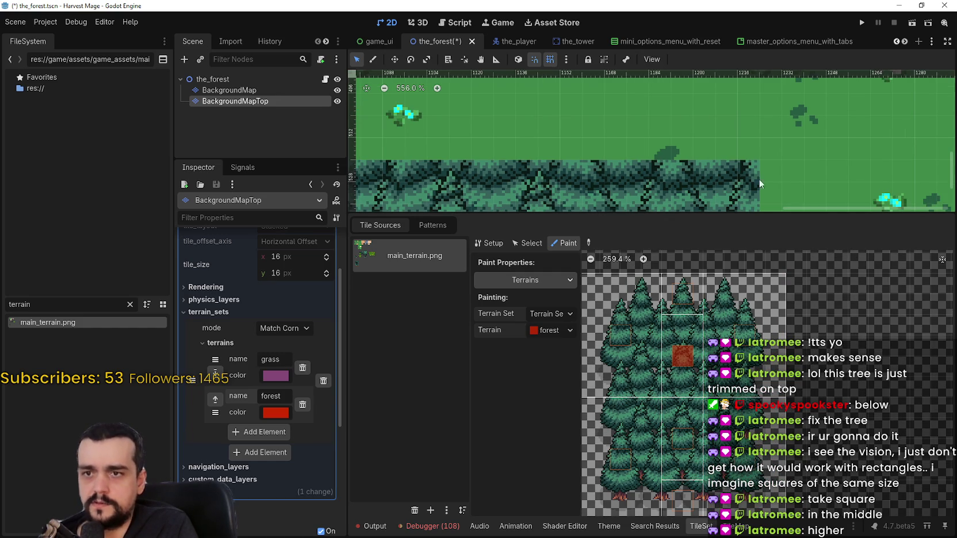
left_click(738, 526)
scroll(744, 224, "down", 1)
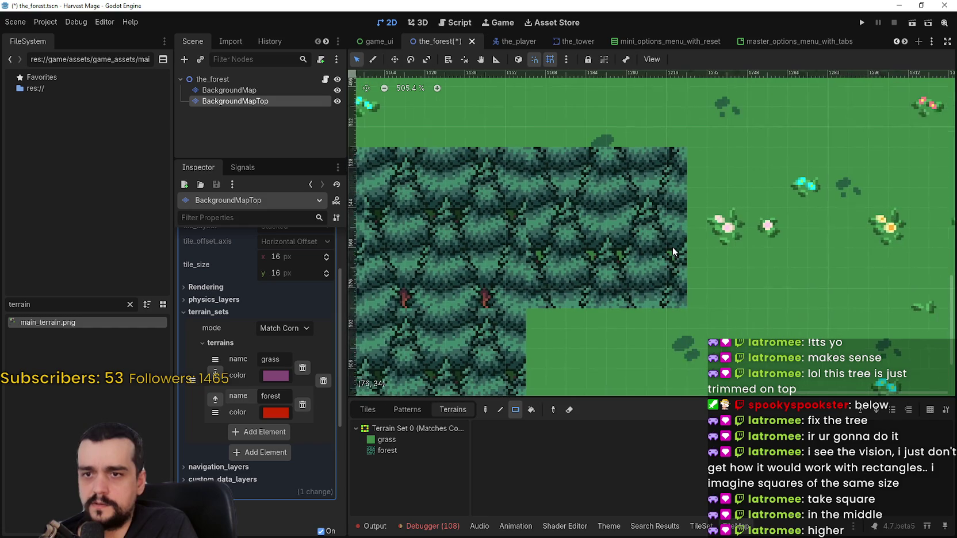
left_click(416, 453)
Widen the forest block's right edge by two tiles, fill the grass gap, and reopen the TileSet editor
left_click(755, 246)
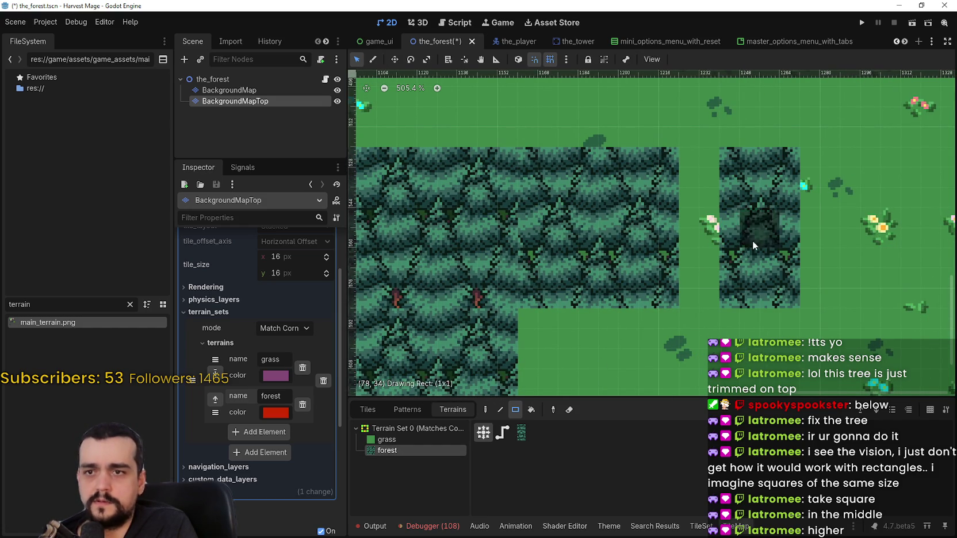
key("ctrl+z")
left_click(730, 236)
scroll(707, 247, "down", 1)
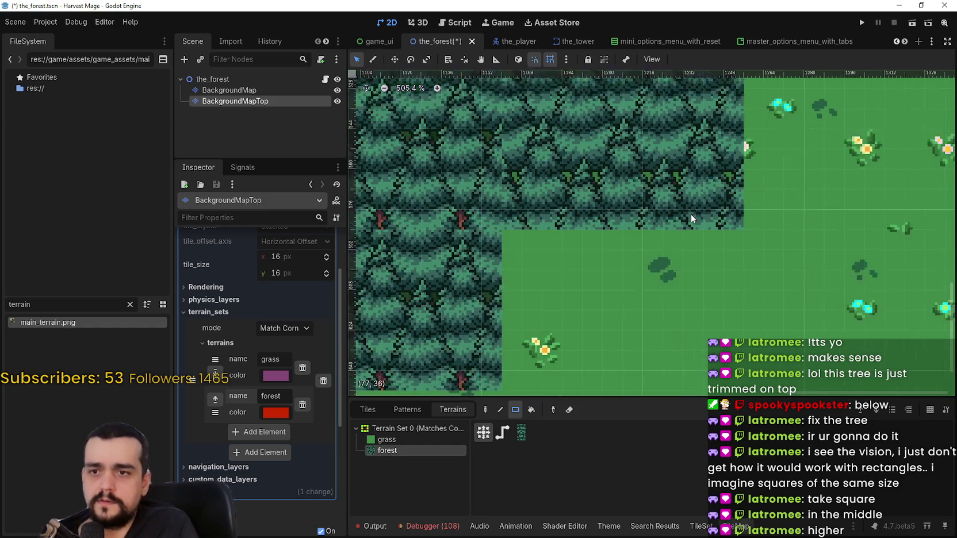
left_click_drag(688, 256, 682, 276)
scroll(683, 264, "down", 3)
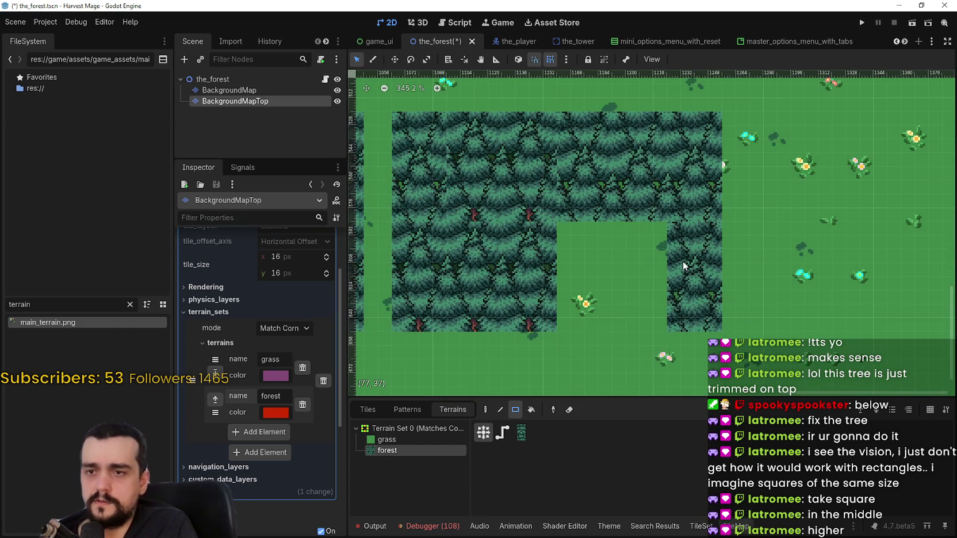
left_click(700, 526)
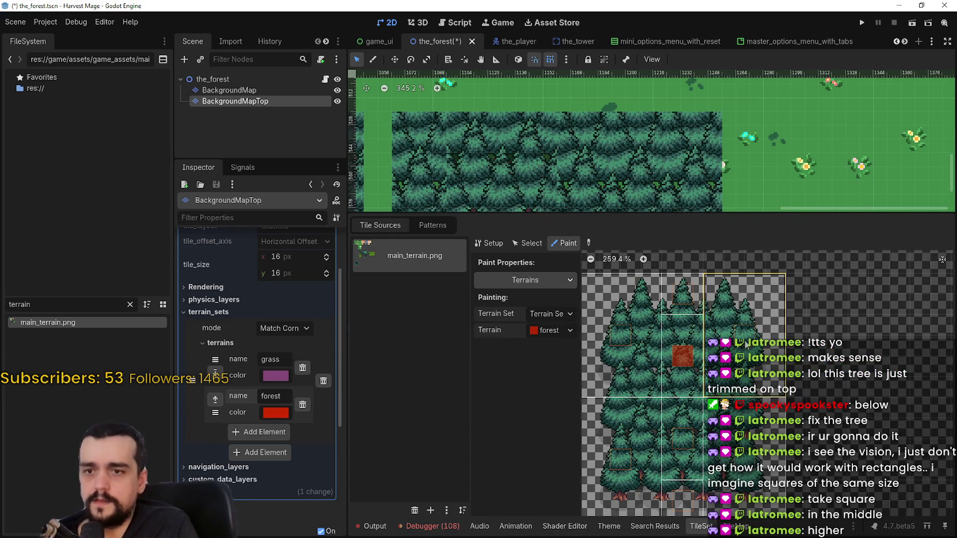
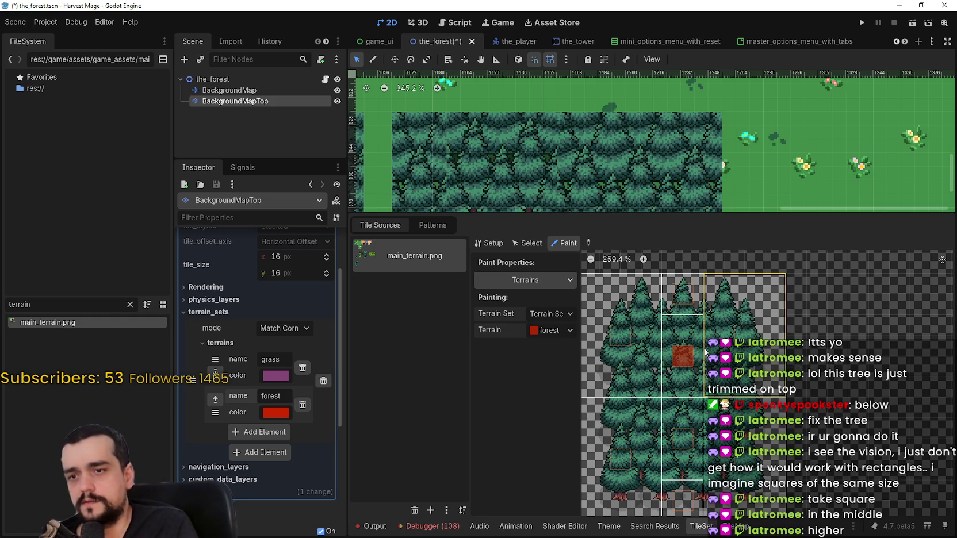
Mark the centre of another tree tile as forest terrain and save the scene
scroll(748, 351, "right", 1)
scroll(748, 351, "up", 5)
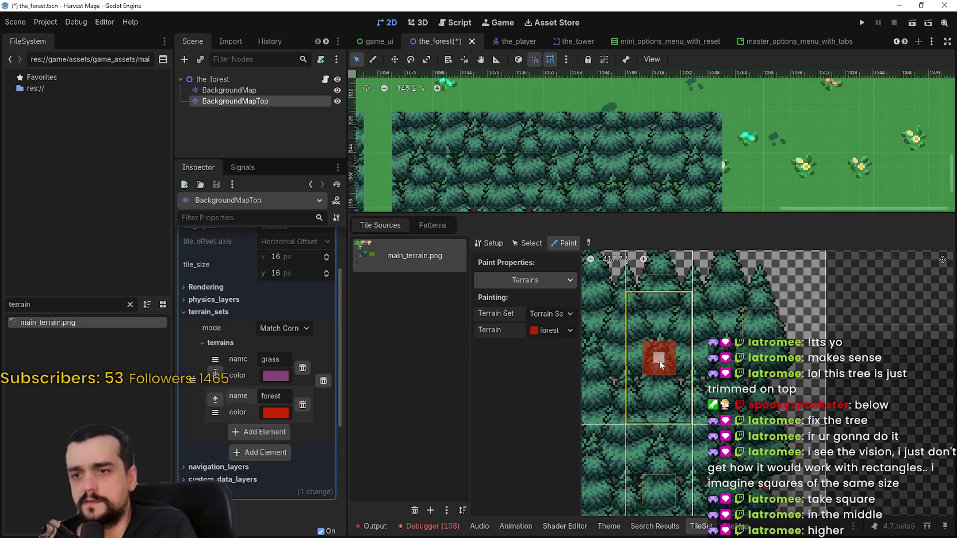
scroll(660, 361, "down", 1)
scroll(748, 348, "up", 1)
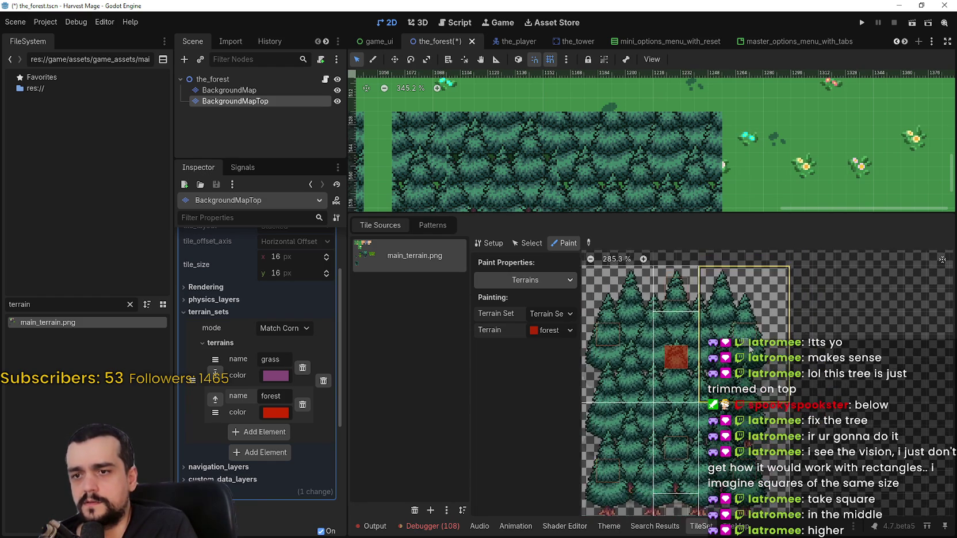
scroll(765, 327, "up", 1)
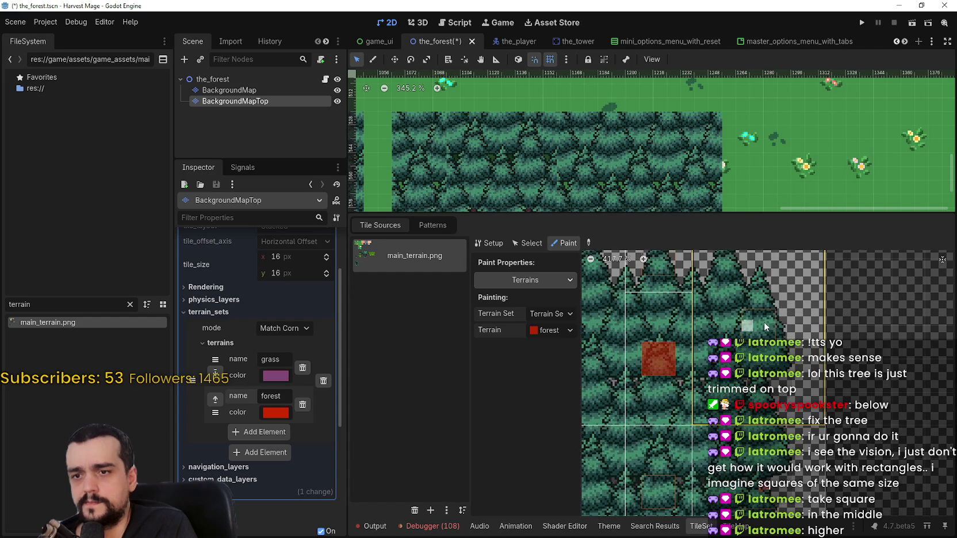
left_click(754, 329)
scroll(714, 403, "down", 1)
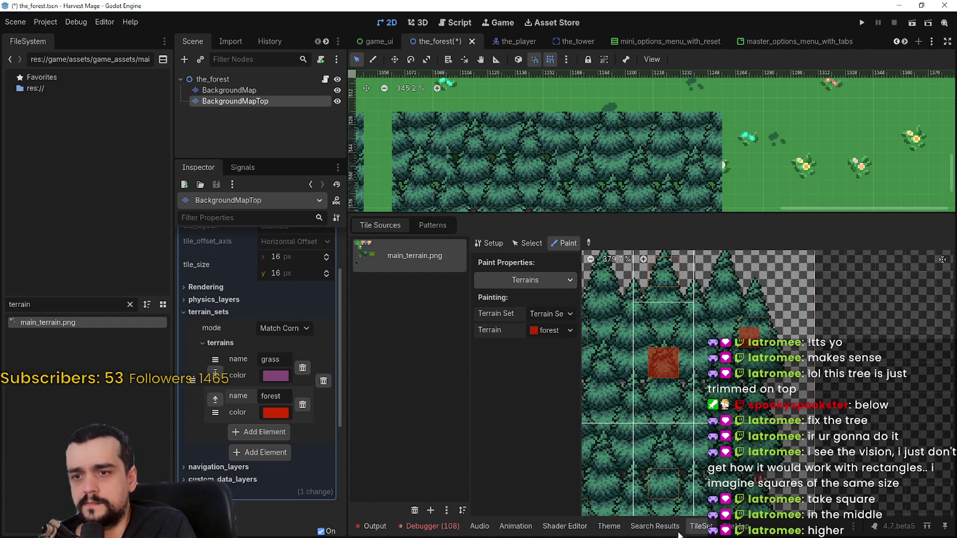
key("ctrl+s")
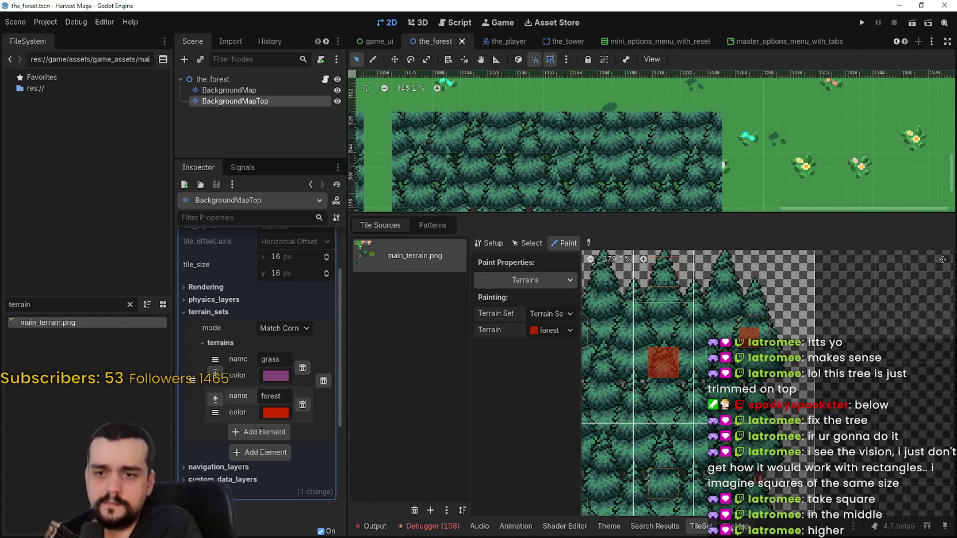
Select 'forest' as the TileMap terrain to paint with
scroll(763, 161, "down", 3)
left_click(387, 451)
scroll(706, 248, "down", 1)
Paint forest trees on the map, erasing strays and extending the tree block with tall trees
left_click(706, 249)
scroll(685, 276, "up", 5)
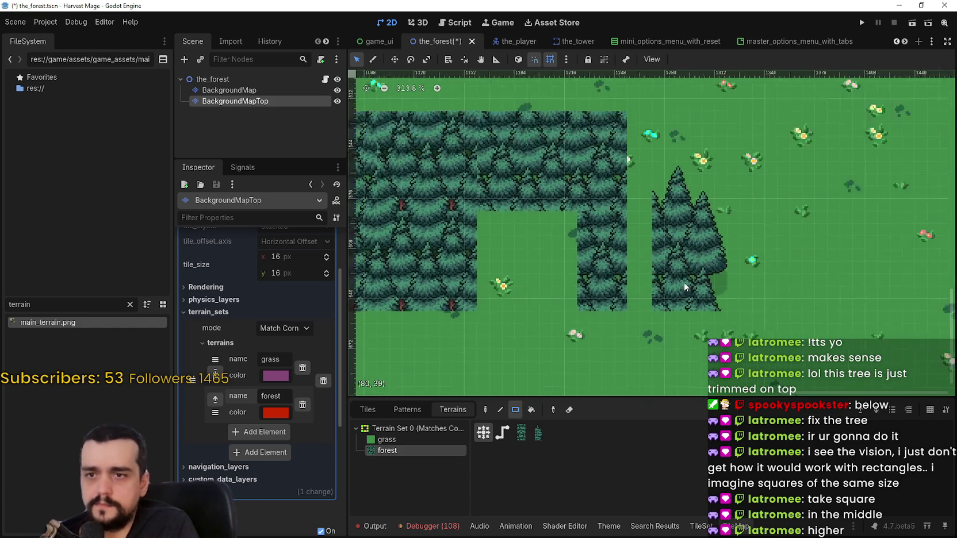
left_click_drag(678, 269, 754, 290)
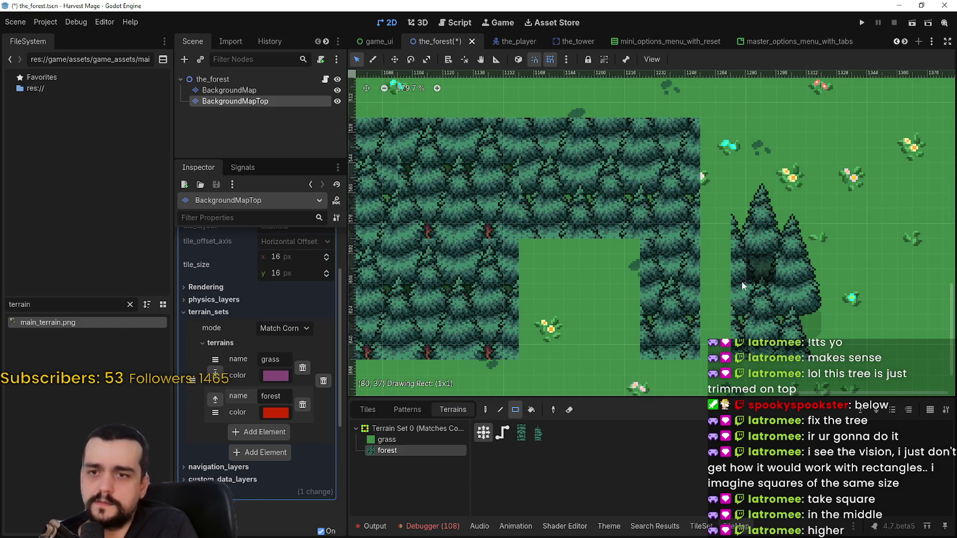
left_click_drag(799, 313, 730, 198)
scroll(790, 312, "down", 1)
left_click(764, 280)
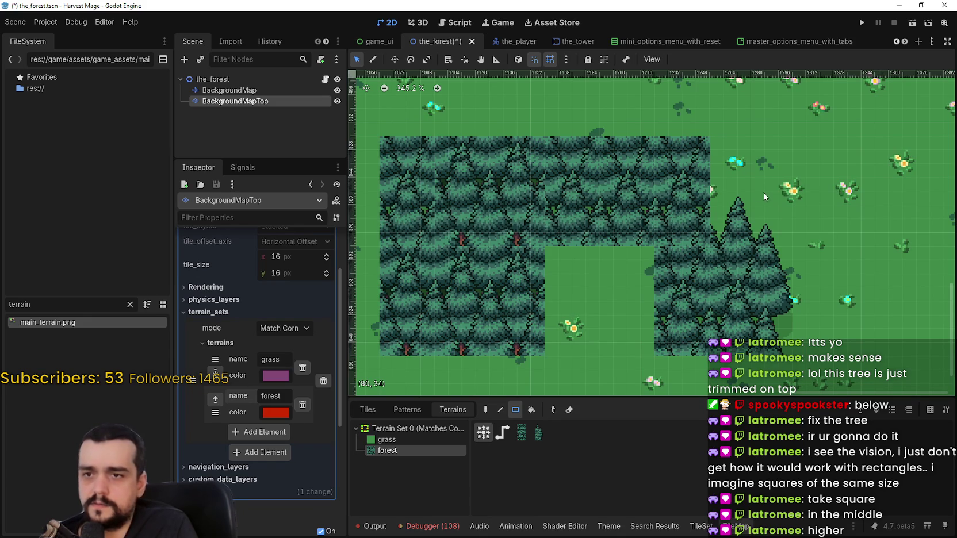
mouse_move(747, 188)
left_mouse_down()
mouse_move(738, 195)
mouse_move(763, 189)
mouse_move(755, 198)
left_mouse_up()
Paint a large forest rectangle on the map's right, then undo it
scroll(756, 197, "down", 1)
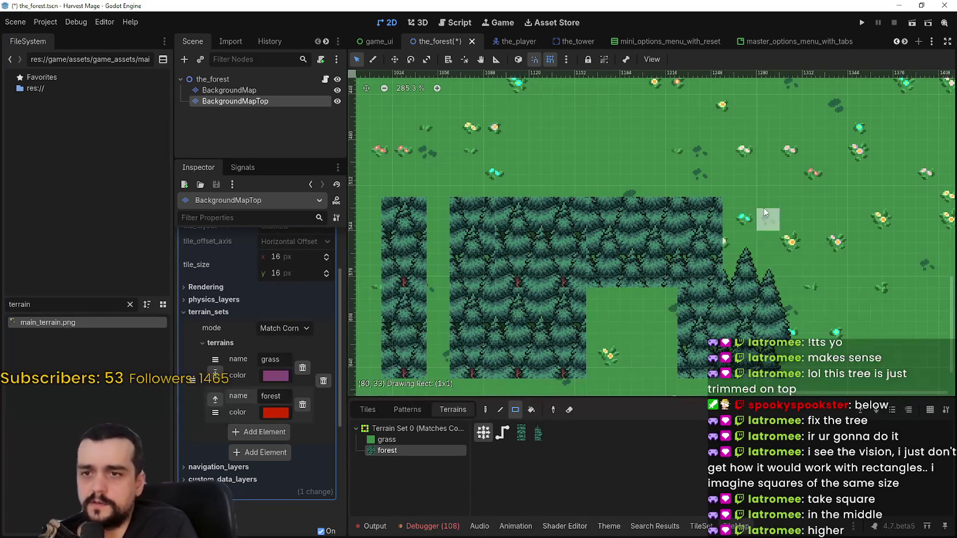
left_click(762, 211)
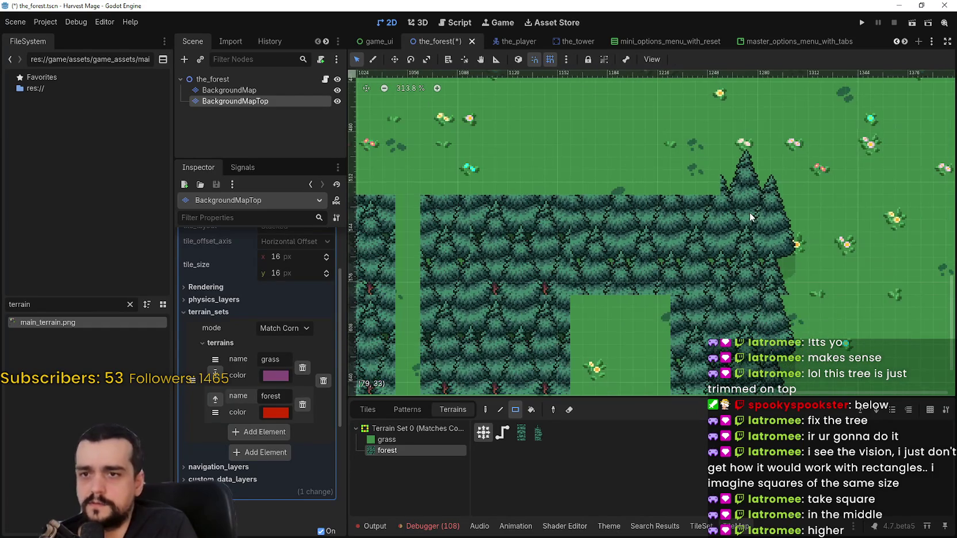
scroll(751, 217, "down", 4)
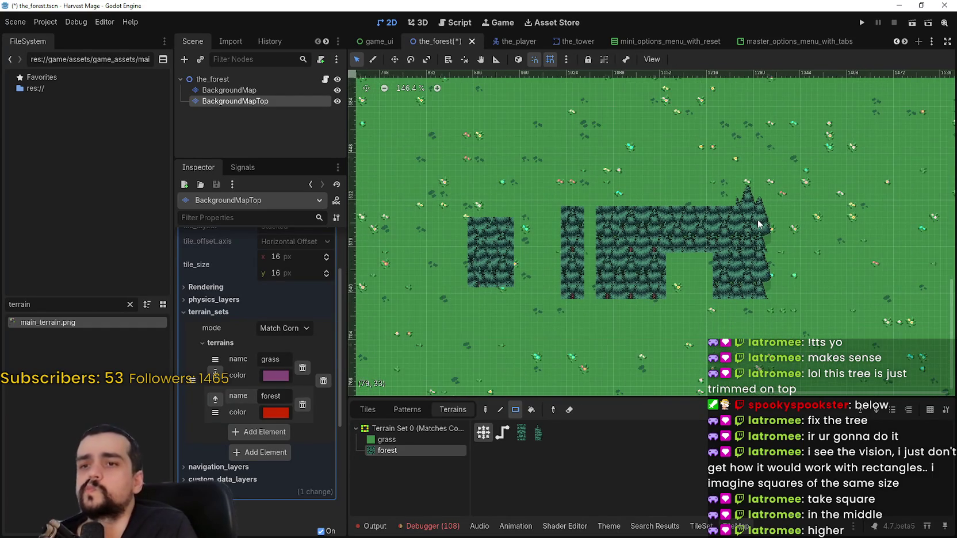
left_click_drag(850, 163, 729, 296)
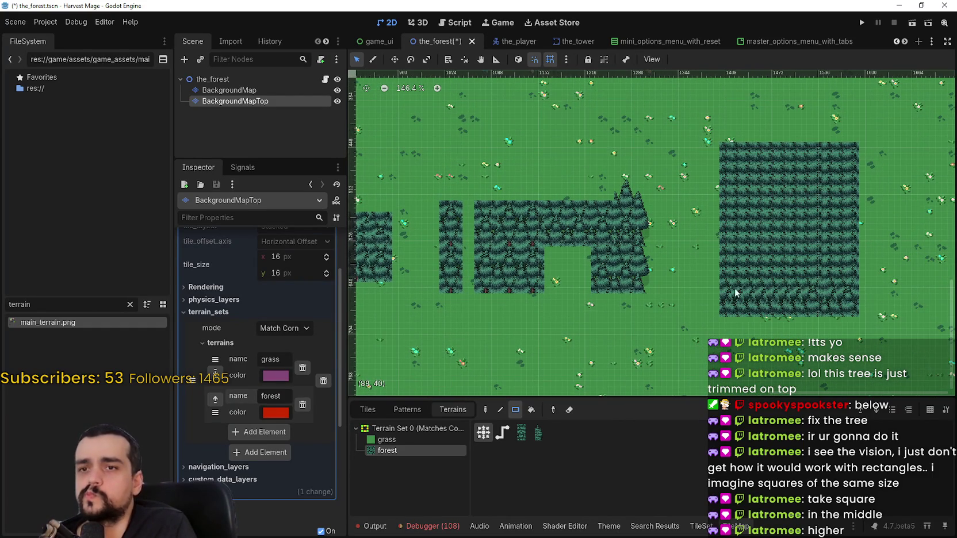
scroll(863, 230, "up", 2)
scroll(755, 252, "up", 2)
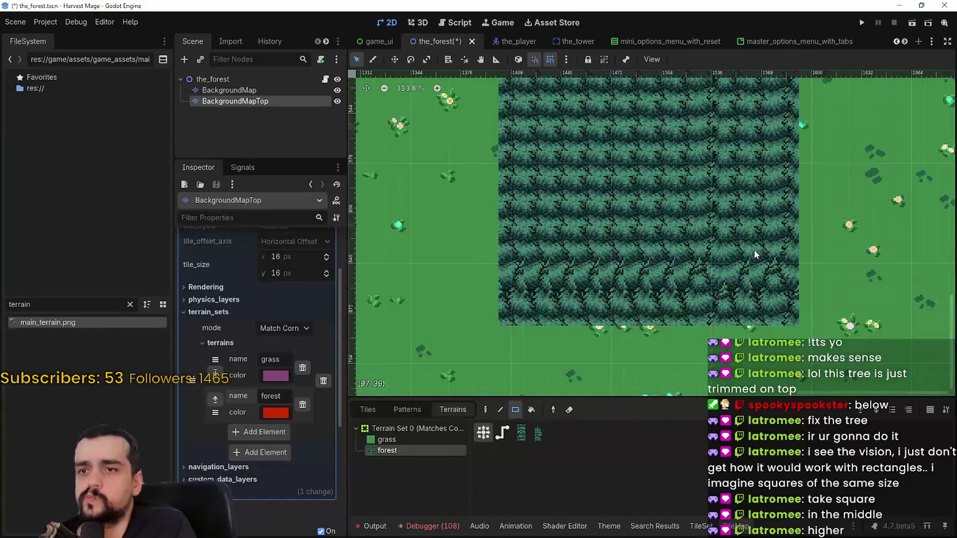
scroll(754, 250, "down", 2)
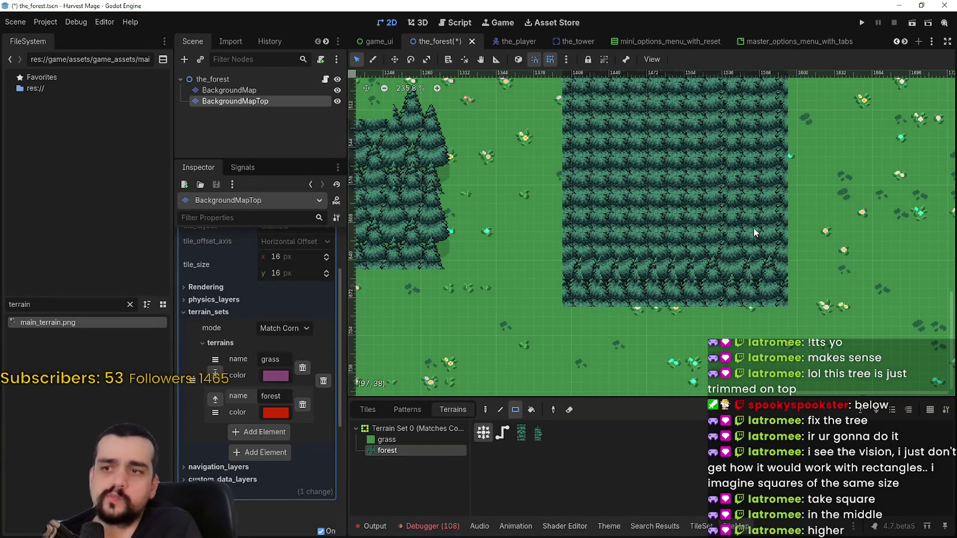
key("ctrl+z")
Bring up the TileSet's tile atlas editor again
scroll(739, 239, "down", 1)
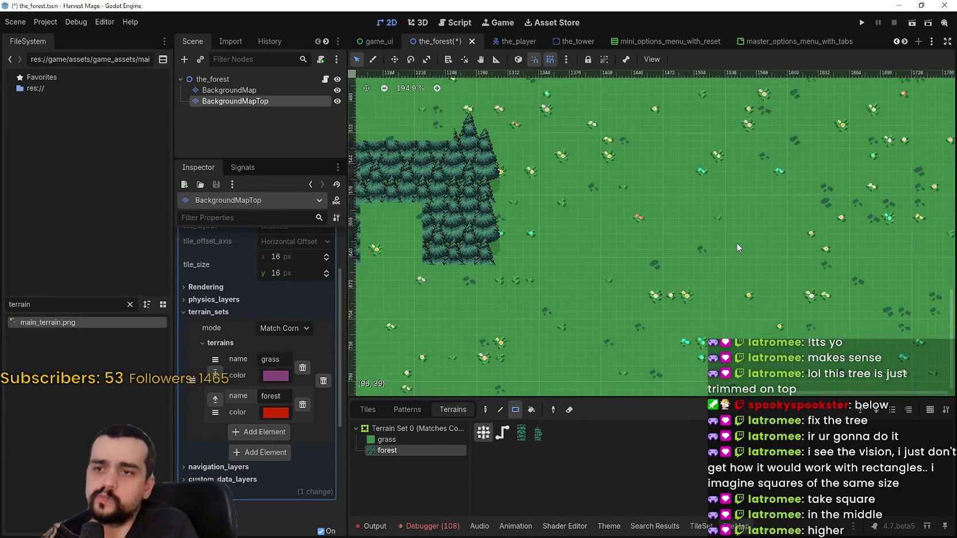
scroll(706, 226, "left", 5)
scroll(705, 226, "up", 2)
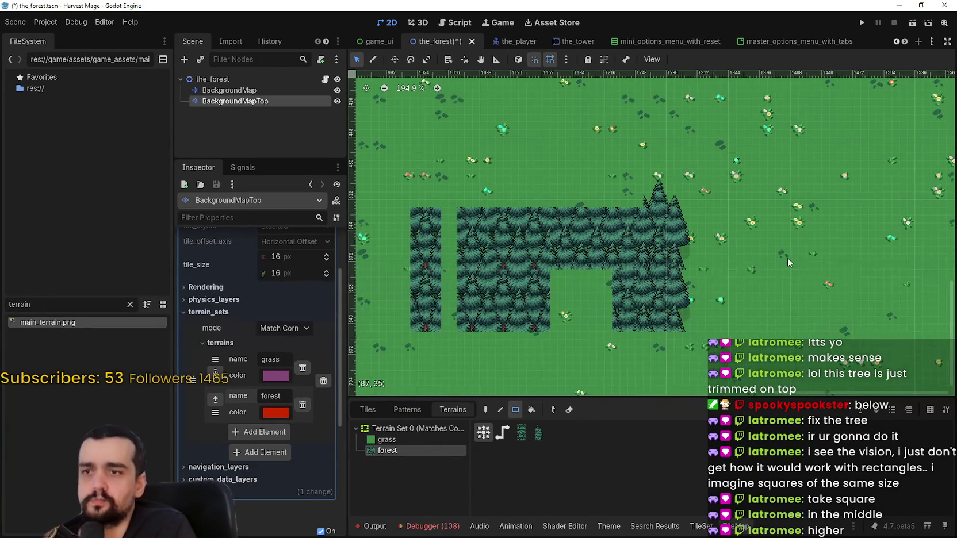
scroll(719, 248, "down", 2)
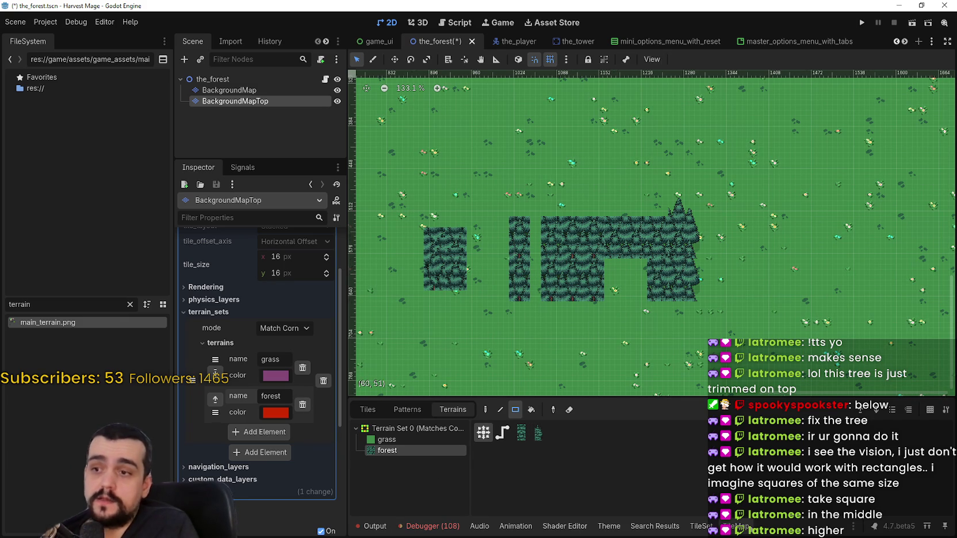
left_click(702, 525)
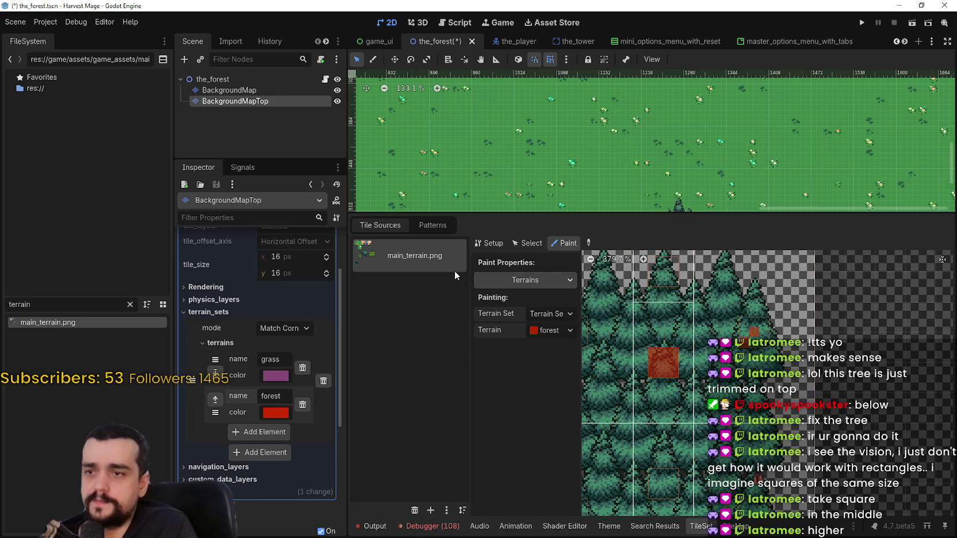
In atlas Setup, delete the four tall tree tiles from main_terrain.png
left_click(492, 243)
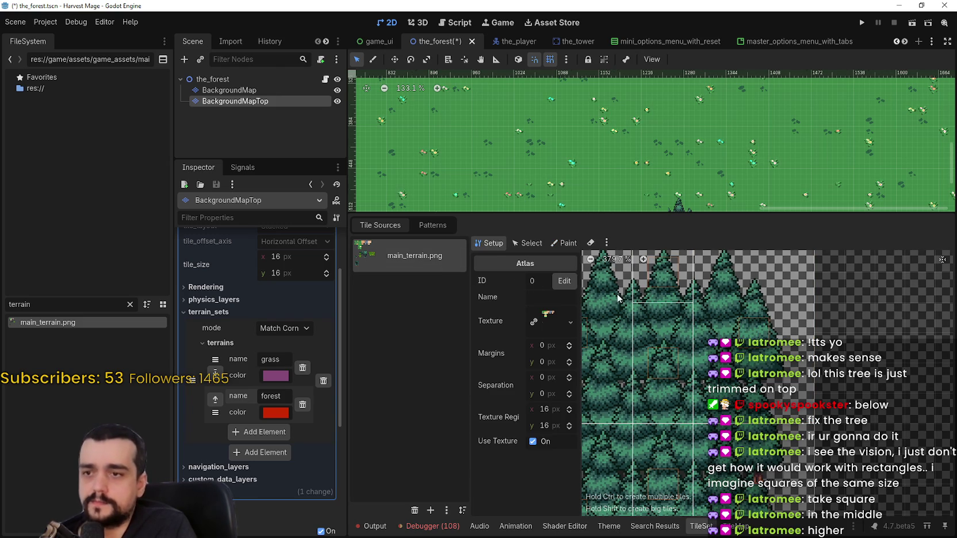
right_click(682, 382)
left_click(693, 381)
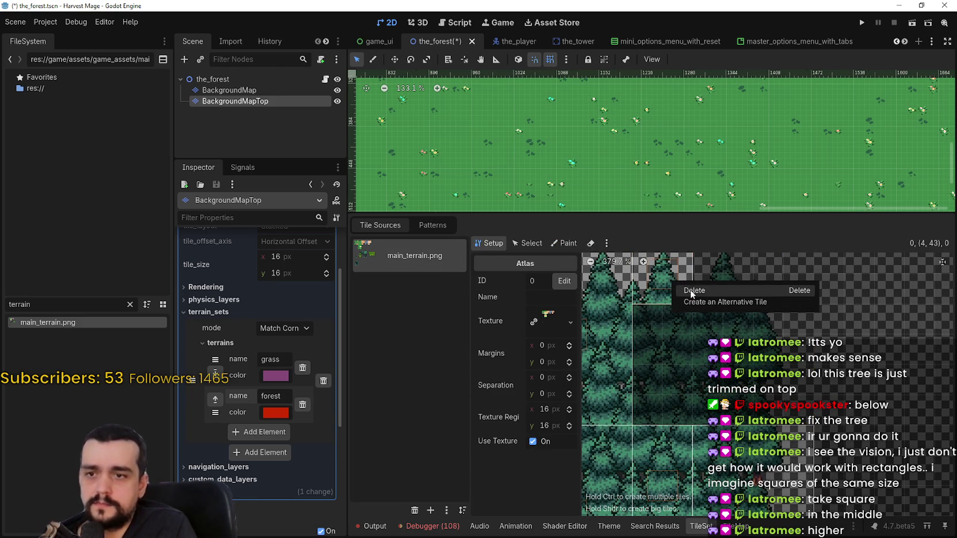
scroll(671, 429, "down", 3)
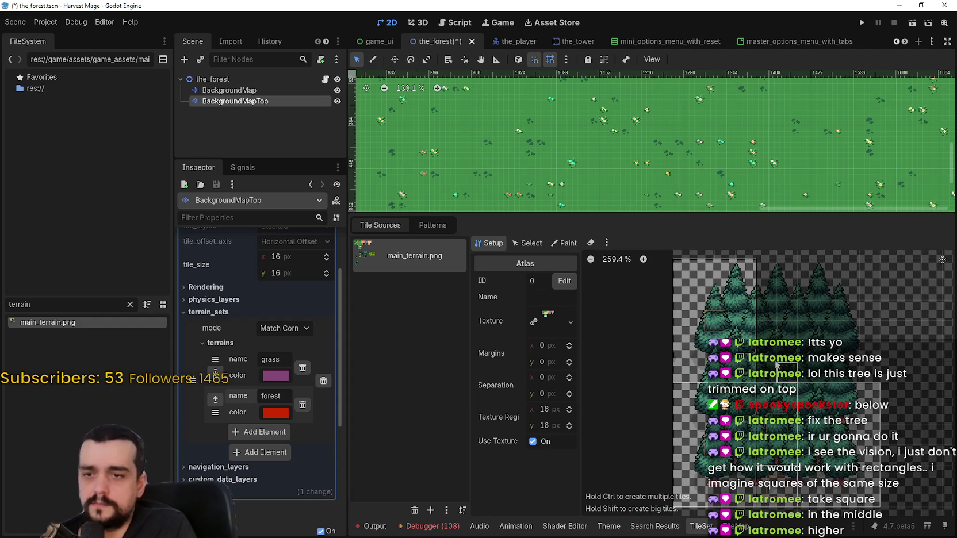
right_click(723, 318)
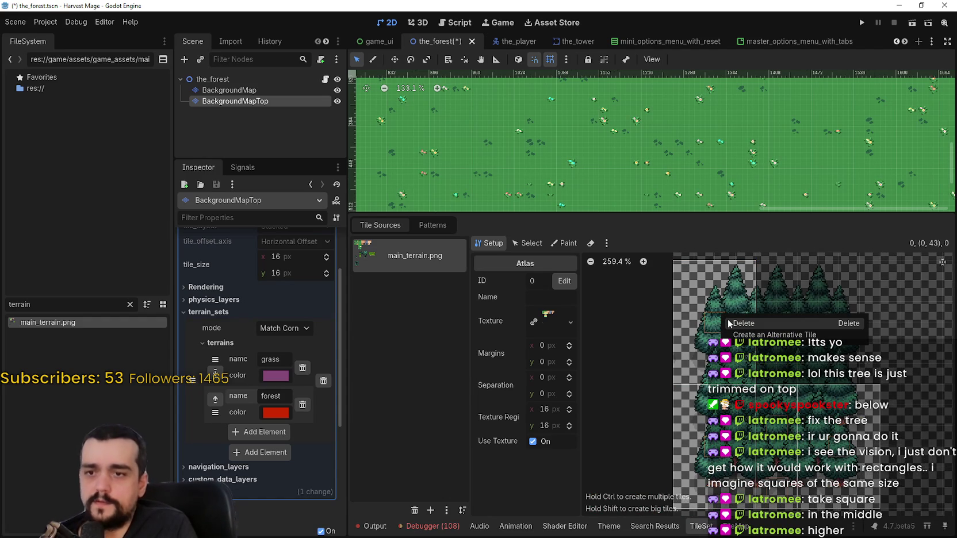
left_click(728, 319)
right_click(719, 459)
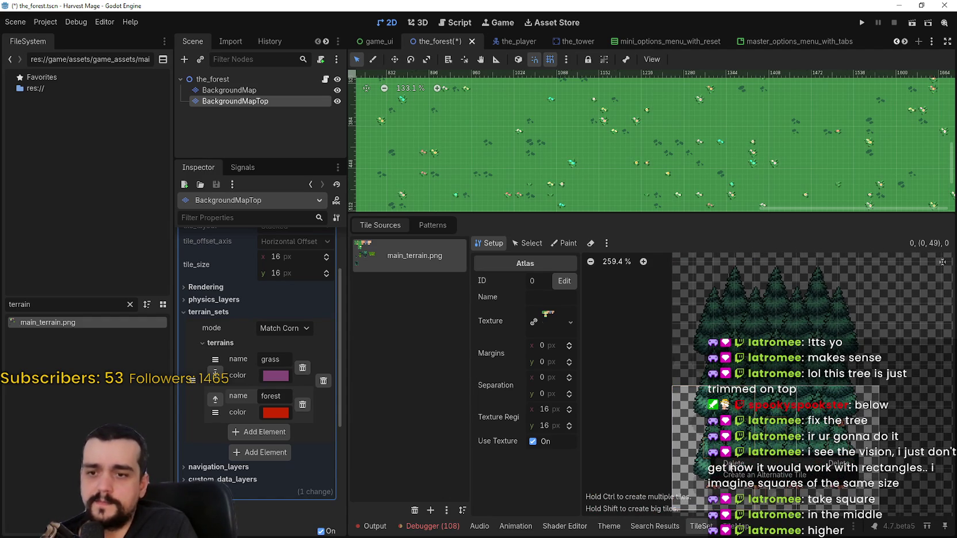
left_click(733, 463)
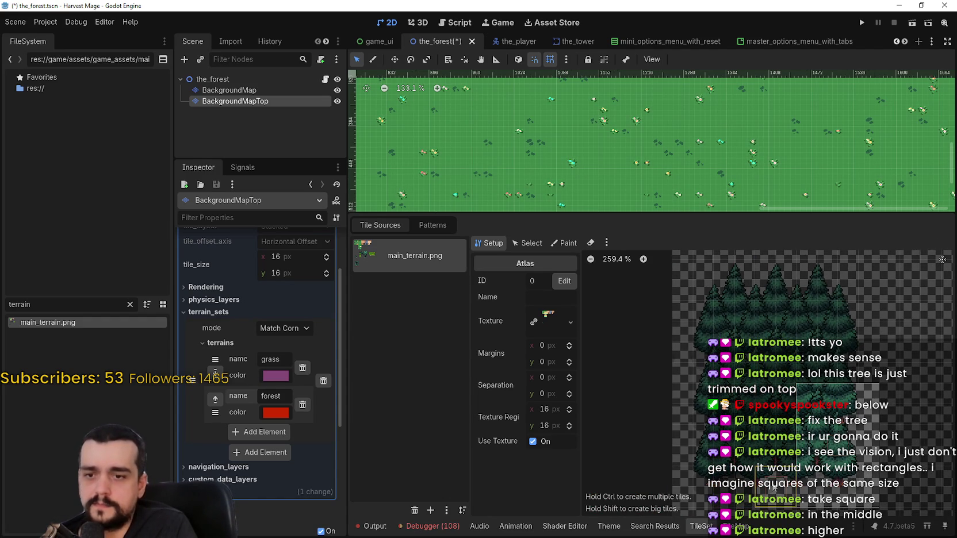
right_click(828, 456)
left_click(832, 458)
Save the scene and remove the forest terrain from the terrain set
scroll(786, 425, "down", 1)
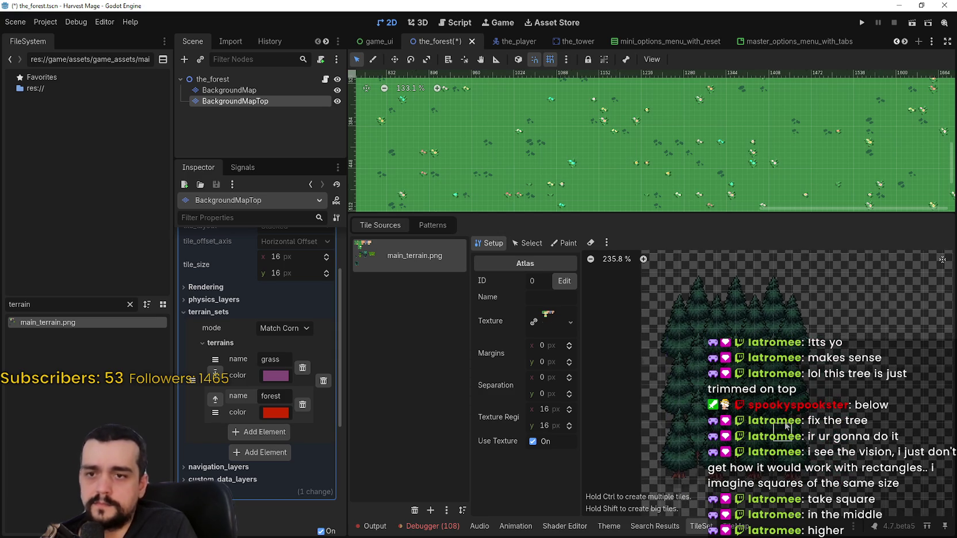
scroll(785, 425, "down", 1)
key("ctrl+s")
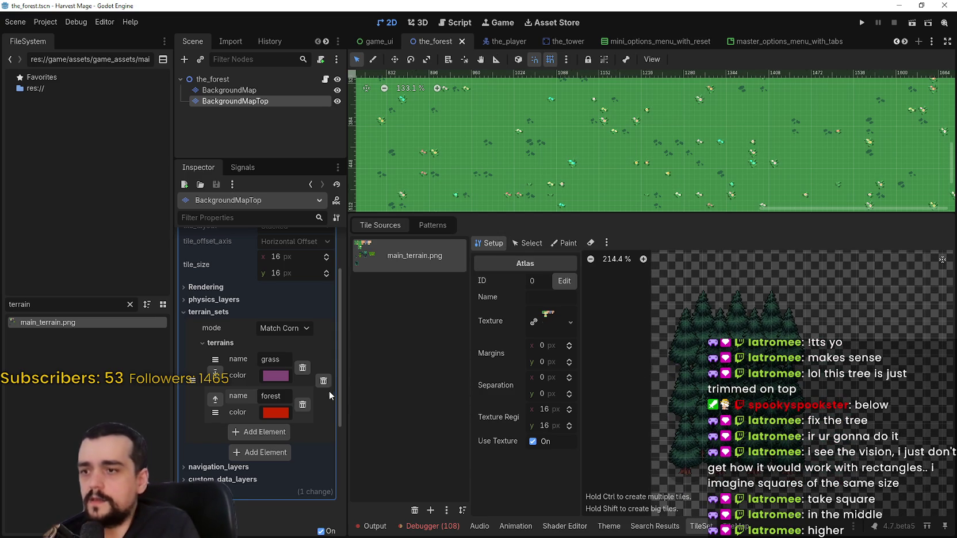
left_click(302, 404)
Save, then outline tree areas of the main_terrain.png atlas to create big tree tiles
scroll(704, 462, "up", 1)
key("ctrl+s")
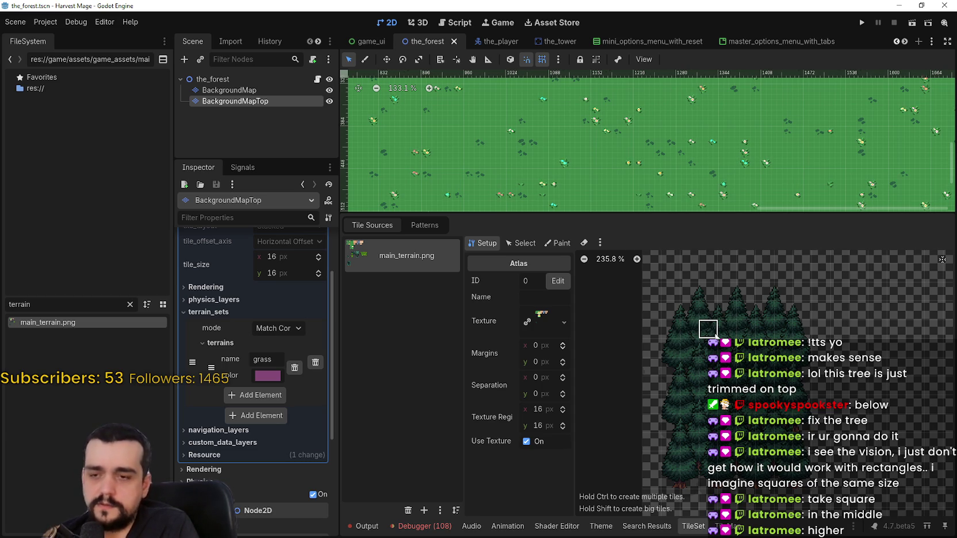
mouse_move(708, 329)
left_mouse_down()
mouse_move(747, 391)
mouse_move(762, 388)
left_mouse_up()
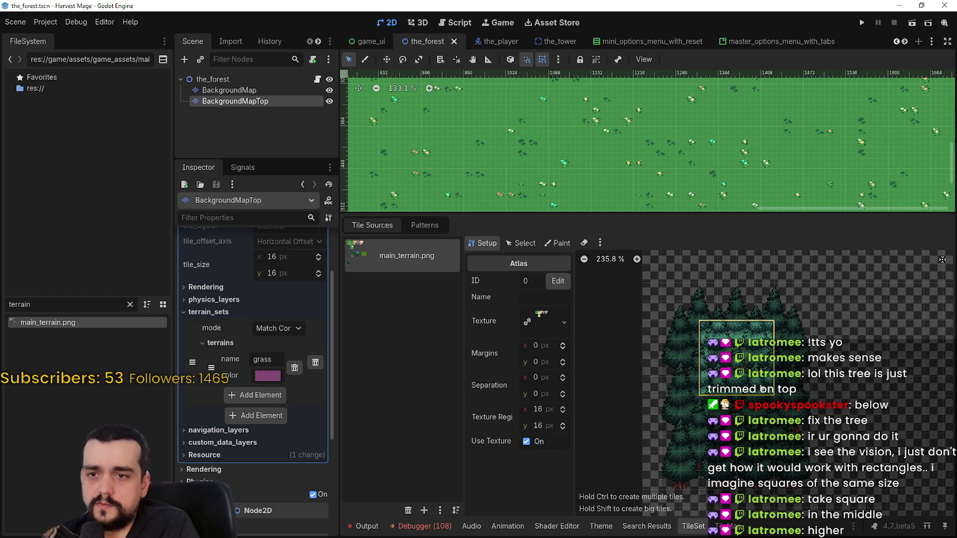
left_click_drag(762, 390, 762, 390)
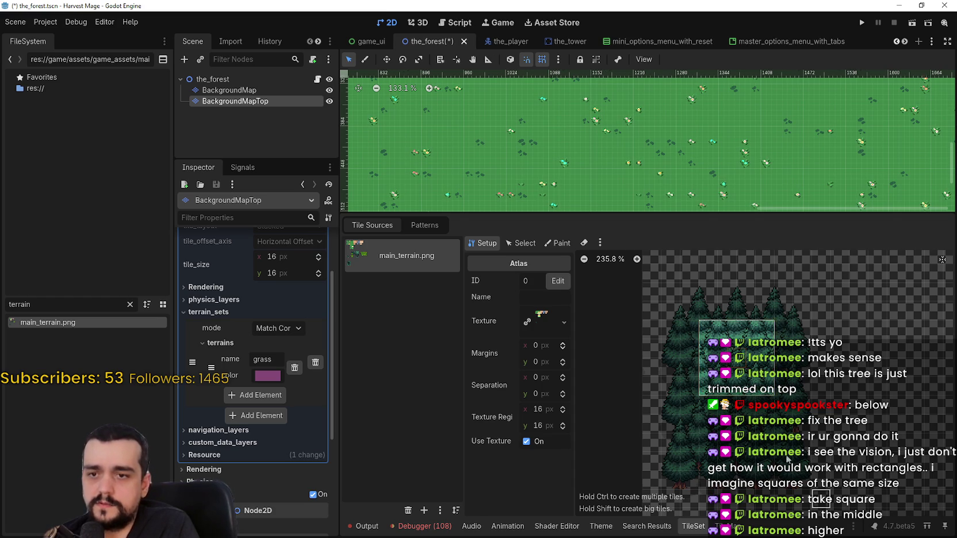
scroll(674, 348, "down", 2)
left_click_drag(678, 350, 743, 415)
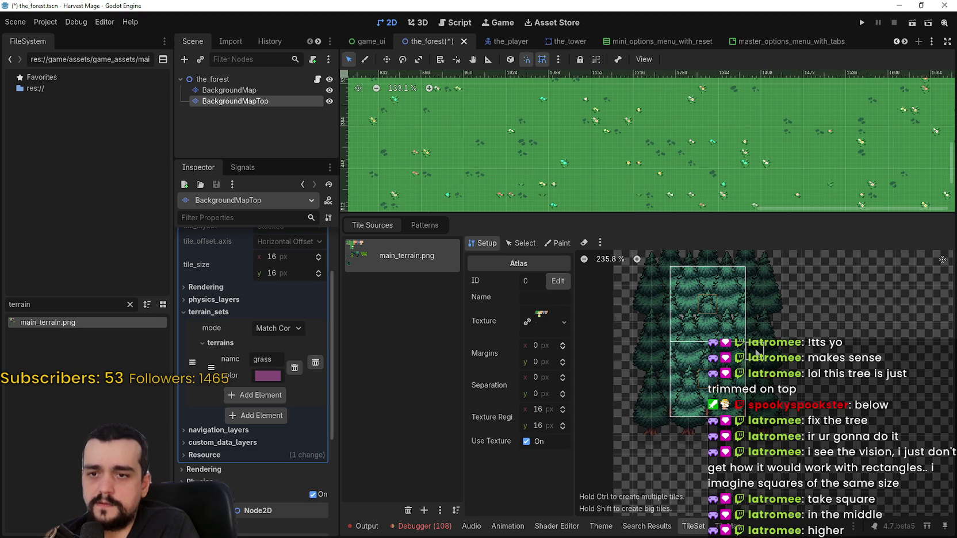
left_click_drag(748, 344, 786, 413)
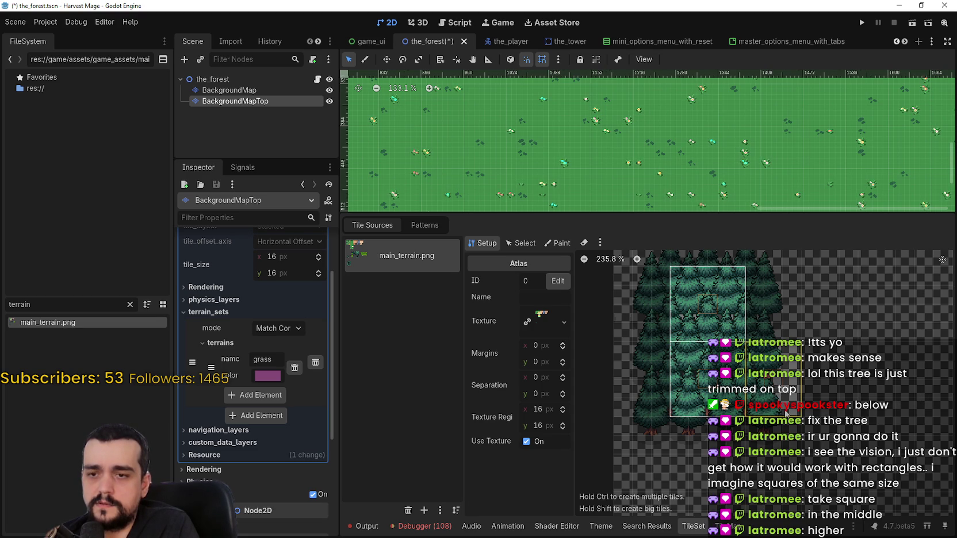
scroll(751, 411, "down", 1)
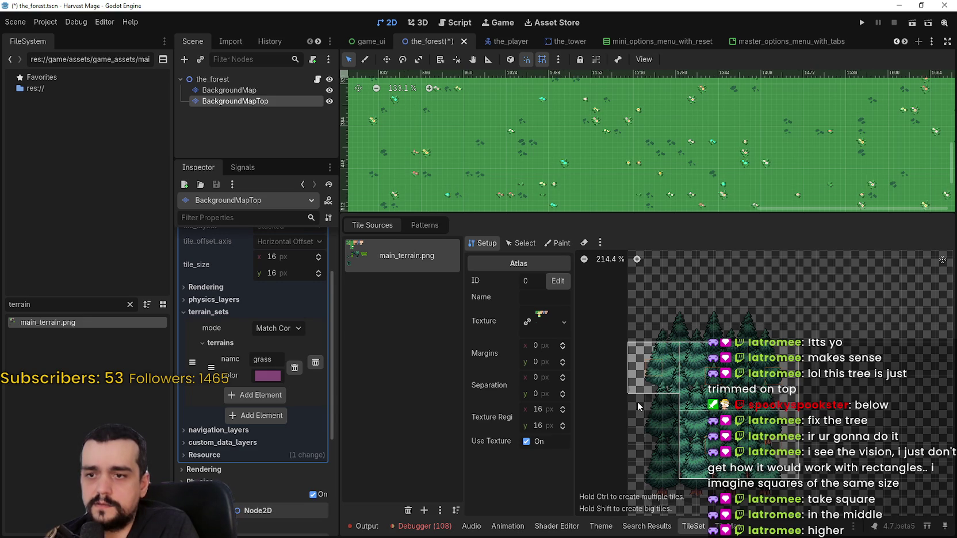
Create 3x3 tiles covering the remaining tree blocks in the atlas
mouse_move(637, 401)
left_mouse_down()
mouse_move(695, 367)
mouse_move(675, 420)
left_mouse_up()
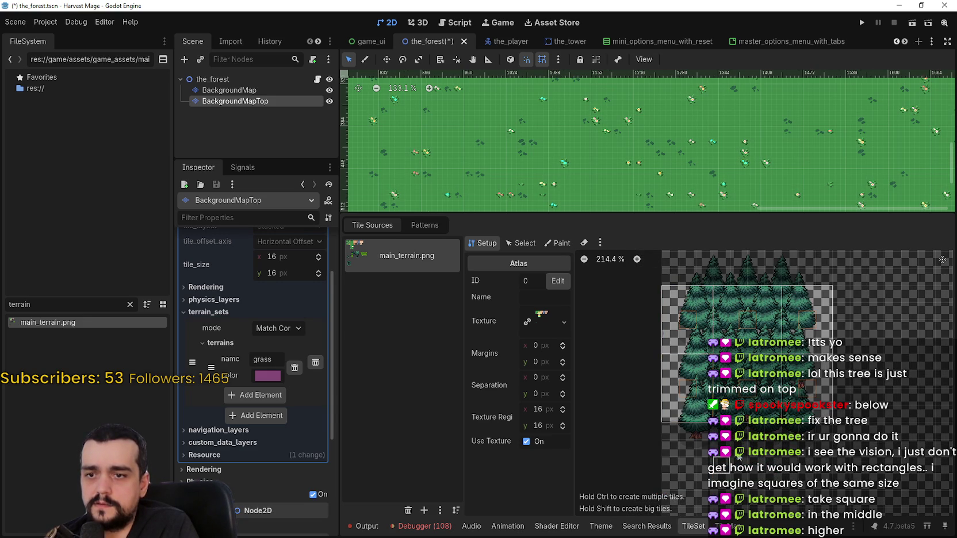
scroll(701, 397, "up", 2)
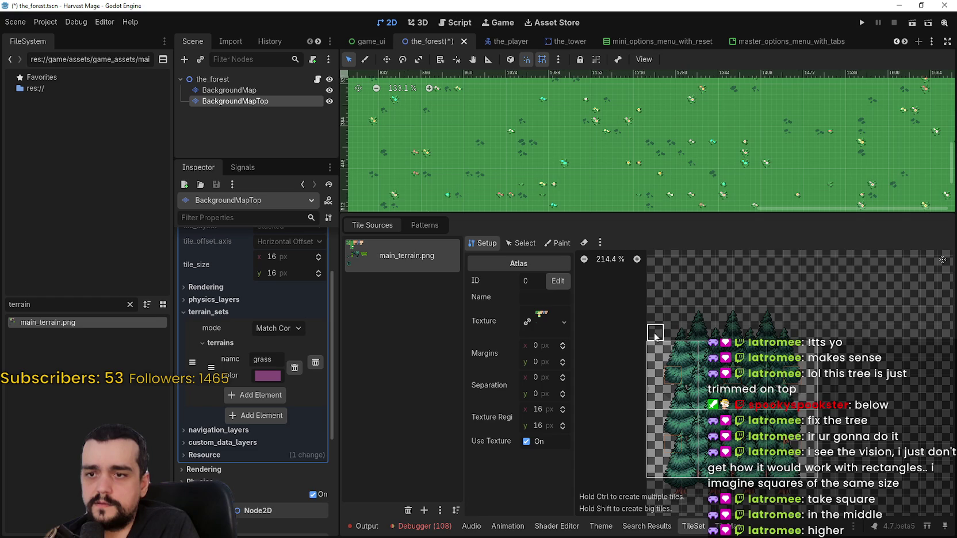
mouse_move(680, 303)
left_mouse_down()
mouse_move(742, 316)
mouse_move(758, 299)
mouse_move(815, 339)
mouse_move(814, 376)
left_mouse_up()
scroll(815, 339, "down", 1)
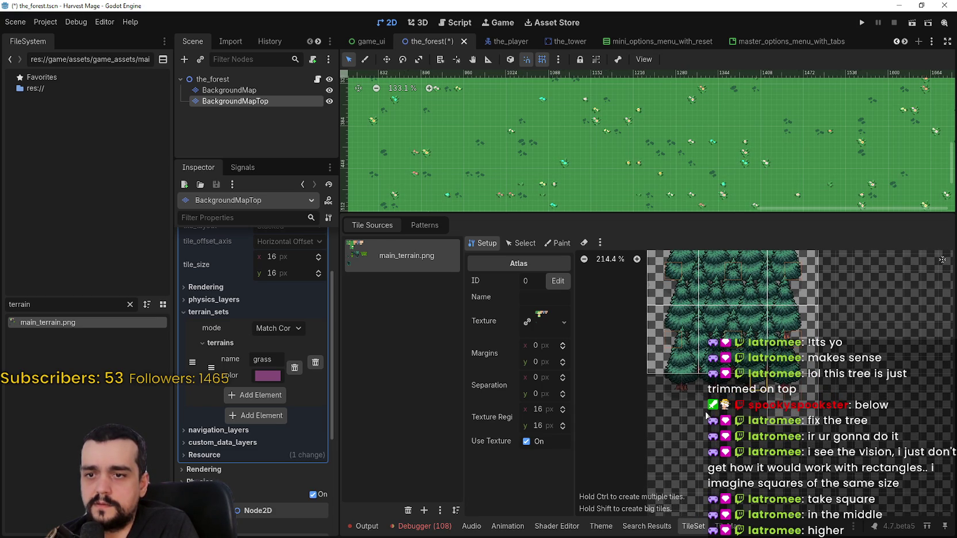
left_click(707, 415)
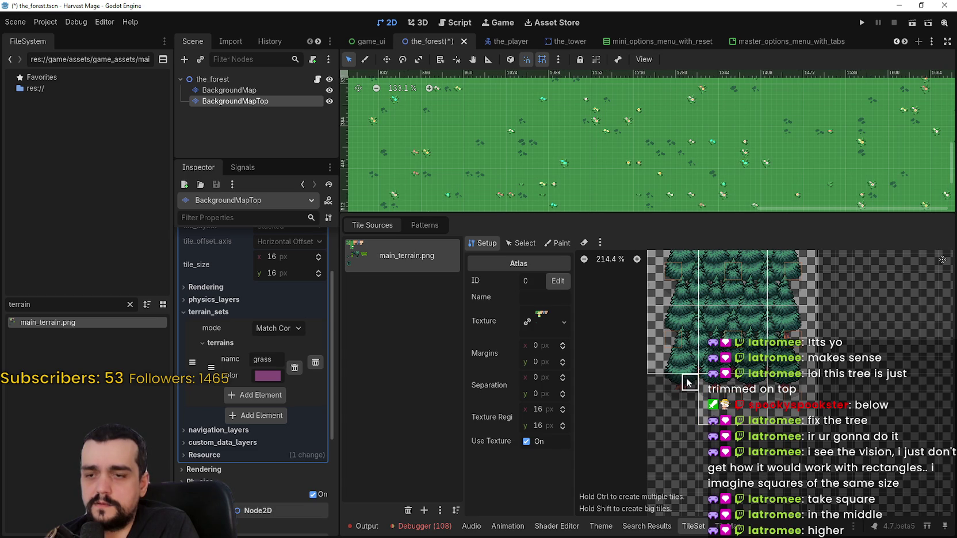
scroll(824, 388, "up", 3)
scroll(824, 388, "up", 1)
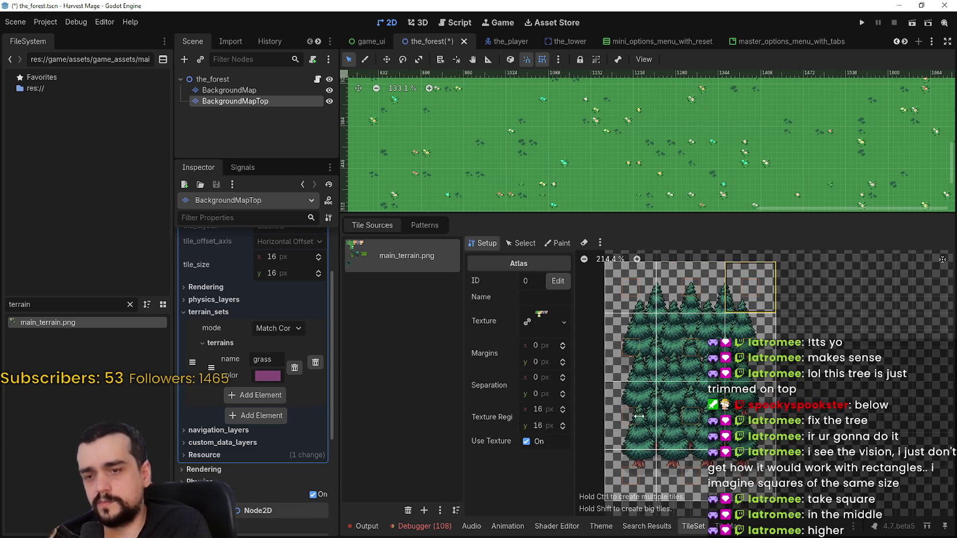
scroll(799, 392, "right", 2)
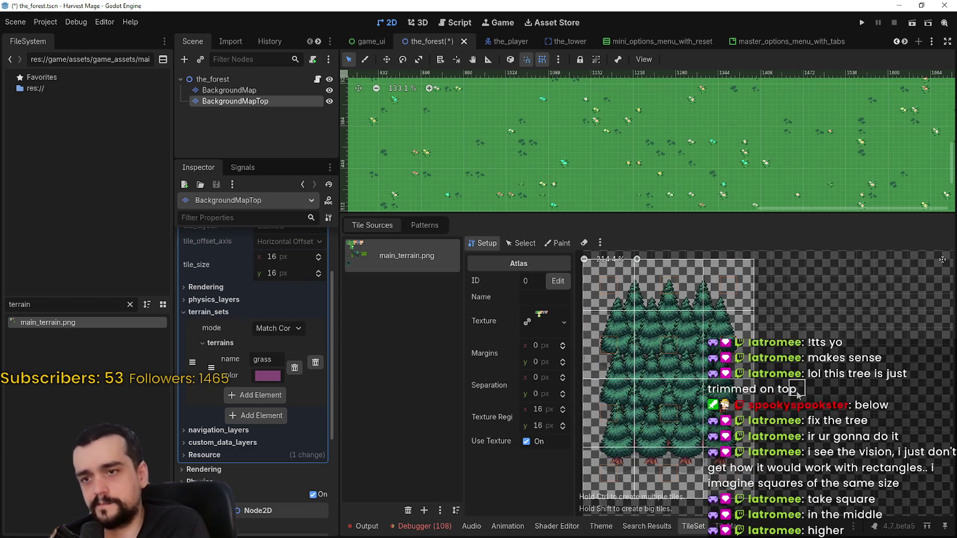
Save the forest scene and bring up the TileMap's Tiles panel
key("ctrl+s")
scroll(791, 393, "up", 1)
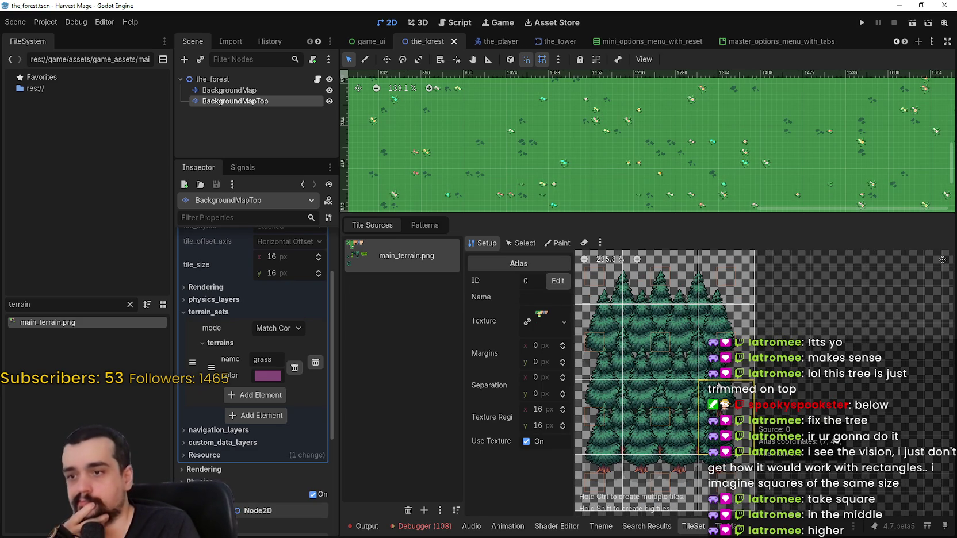
left_click(728, 526)
Pick the 3x3 tree tile from main_terrain.png and stamp a tree block on the map
left_click(361, 409)
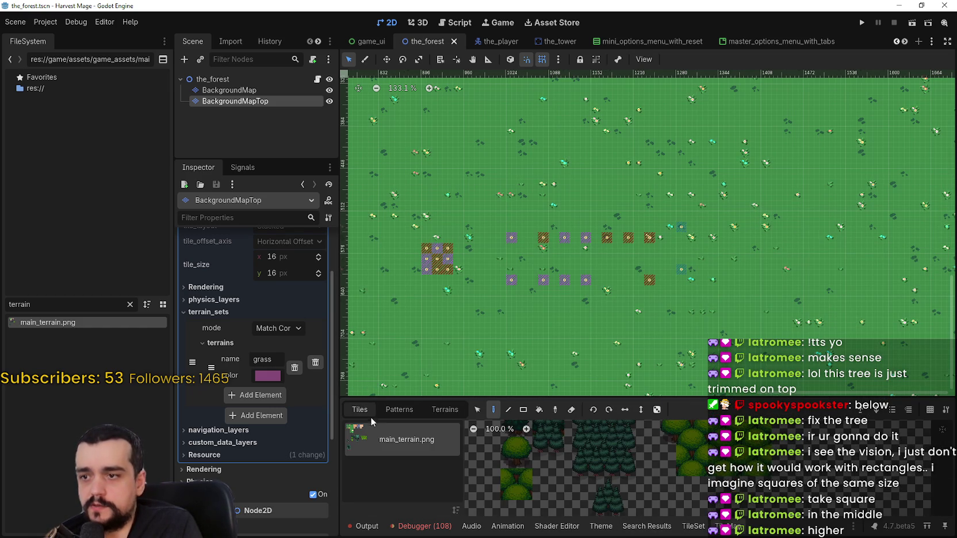
scroll(610, 471, "down", 3)
left_click(628, 460)
scroll(656, 445, "up", 5)
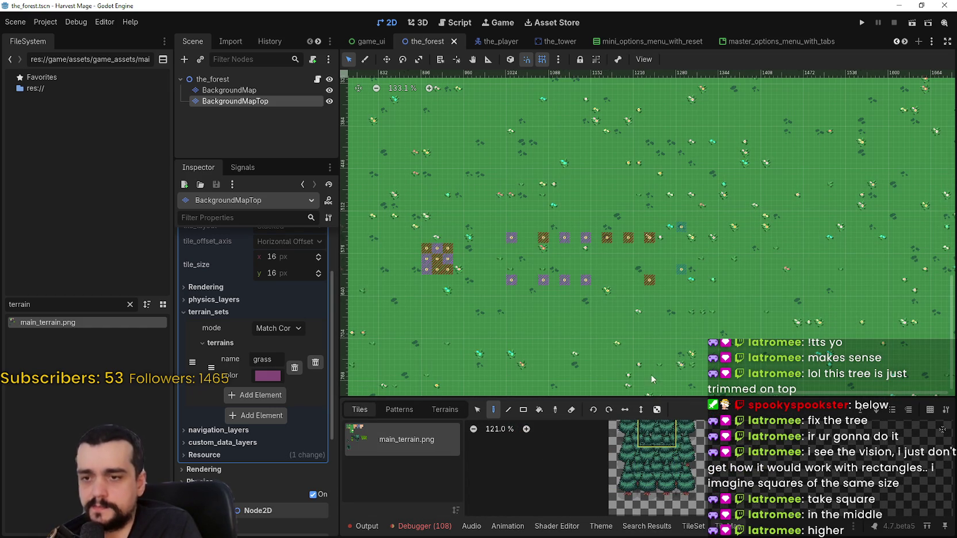
left_click(648, 216)
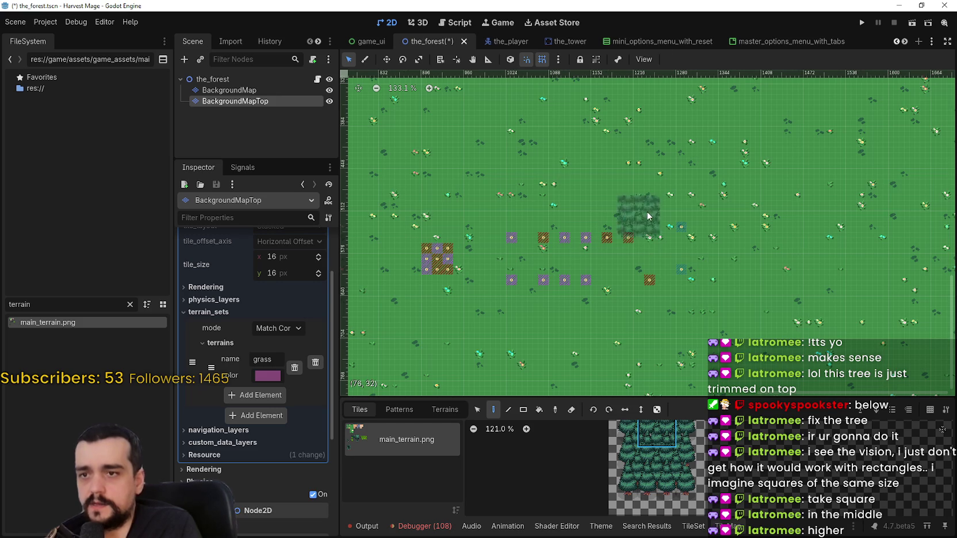
Erase the old brown and purple marker tiles from the map
right_click(639, 244)
right_click(536, 250)
right_click(520, 290)
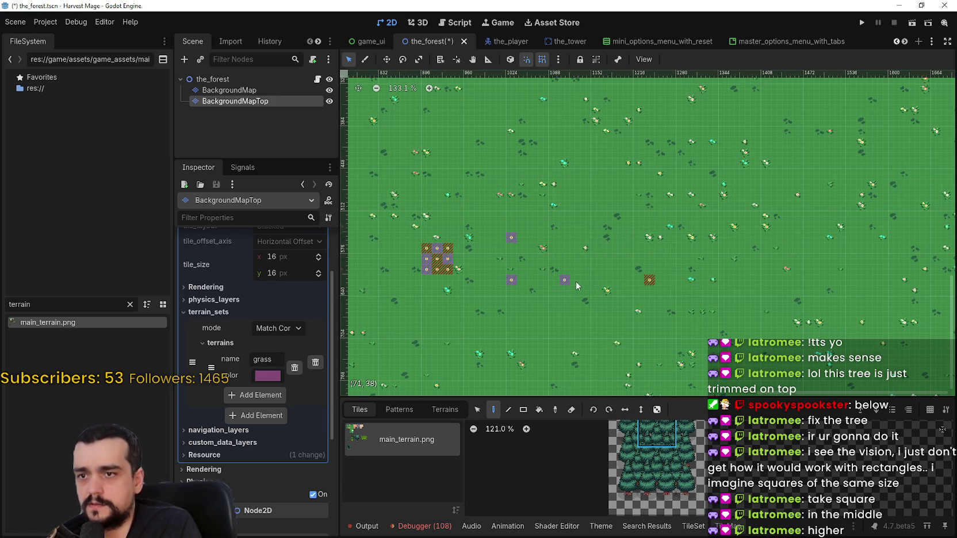
right_click(564, 280)
right_click(511, 237)
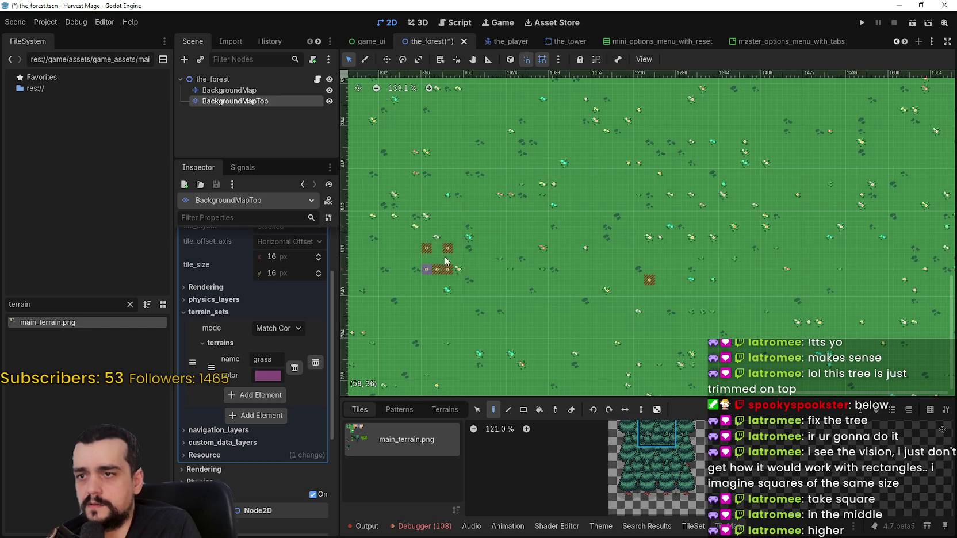
right_click(437, 273)
right_click(426, 249)
Stamp several adjoining tree blocks on the grass, undoing the last one
left_click(649, 281)
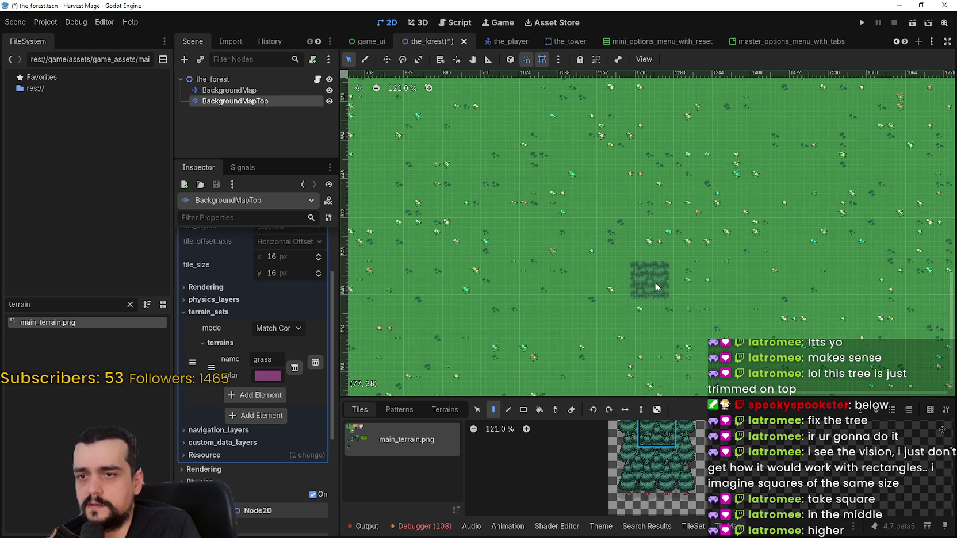
scroll(656, 274, "up", 8)
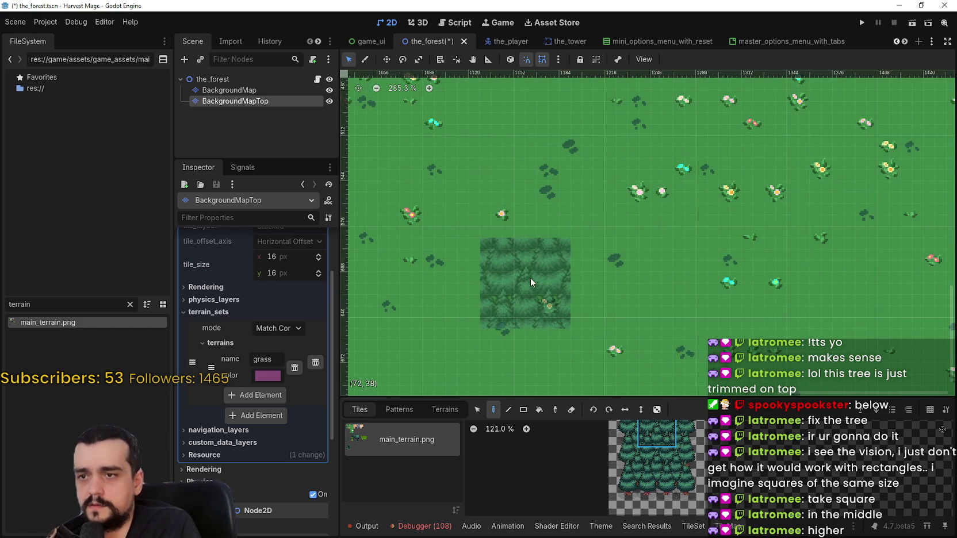
scroll(483, 277, "down", 3)
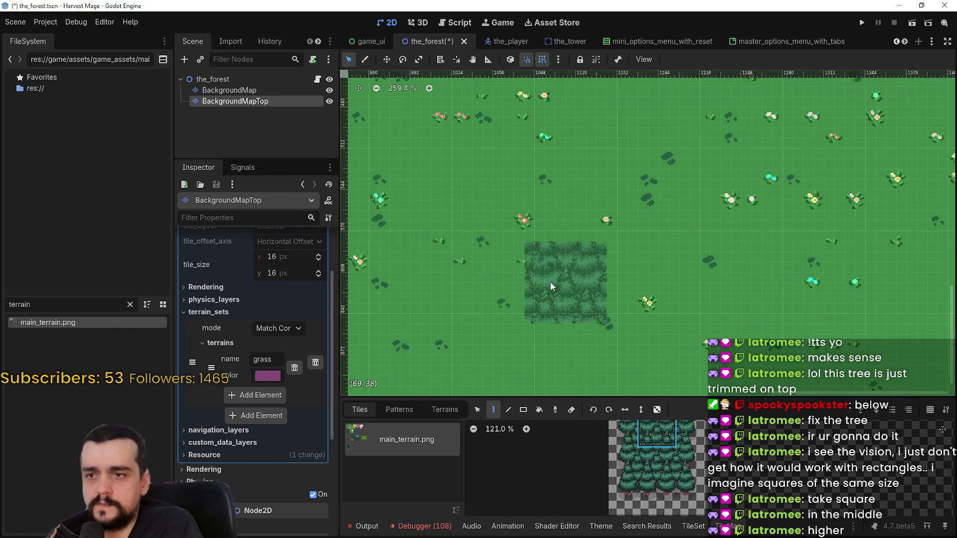
scroll(532, 270, "up", 1)
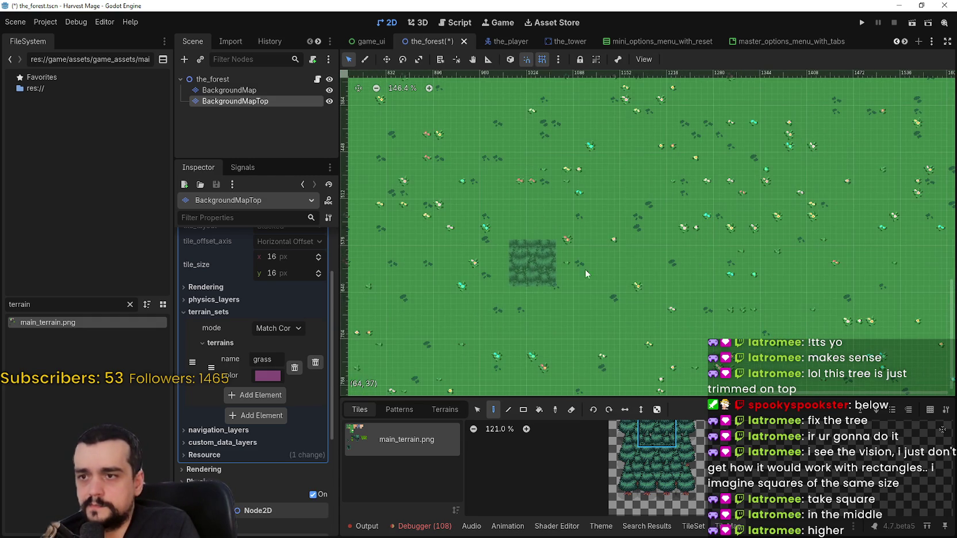
scroll(641, 269, "right", 2)
left_click(644, 278)
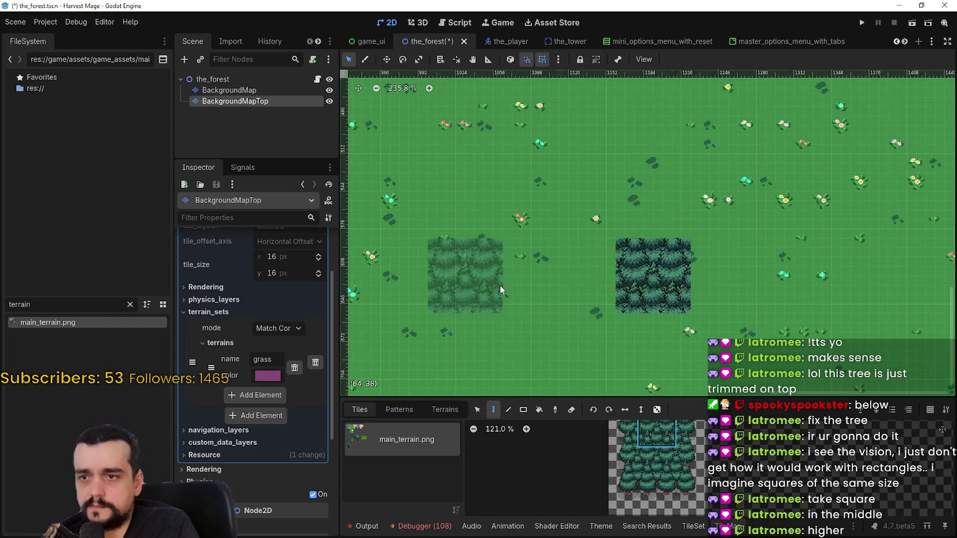
scroll(616, 277, "up", 1)
left_click(568, 276)
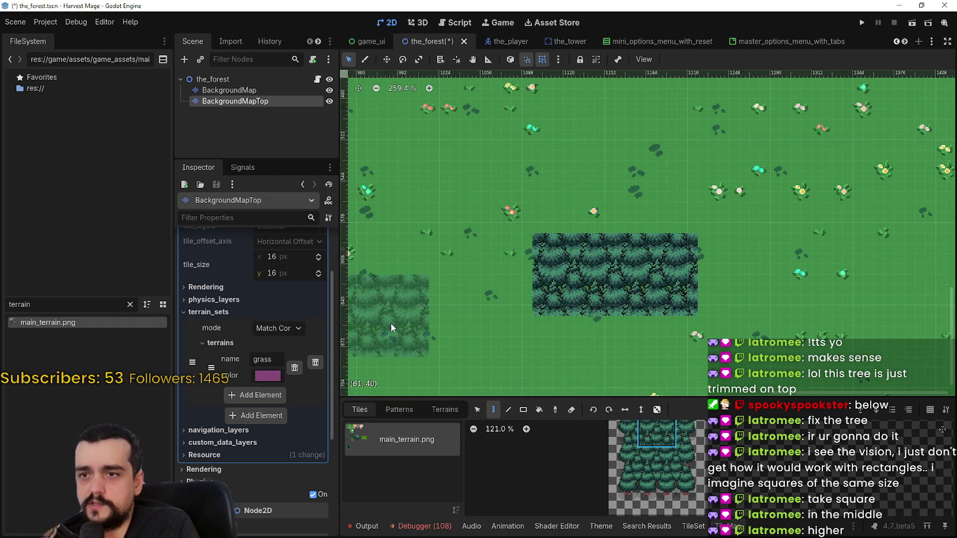
scroll(550, 312, "down", 2)
left_click(583, 296)
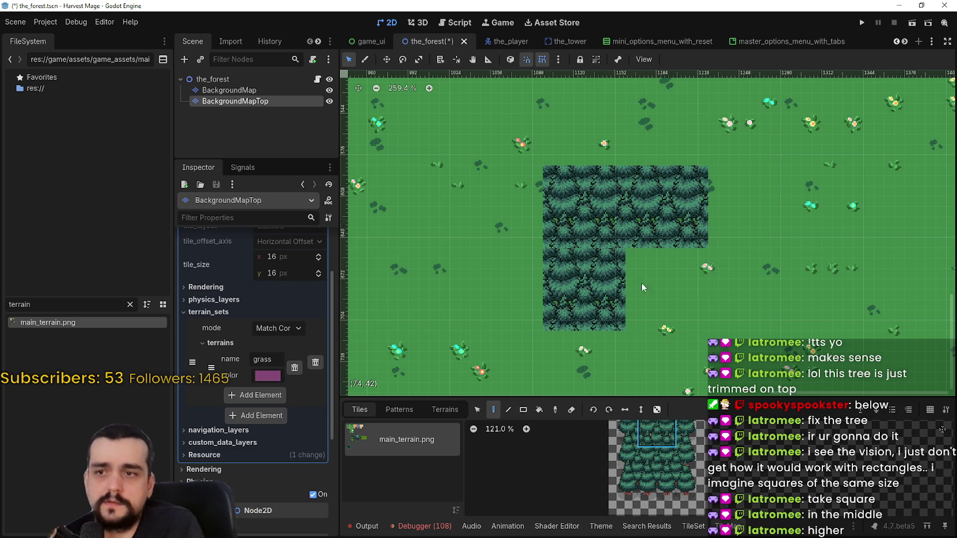
key("ctrl+z")
Extend the tree row leftward and paint lower tree tiles beneath the top row
left_click(495, 204)
scroll(587, 300, "down", 2)
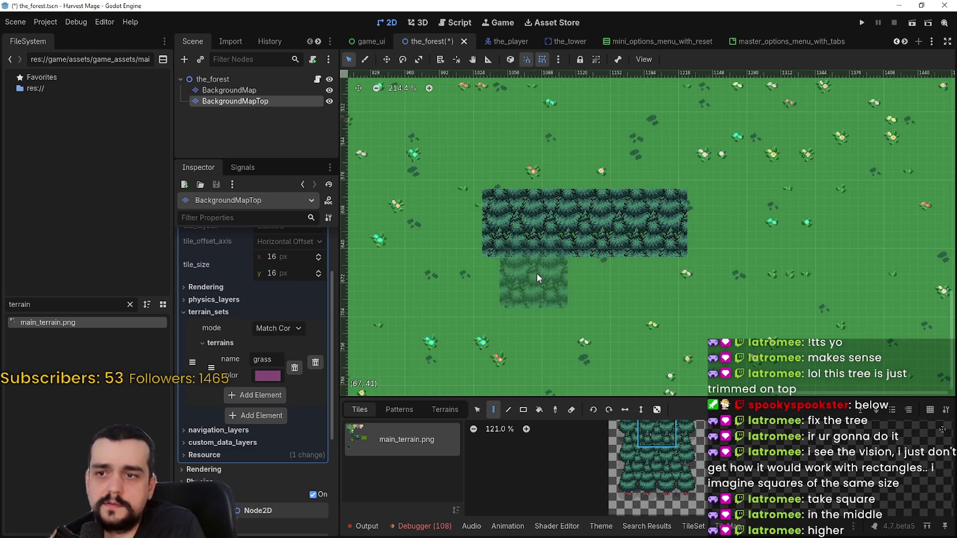
left_click(549, 239)
scroll(601, 164, "up", 1)
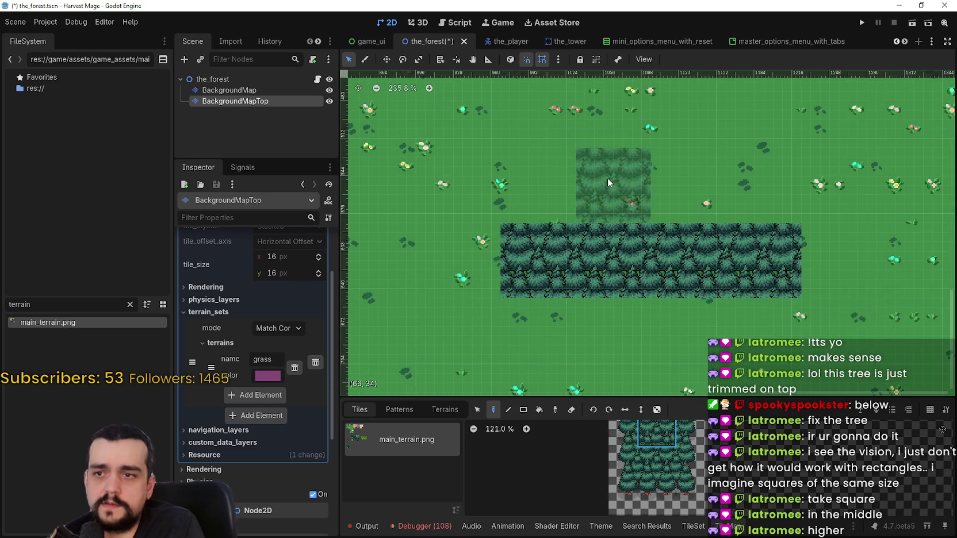
left_click_drag(640, 450, 674, 485)
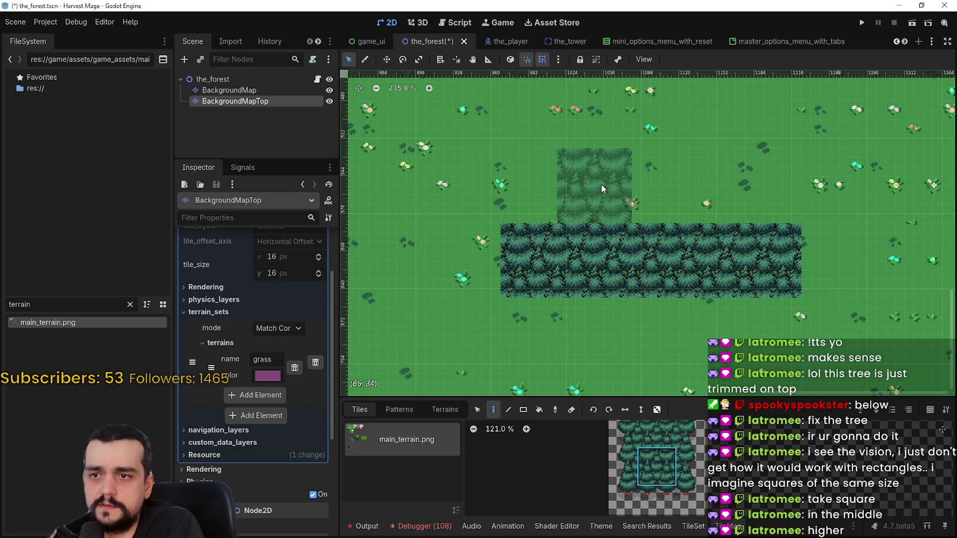
left_click(596, 336)
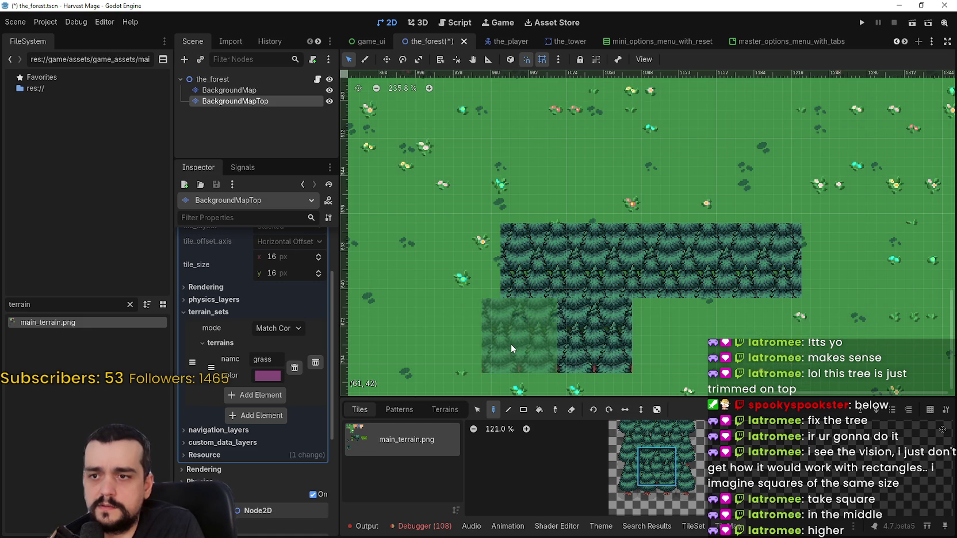
key("ctrl+z")
key("ctrl+z")
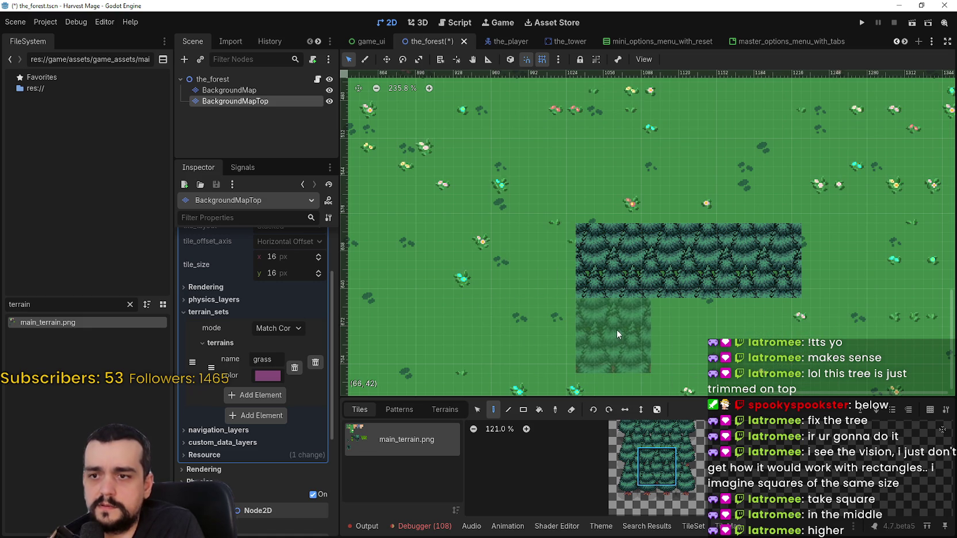
left_click(616, 331)
scroll(523, 335, "up", 3)
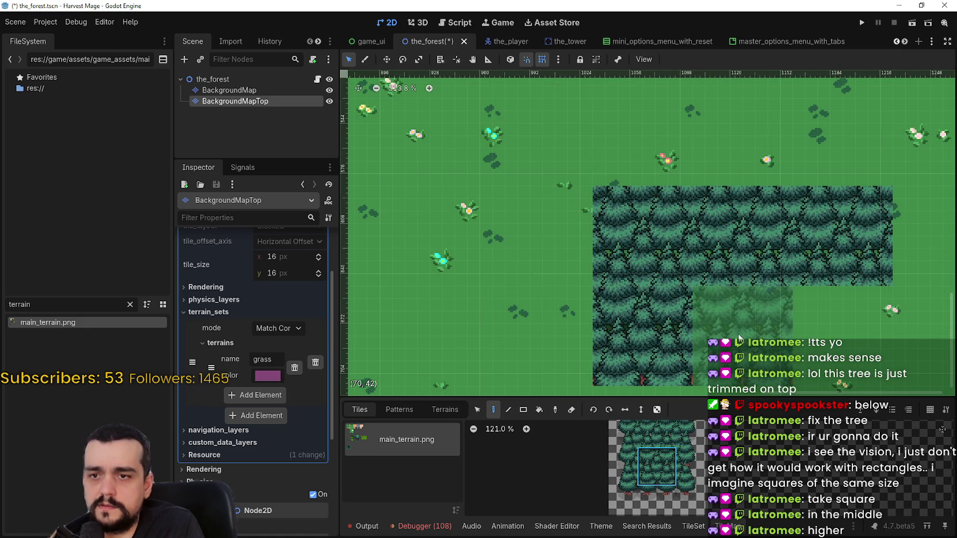
scroll(740, 331, "down", 4)
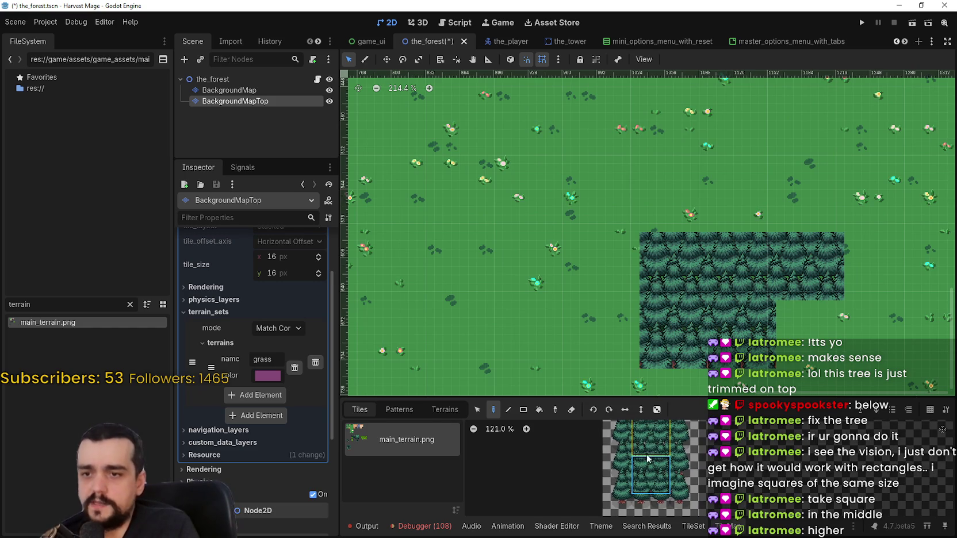
scroll(656, 471, "up", 2)
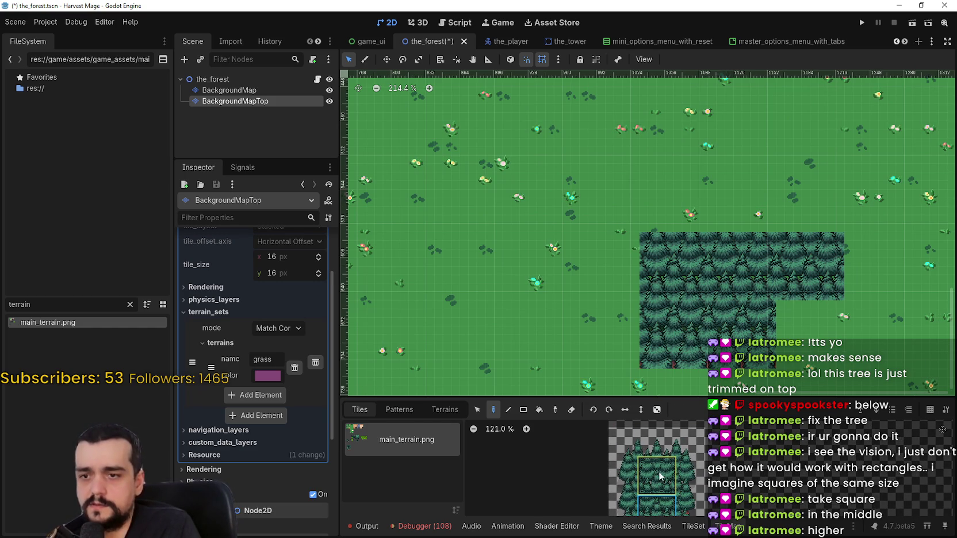
With a different tree tile, paint a tall tree column and widen it sideways
left_click(663, 467)
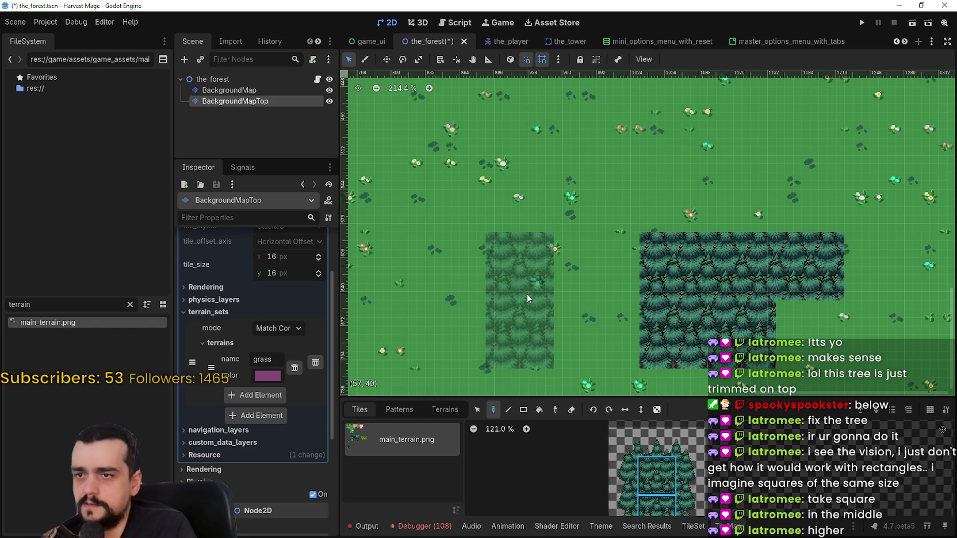
scroll(526, 293, "up", 4)
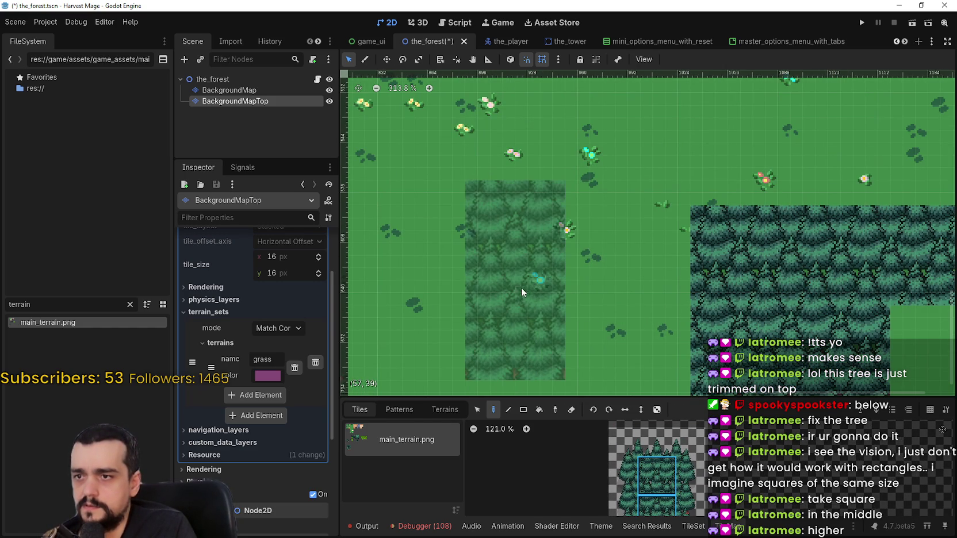
left_click(519, 282)
left_click(624, 286)
scroll(592, 289, "down", 3)
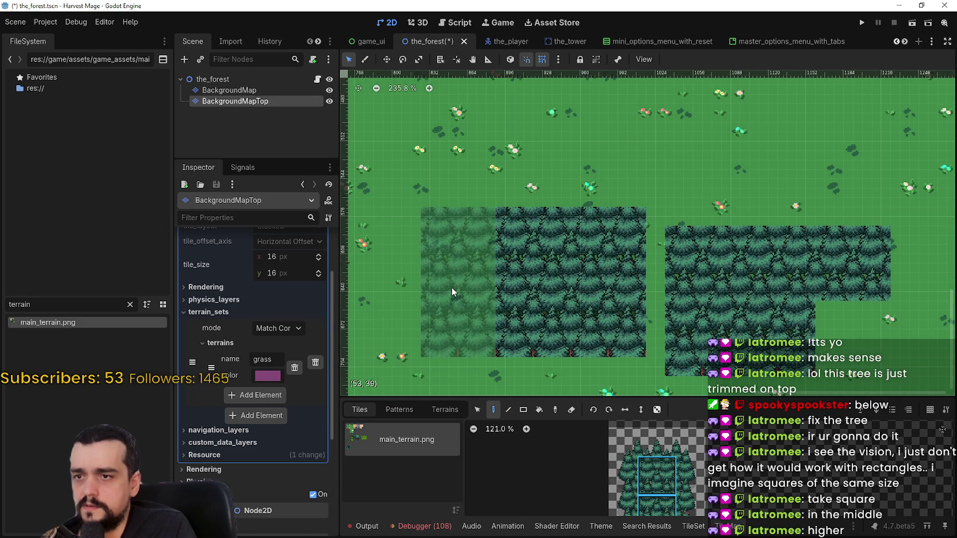
left_click(452, 287)
scroll(466, 284, "down", 4)
Paint tree blocks above the forest and beside the existing block
left_click_drag(478, 281, 637, 311)
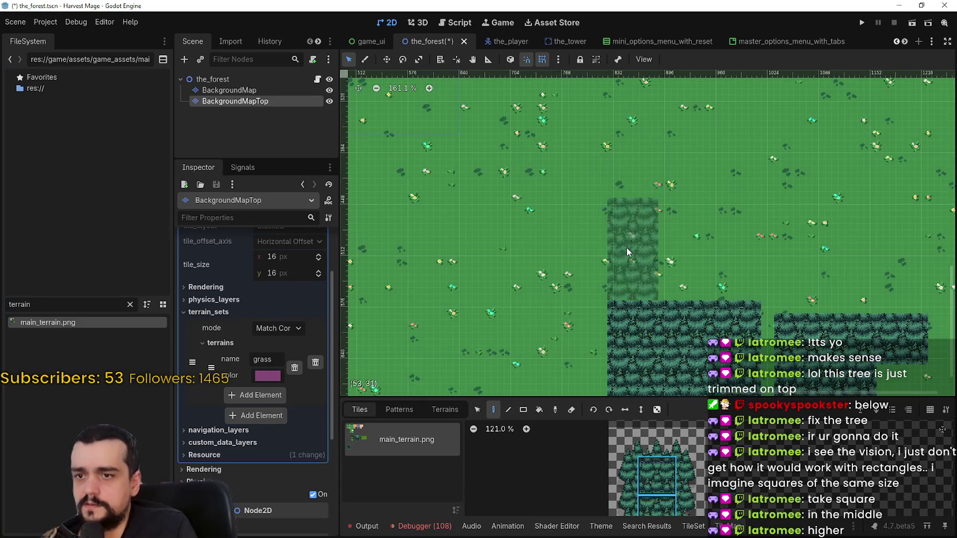
left_click(626, 247)
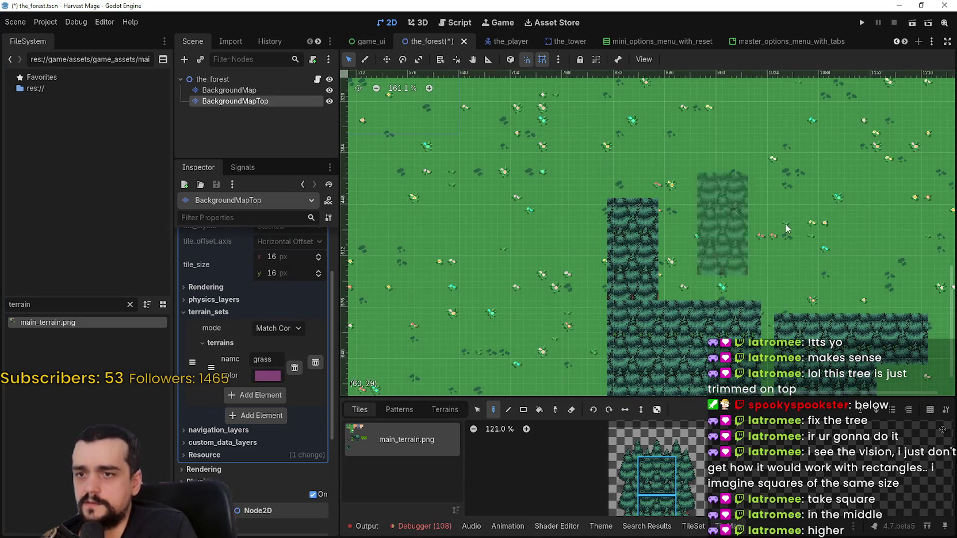
left_click(690, 248)
scroll(568, 311, "down", 2)
left_click_drag(569, 311, 613, 271)
scroll(613, 271, "up", 3)
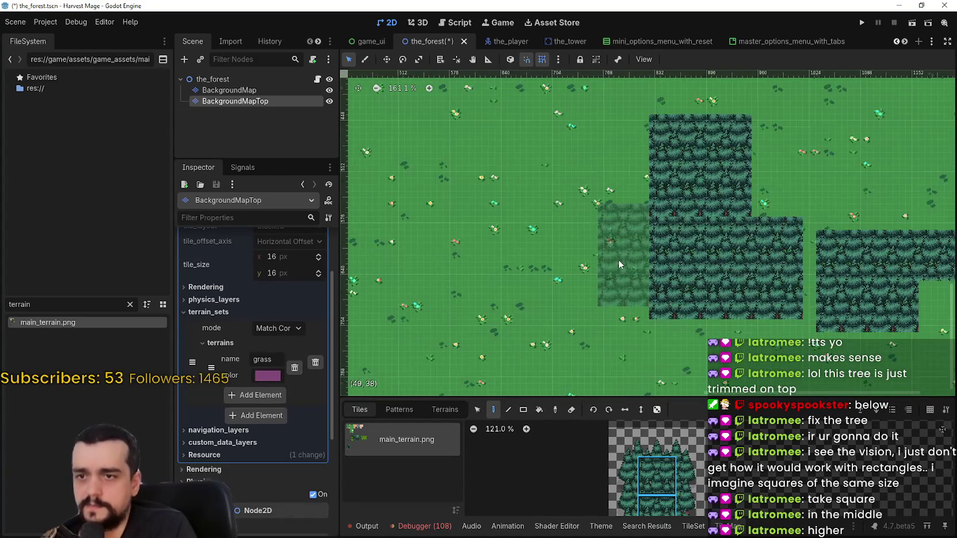
scroll(614, 275, "down", 8)
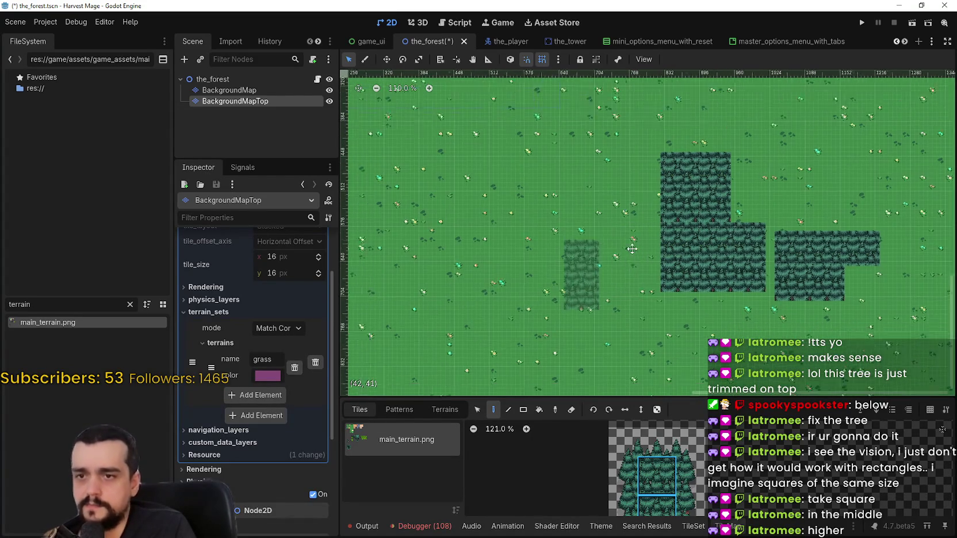
Stamp the tree tiles as a solid block near the top of the map
scroll(633, 325, "up", 10)
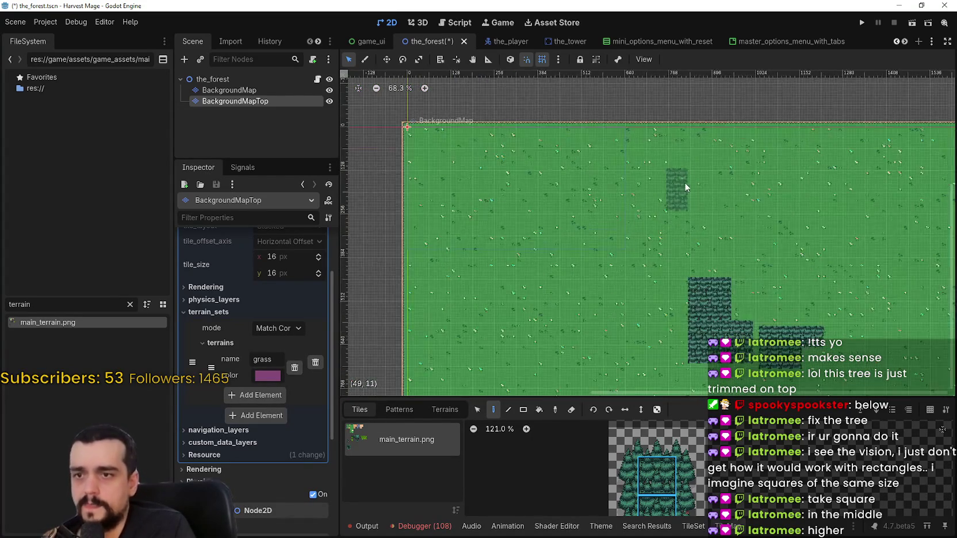
scroll(632, 241, "up", 4)
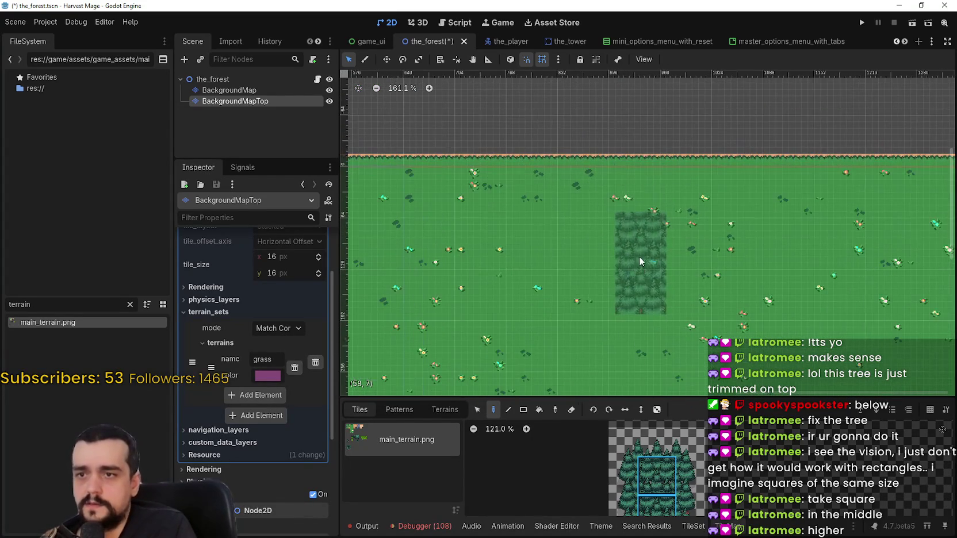
scroll(631, 226, "down", 2)
left_click(627, 223)
scroll(656, 236, "up", 3)
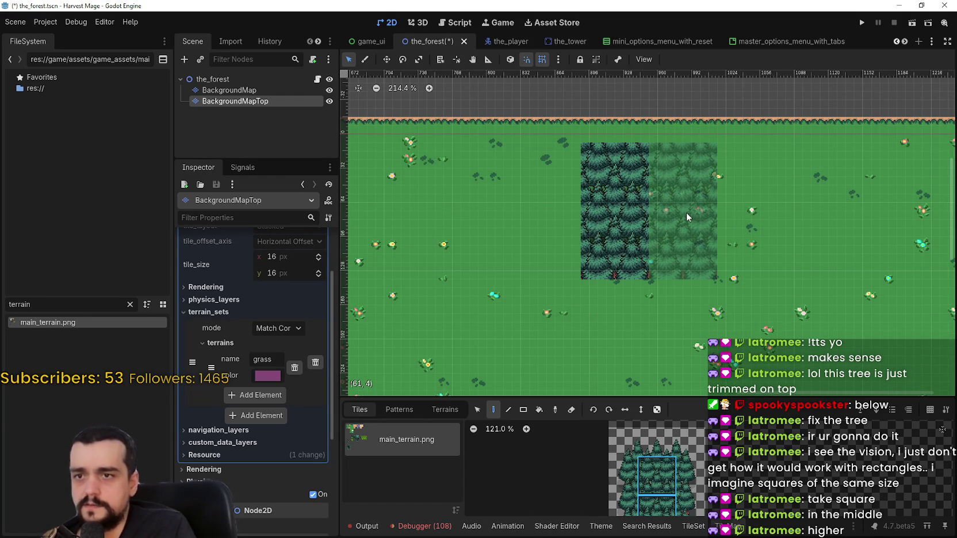
scroll(778, 518, "down", 2)
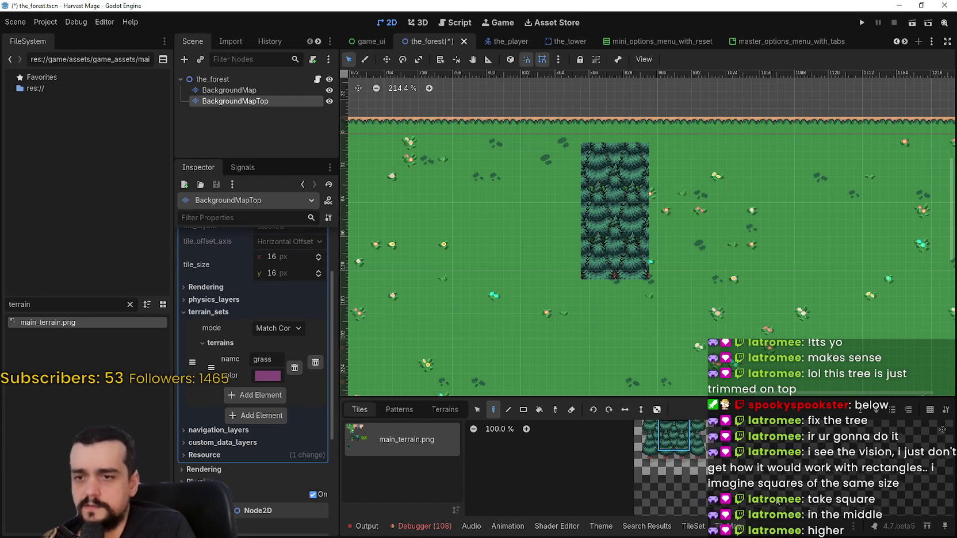
scroll(674, 464, "up", 1)
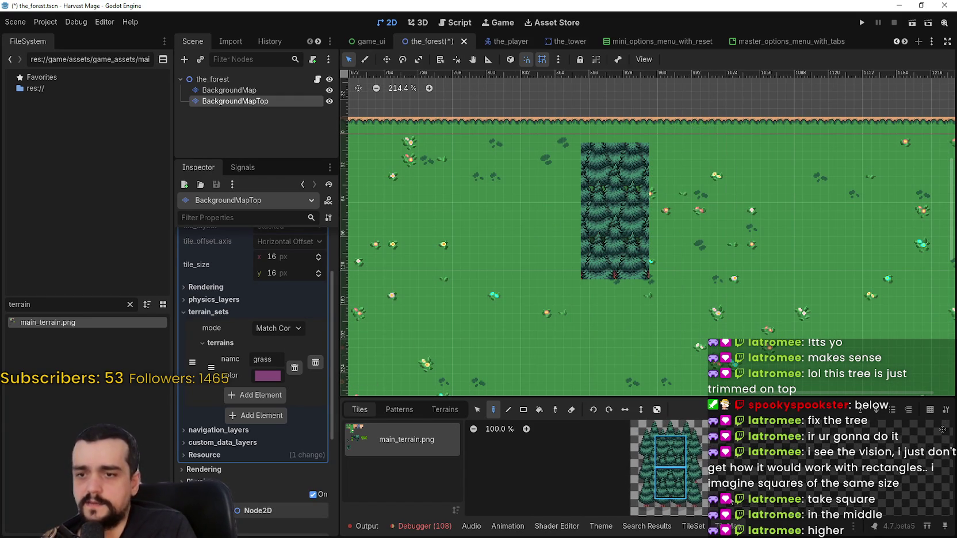
scroll(669, 483, "up", 5)
scroll(663, 430, "down", 1)
Pick the tree tile block and stamp two tree blocks, one above the other
mouse_move(704, 427)
left_mouse_down()
mouse_move(691, 492)
mouse_move(687, 469)
left_mouse_up()
left_click(667, 454)
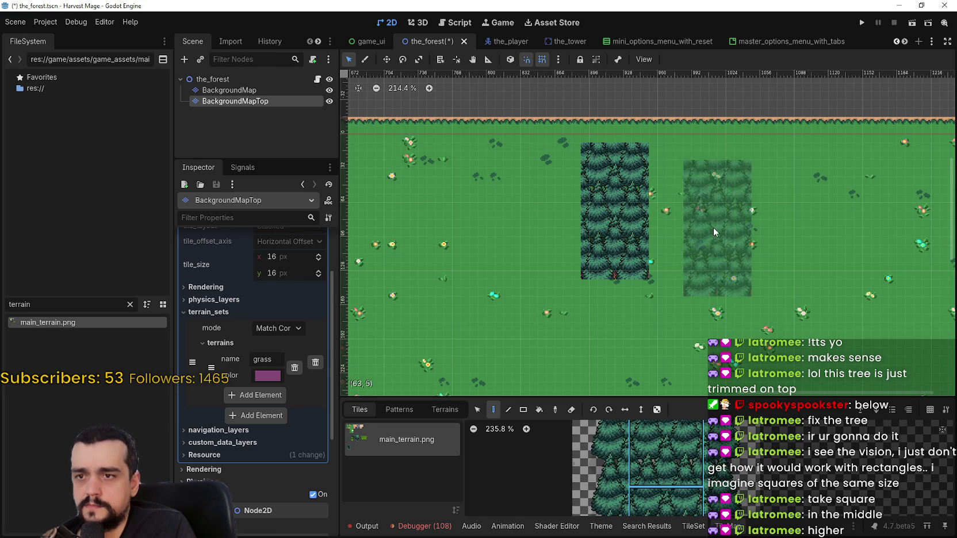
scroll(728, 299, "down", 2)
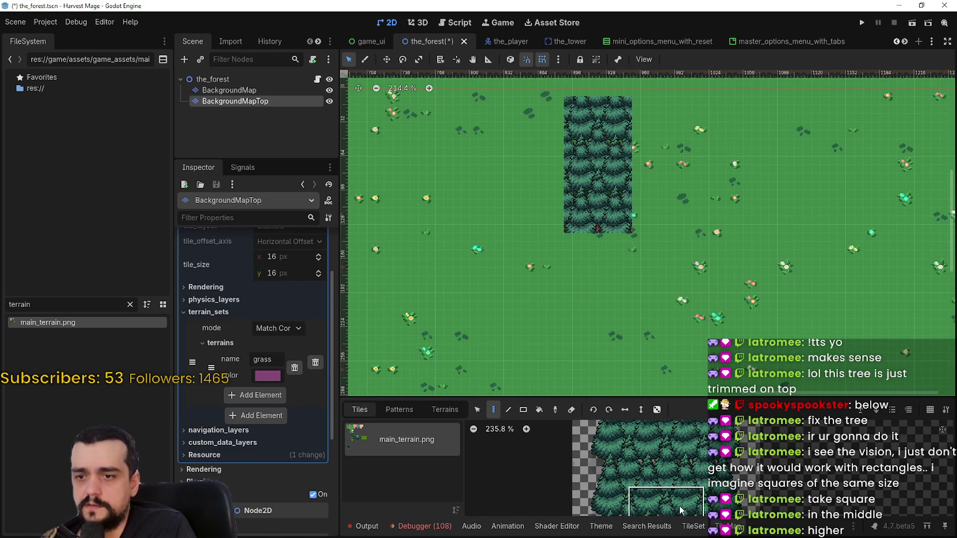
scroll(728, 279, "right", 2)
left_click(748, 246)
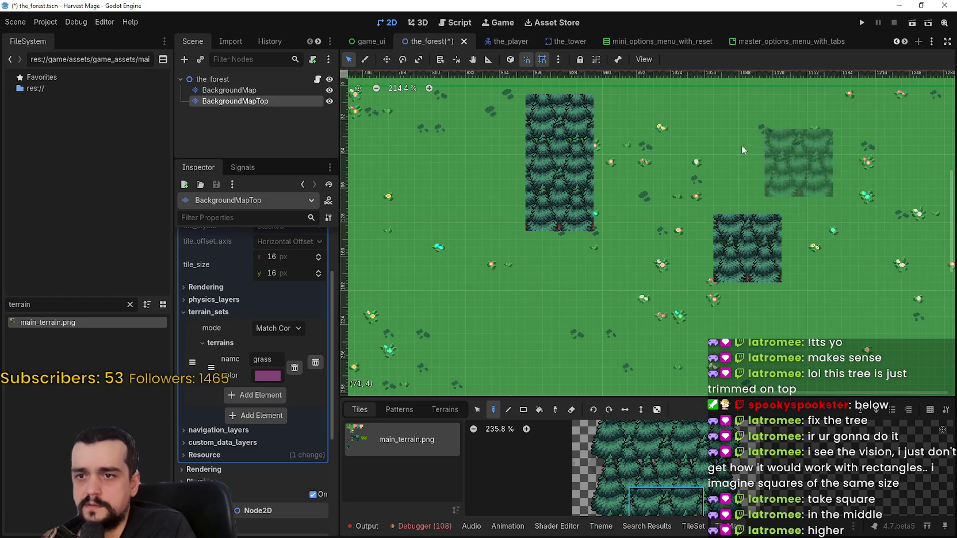
scroll(735, 161, "up", 2)
left_click(755, 197)
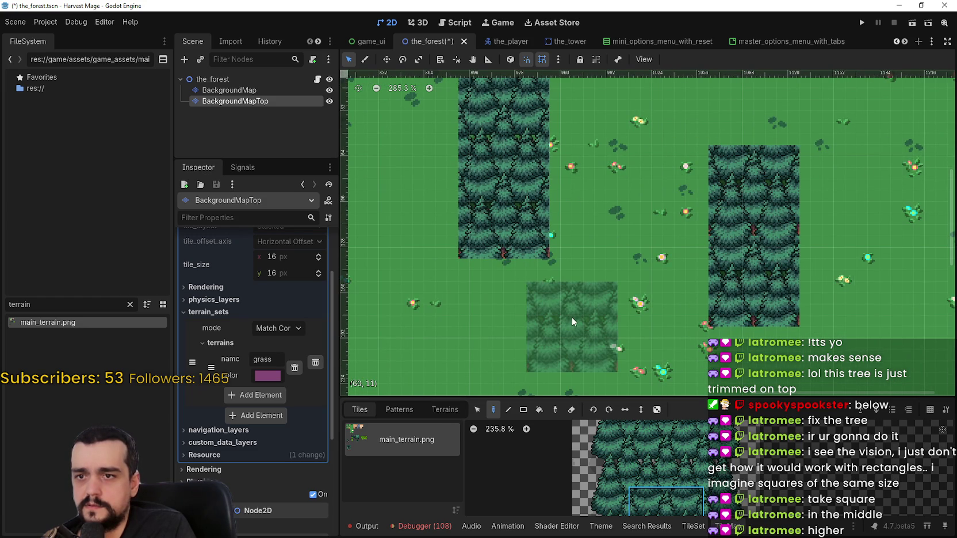
scroll(742, 251, "up", 3)
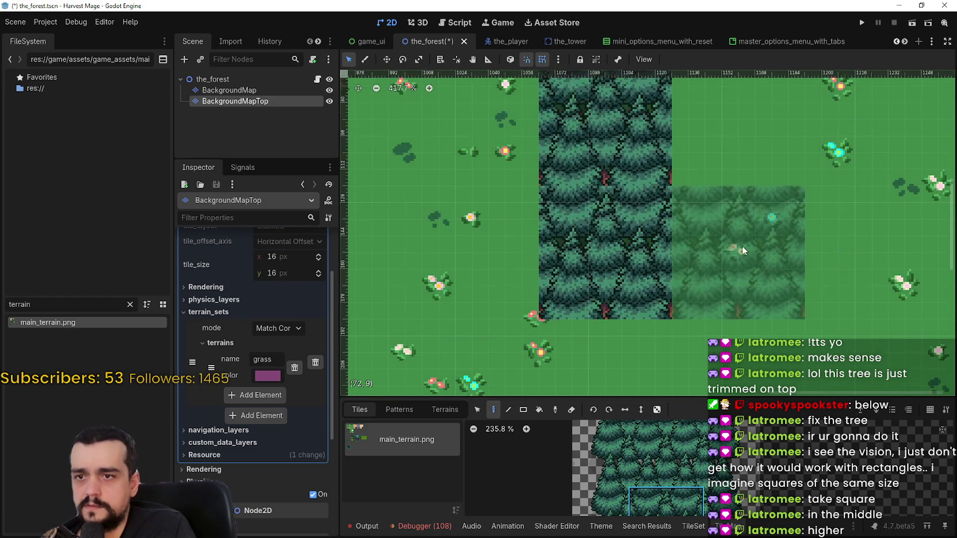
scroll(757, 280, "up", 5)
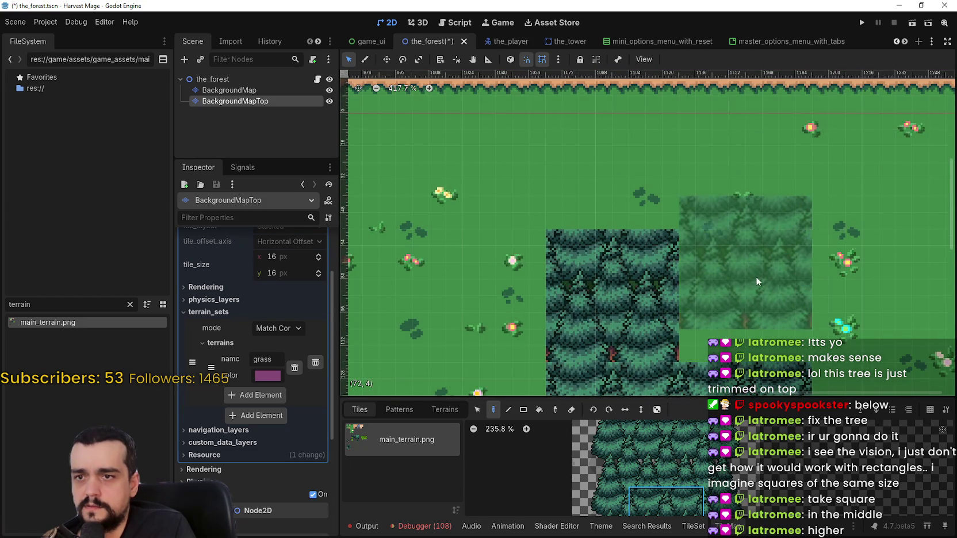
scroll(831, 222, "down", 4)
scroll(647, 145, "up", 2)
scroll(646, 145, "down", 3)
scroll(674, 470, "down", 4)
scroll(674, 470, "up", 5)
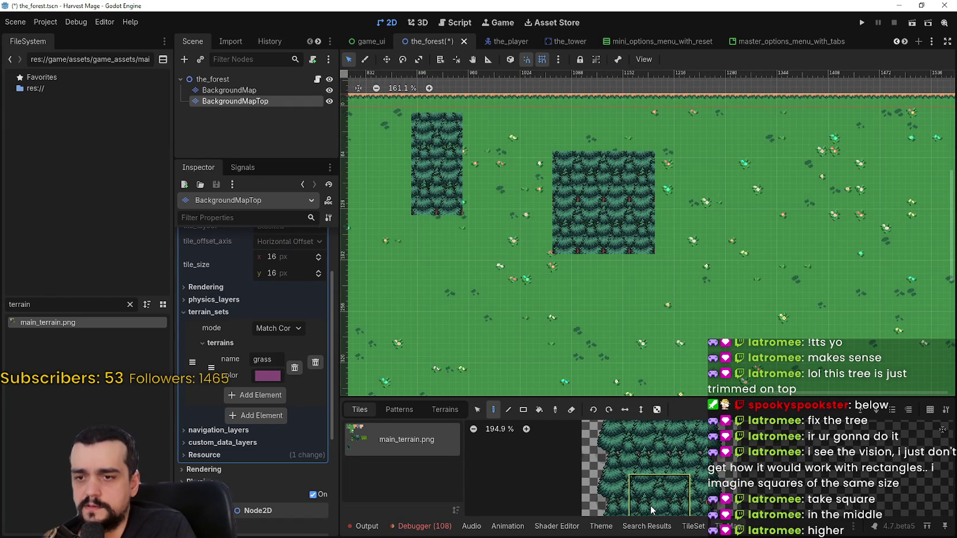
Pick the tree tile block and paint it at the map's top border
scroll(651, 510, "down", 3)
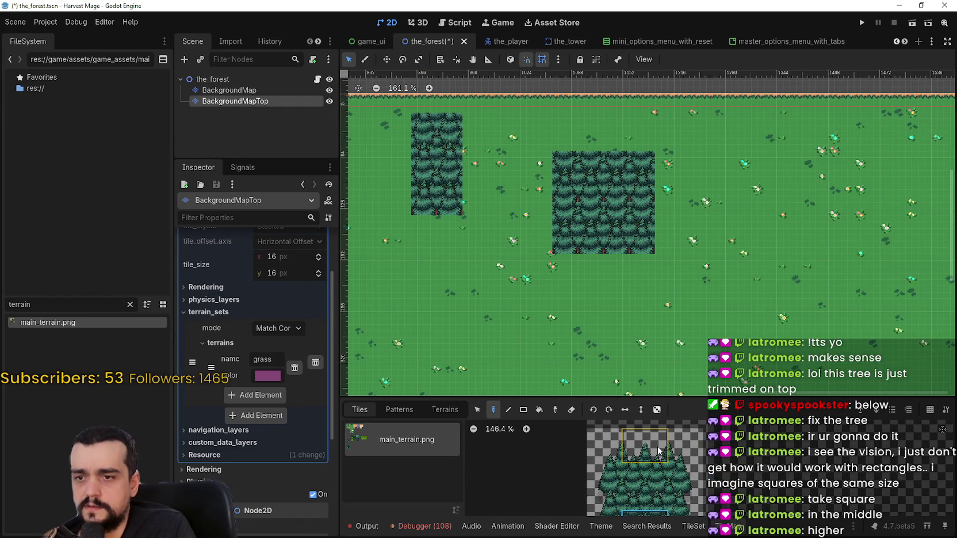
scroll(571, 125, "up", 3)
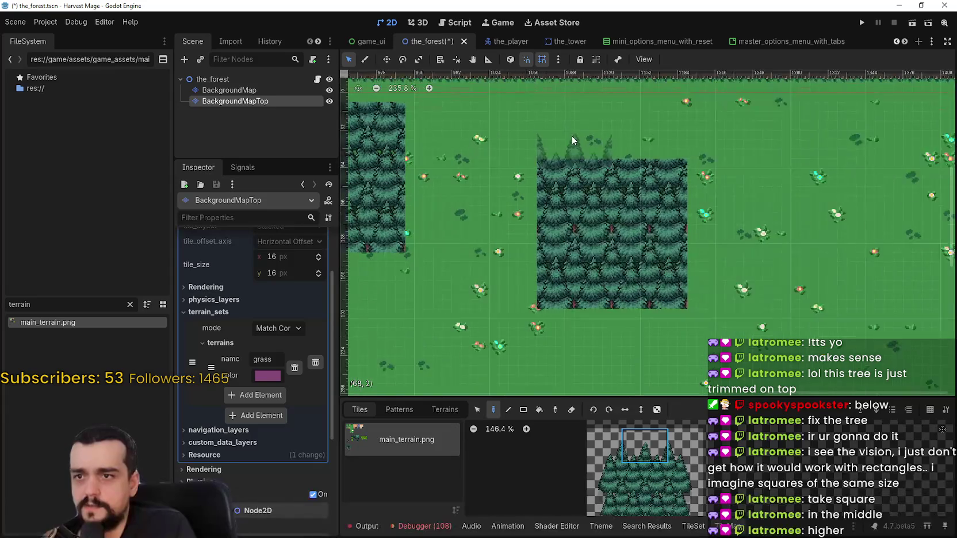
left_click(658, 471)
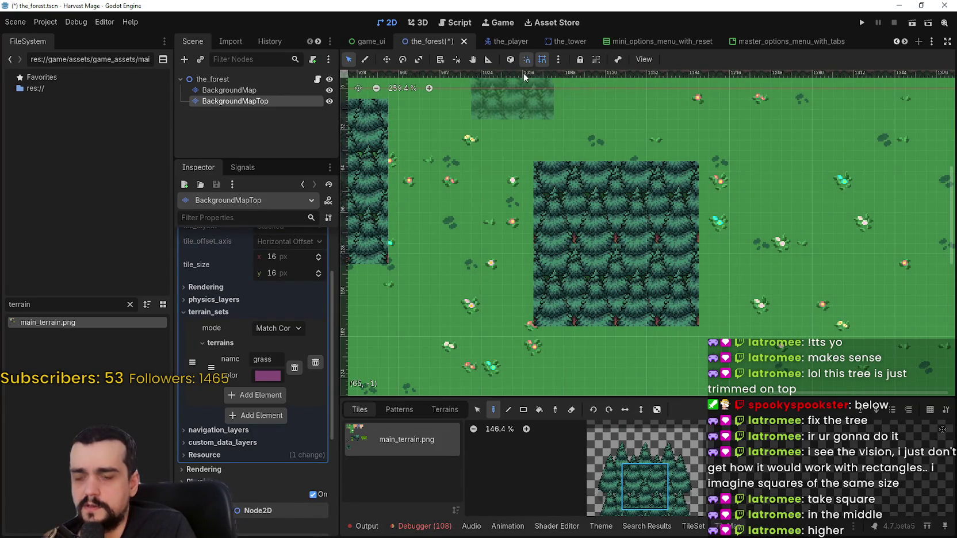
left_click_drag(578, 129, 598, 263)
left_click(590, 251)
Paint upper treetop tiles above the forest block and another tree beside it
scroll(849, 248, "down", 2)
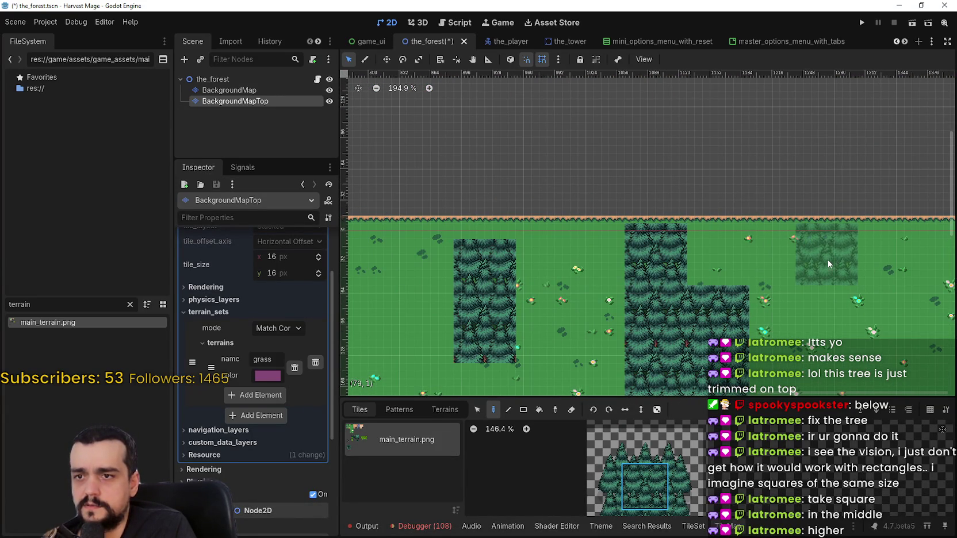
left_click(641, 440)
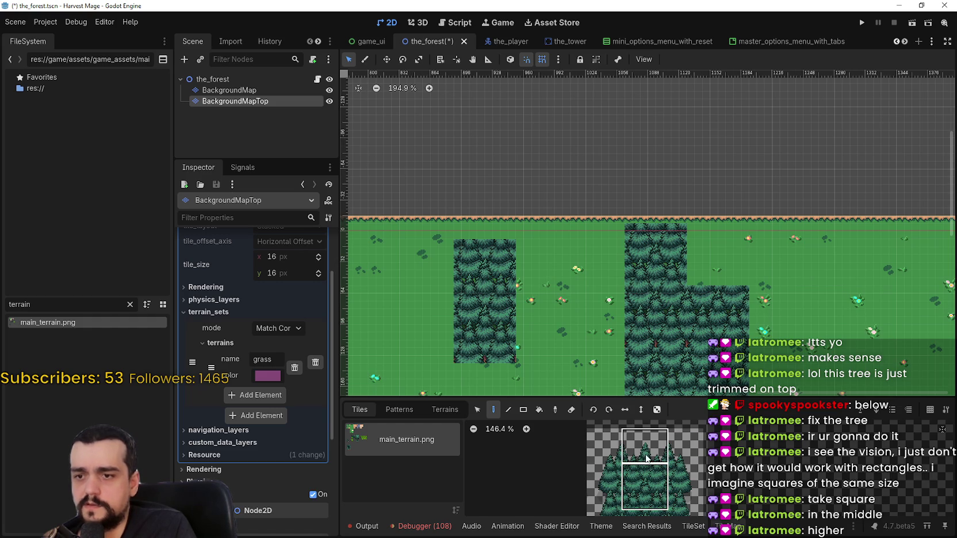
left_click(656, 230)
left_click_drag(863, 249, 817, 237)
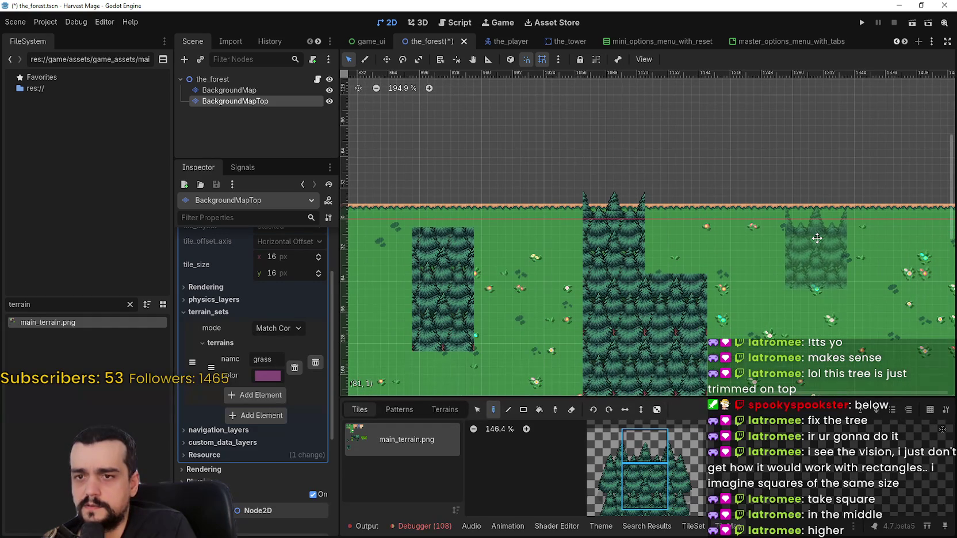
scroll(668, 207, "up", 5)
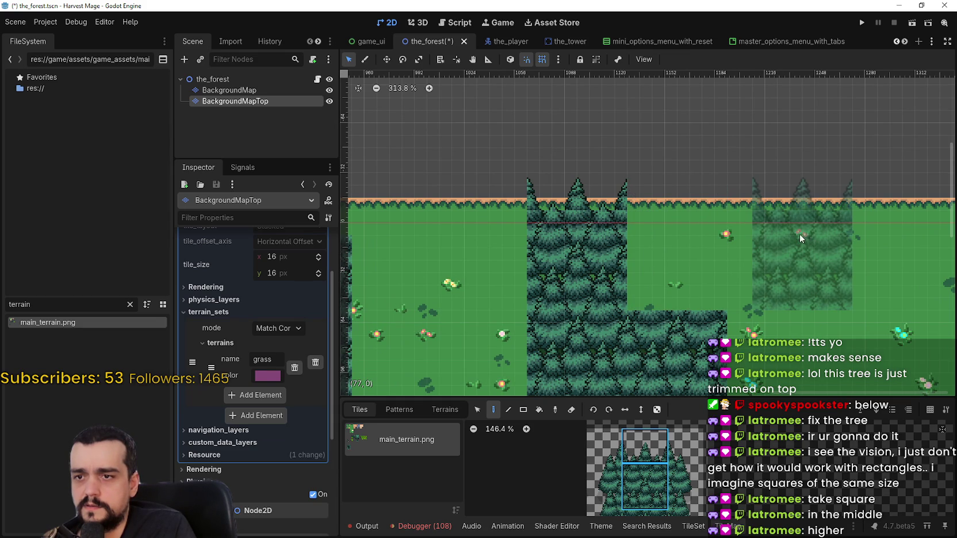
left_click(676, 230)
scroll(870, 257, "down", 4)
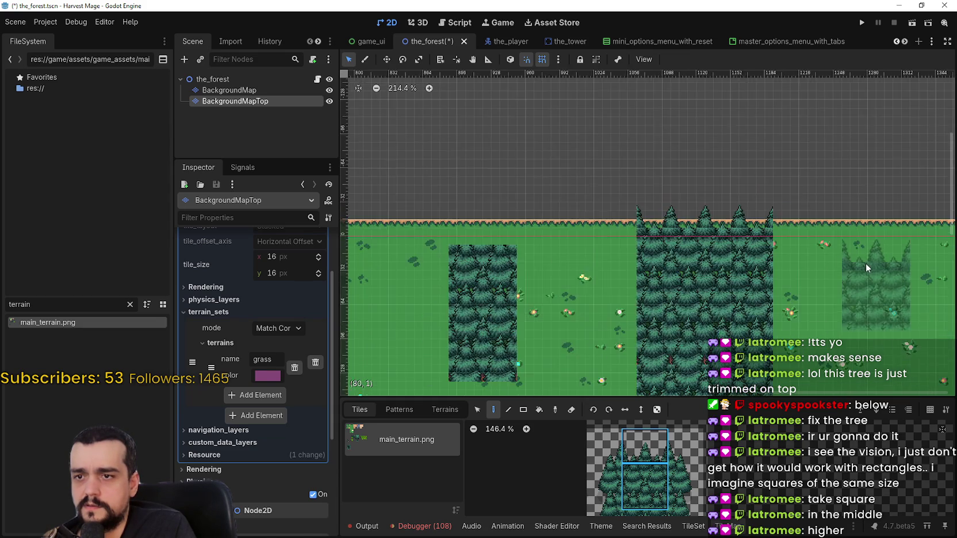
Select a single tree tile and bring the L-shaped tree patch into view
left_click_drag(835, 253, 691, 126)
scroll(691, 125, "down", 1)
scroll(638, 466, "down", 3)
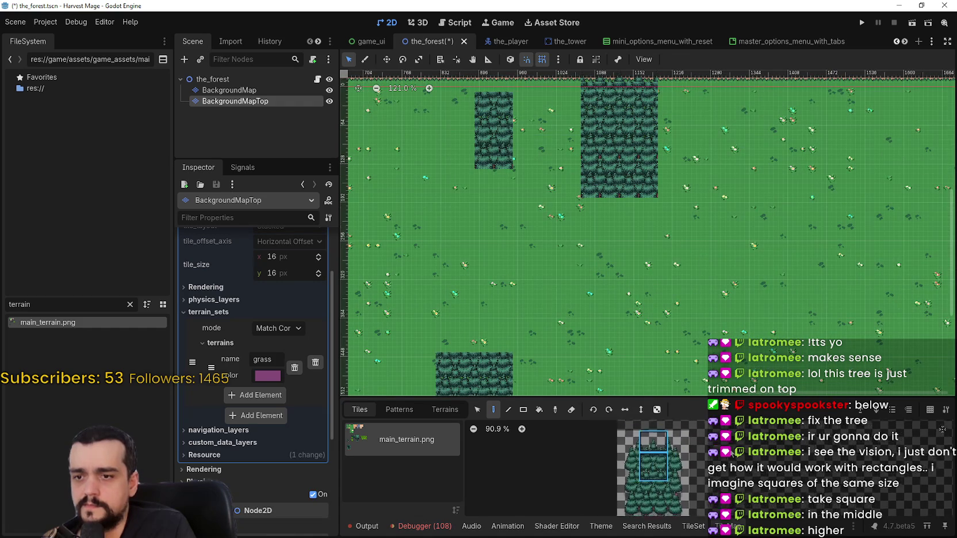
left_click(633, 457)
scroll(704, 309, "down", 4)
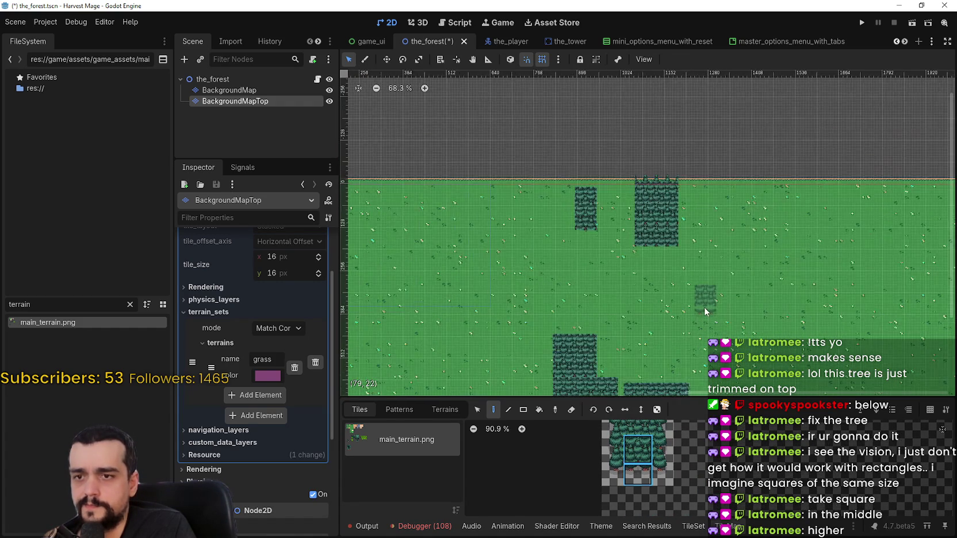
left_click_drag(648, 256, 748, 262)
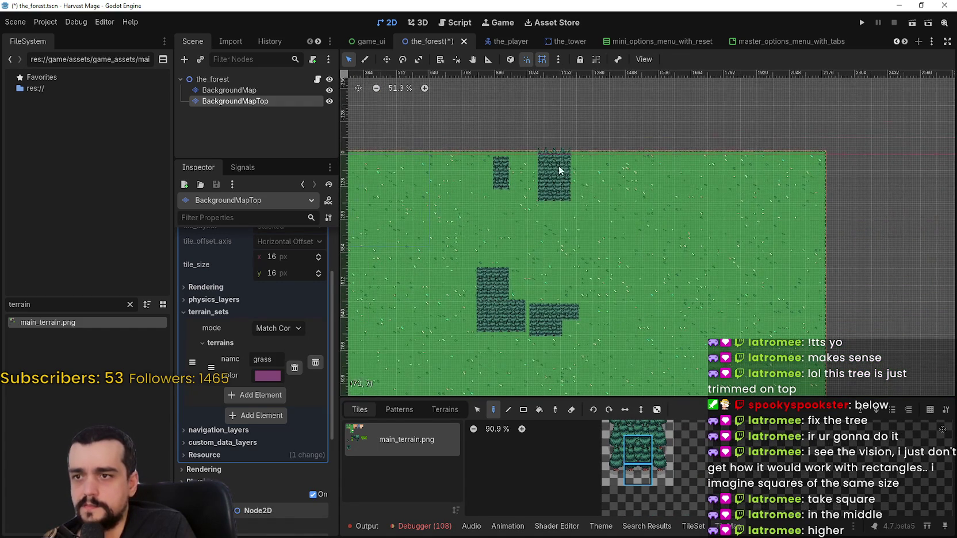
scroll(539, 156, "up", 3)
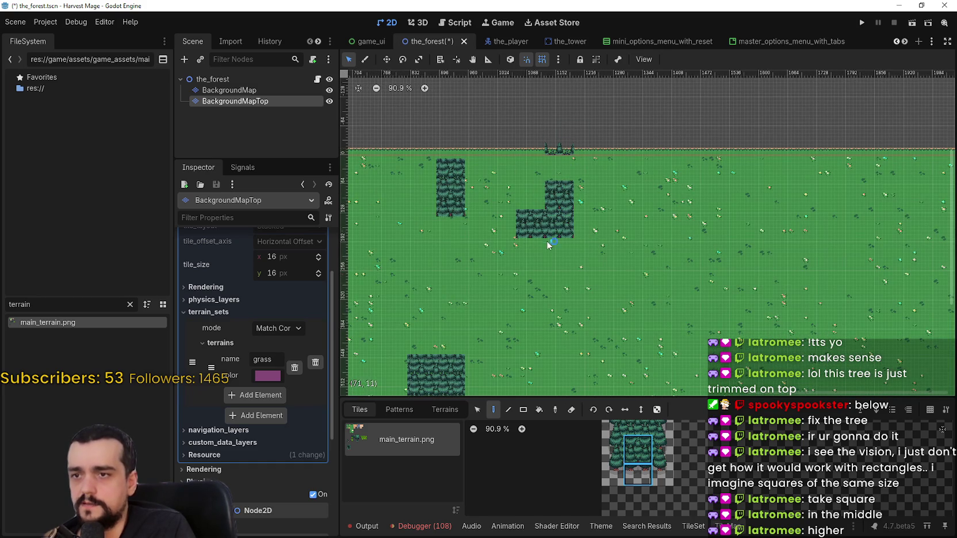
scroll(532, 230, "up", 3)
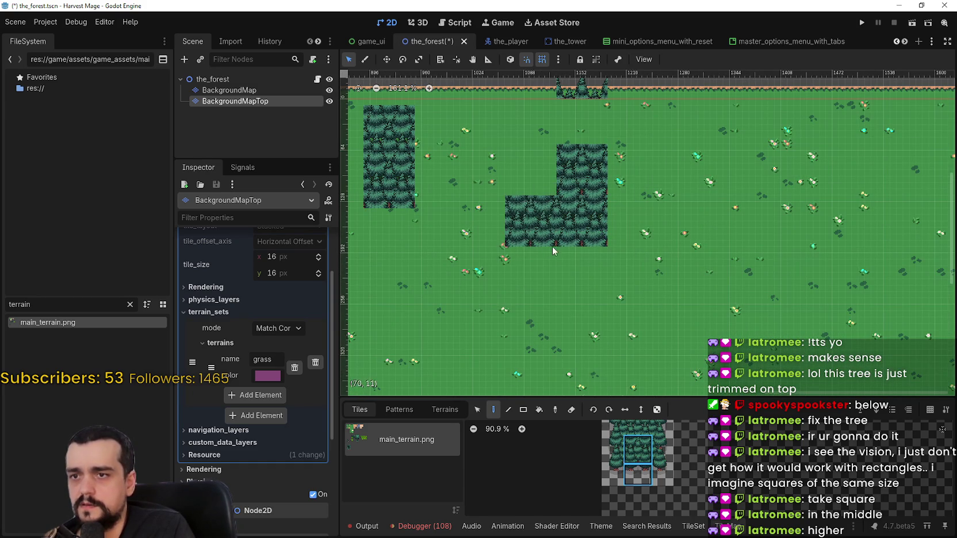
Erase the two lower blocks of the L-shaped patch, then pick the top tree tile
right_click(552, 246)
right_click(575, 230)
scroll(581, 167, "down", 1)
scroll(545, 284, "down", 3)
scroll(475, 319, "down", 3)
scroll(634, 202, "down", 3)
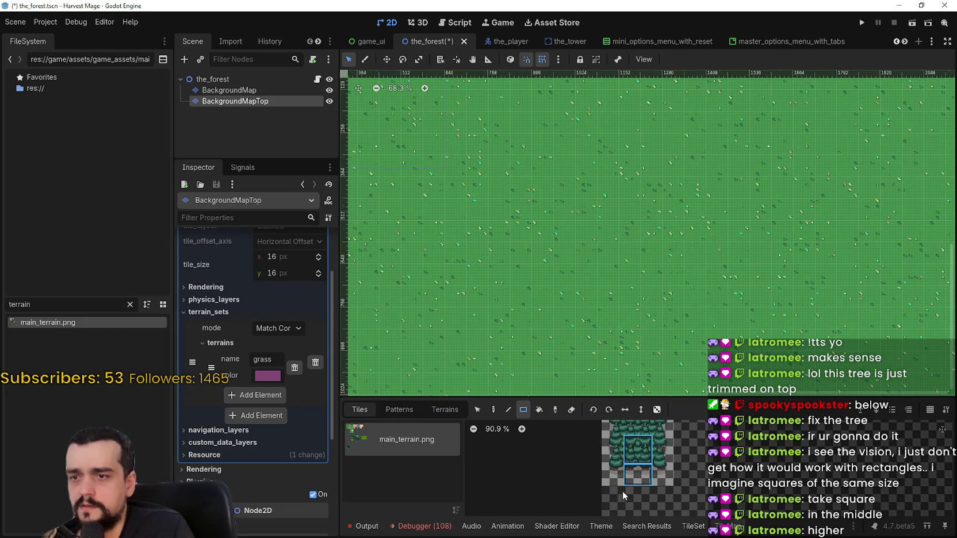
left_click(642, 460)
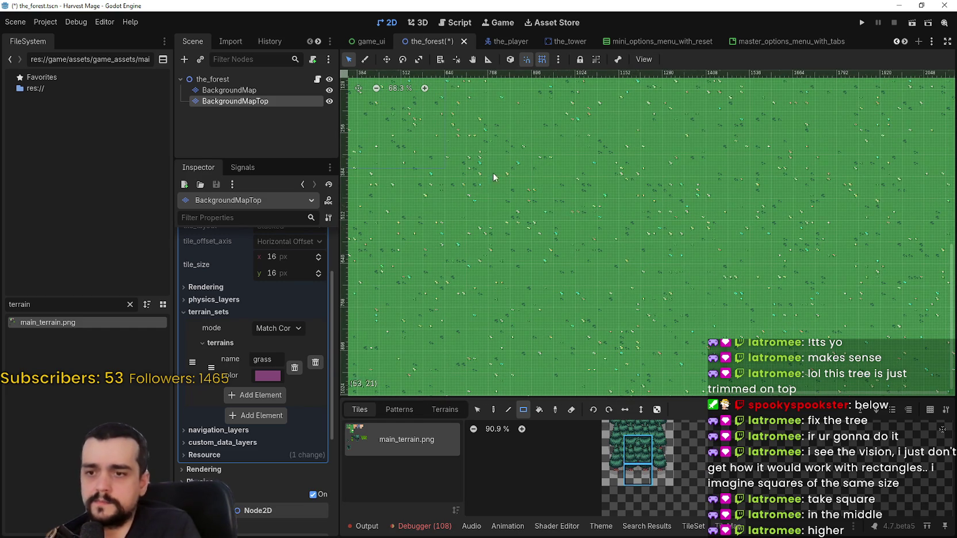
Zoom around the map, leave painting mode and select a tree tile in the atlas
scroll(603, 257, "down", 3)
scroll(556, 213, "up", 1)
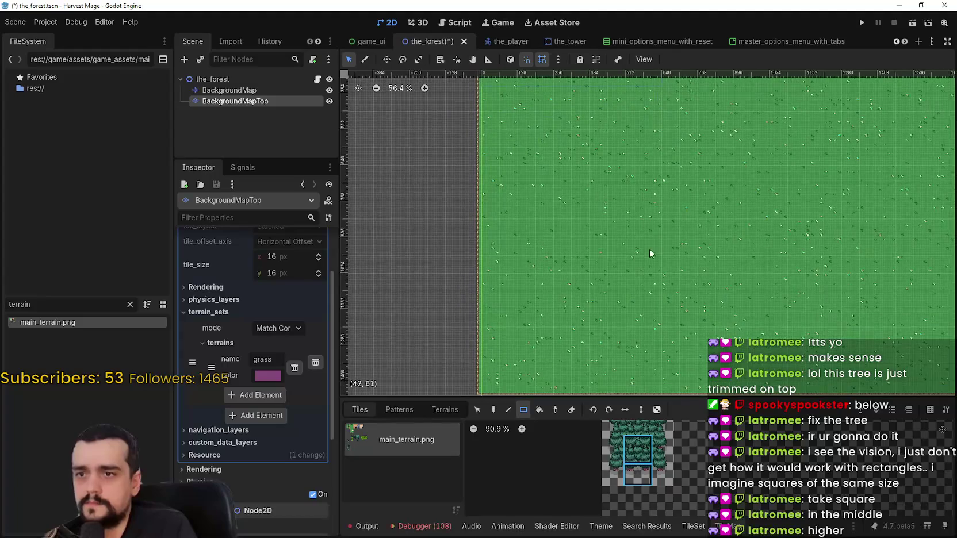
scroll(652, 253, "right", 5)
scroll(646, 262, "down", 3)
scroll(544, 274, "up", 1)
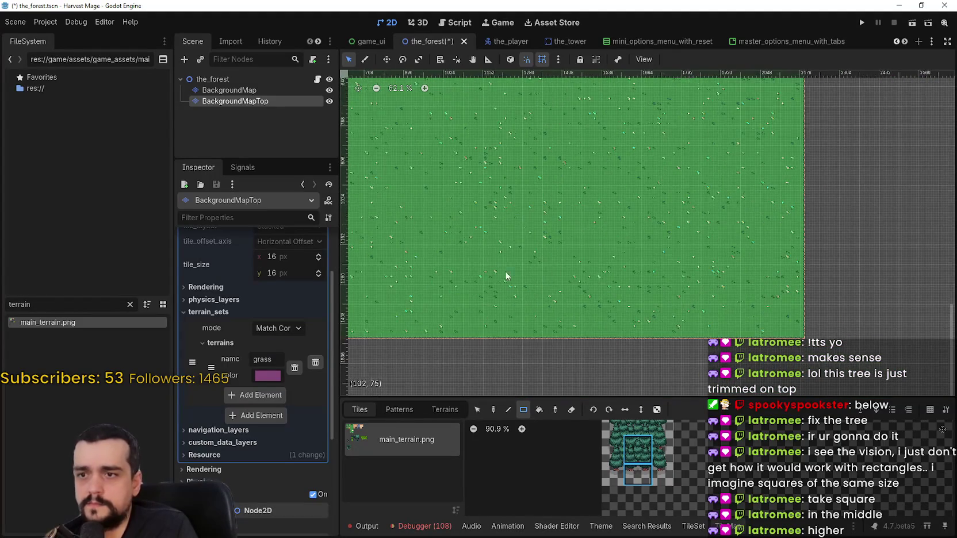
scroll(543, 270, "left", 3)
scroll(528, 282, "up", 5)
scroll(529, 308, "up", 1)
left_click(479, 411)
scroll(551, 282, "up", 2)
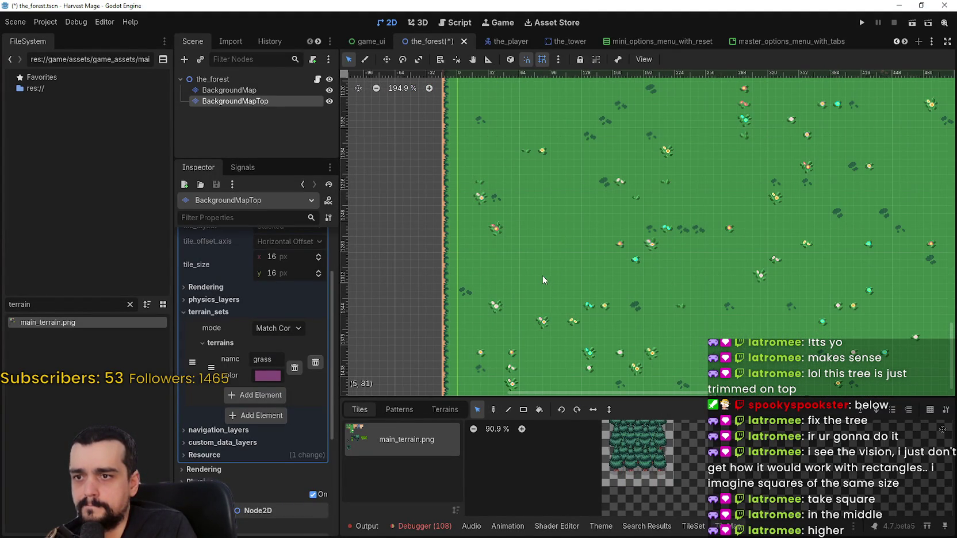
left_click(637, 450)
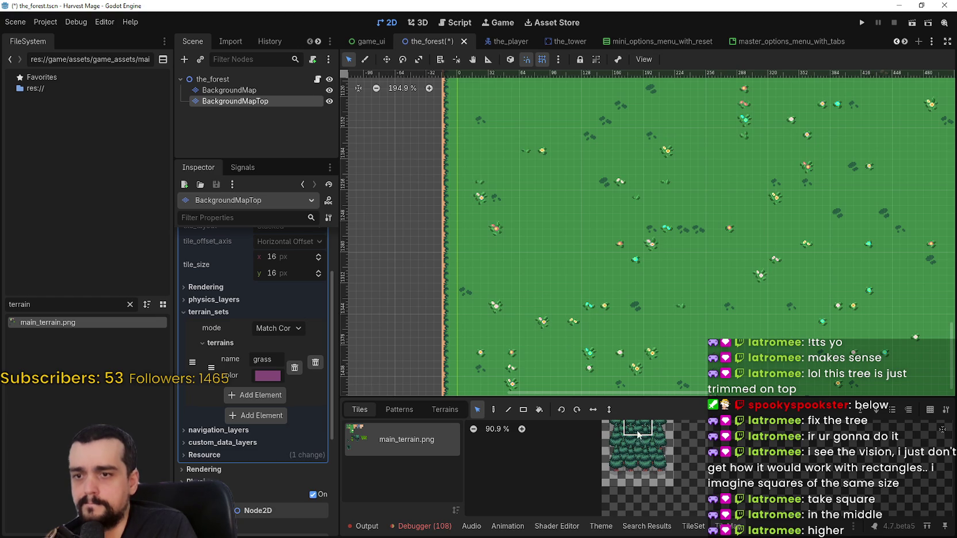
Pick a single tree tile from main_terrain.png and return to the Paint tool
scroll(637, 458, "up", 2)
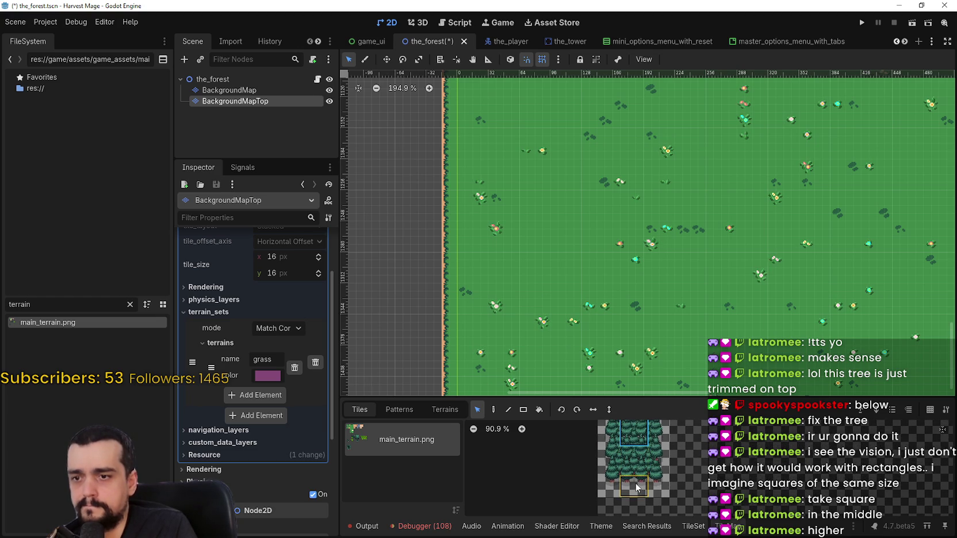
scroll(637, 484, "up", 2)
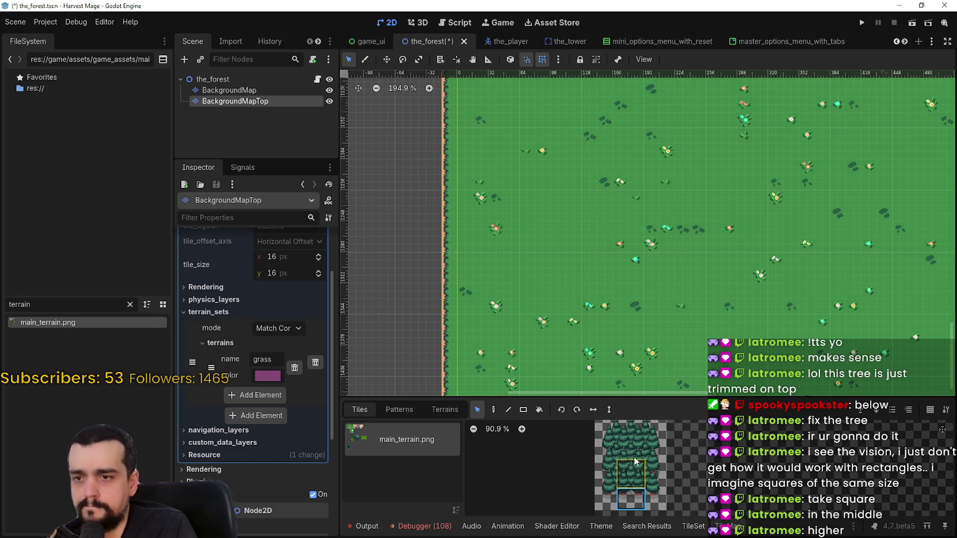
left_click(623, 471)
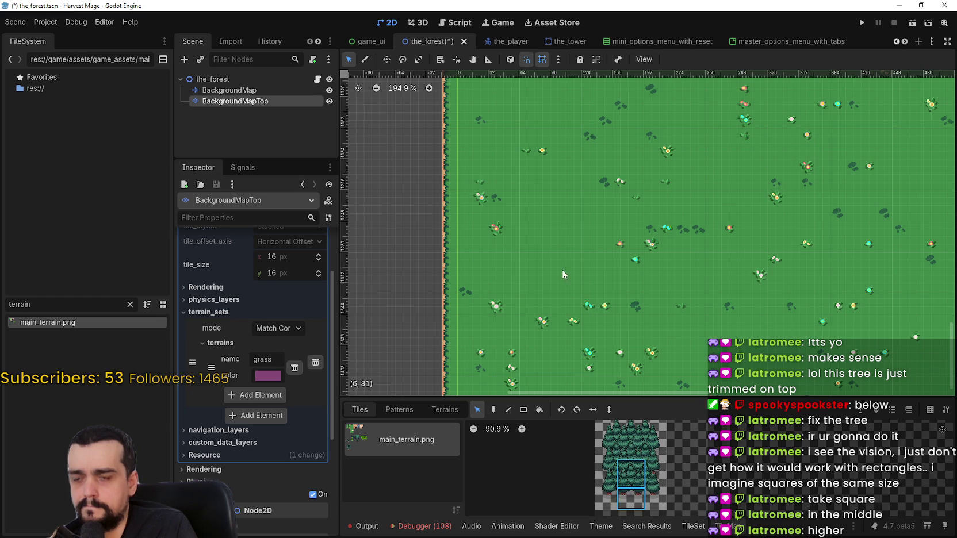
scroll(563, 271, "up", 2)
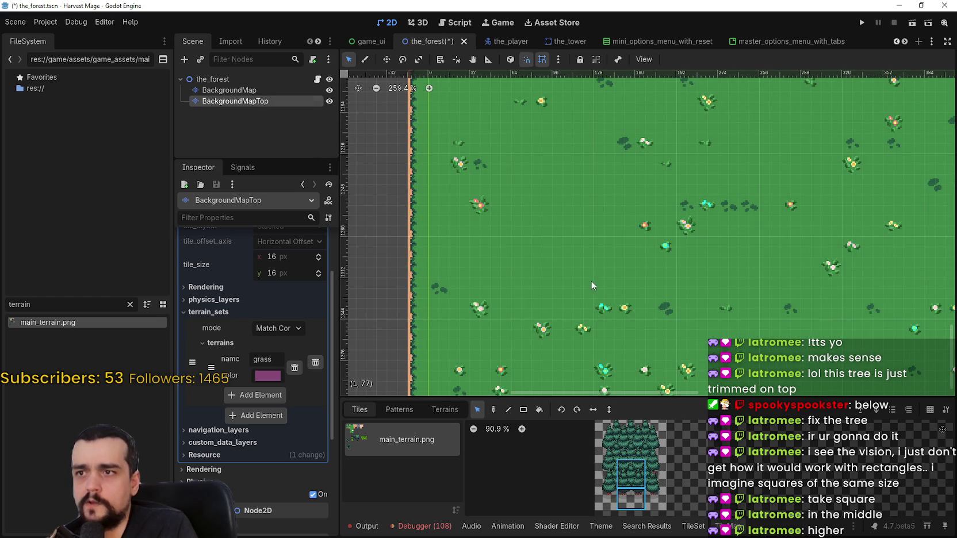
scroll(553, 310, "up", 3)
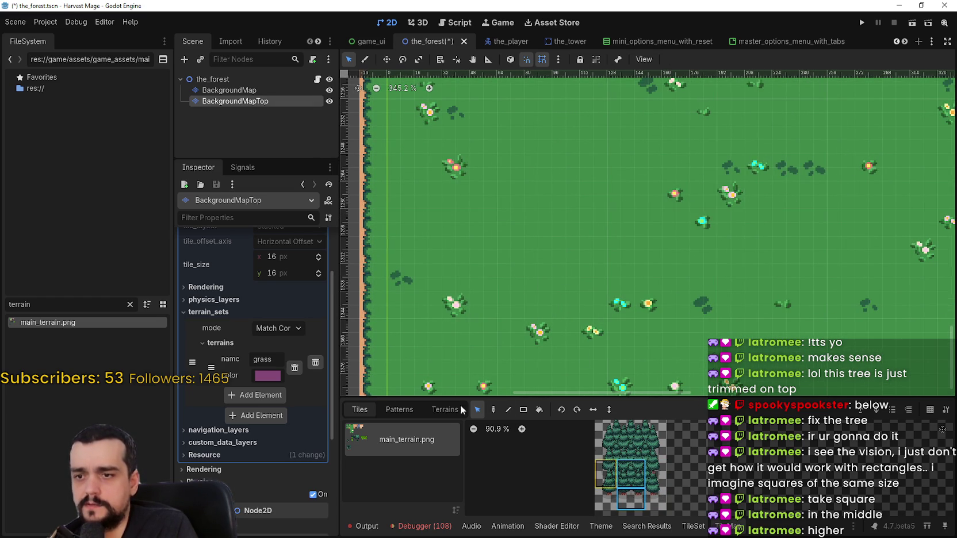
left_click(493, 410)
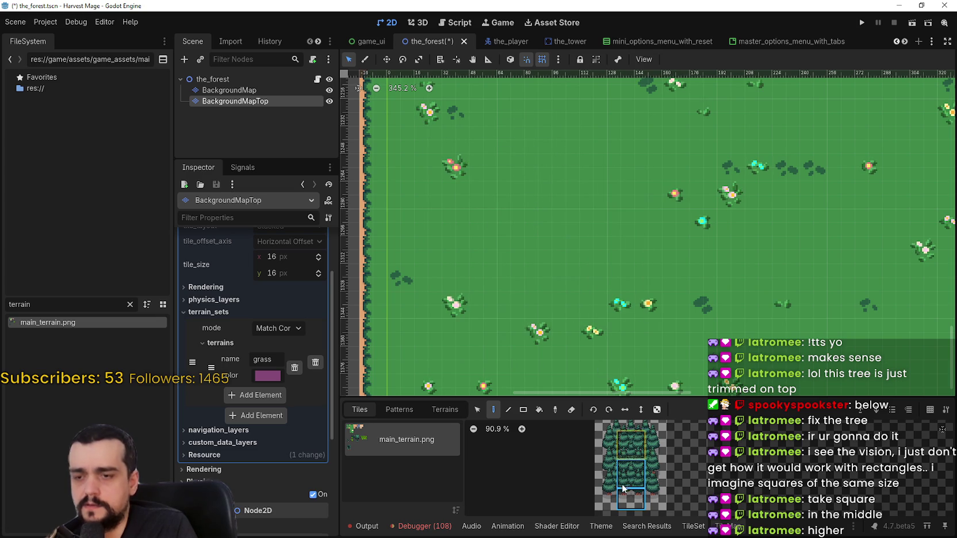
Select tree tiles including the lower trunk and test-paint them around the tree block
left_click_drag(631, 478, 631, 436)
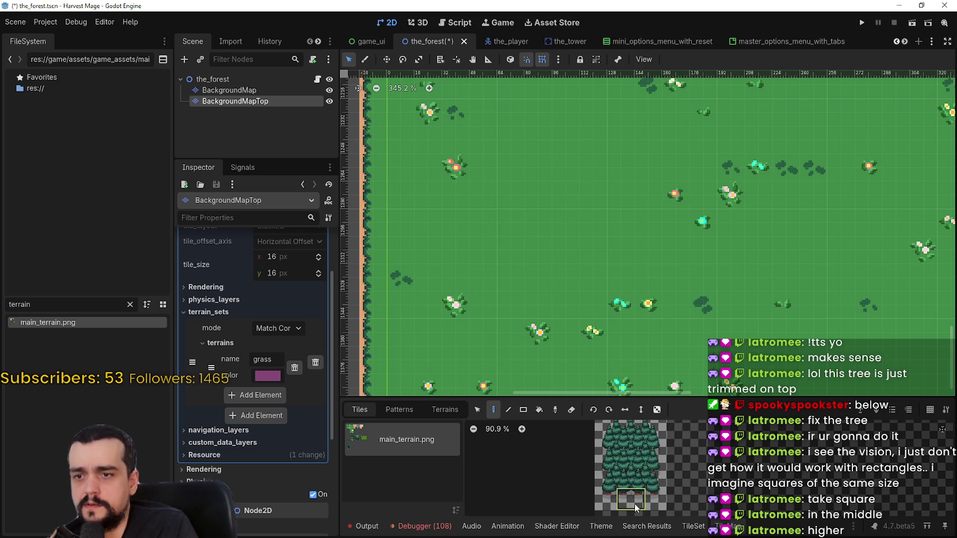
scroll(548, 222, "up", 1)
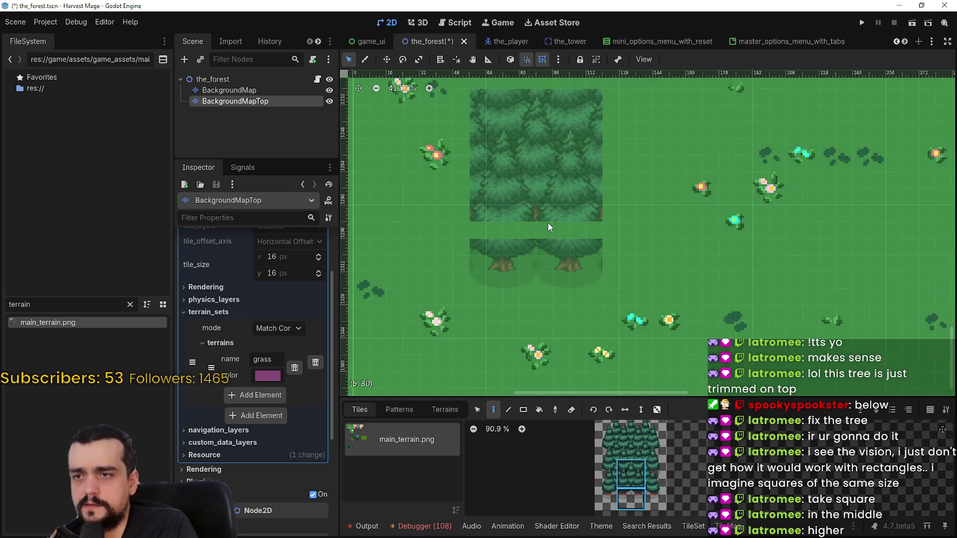
left_click_drag(547, 222, 621, 264)
scroll(610, 258, "down", 1)
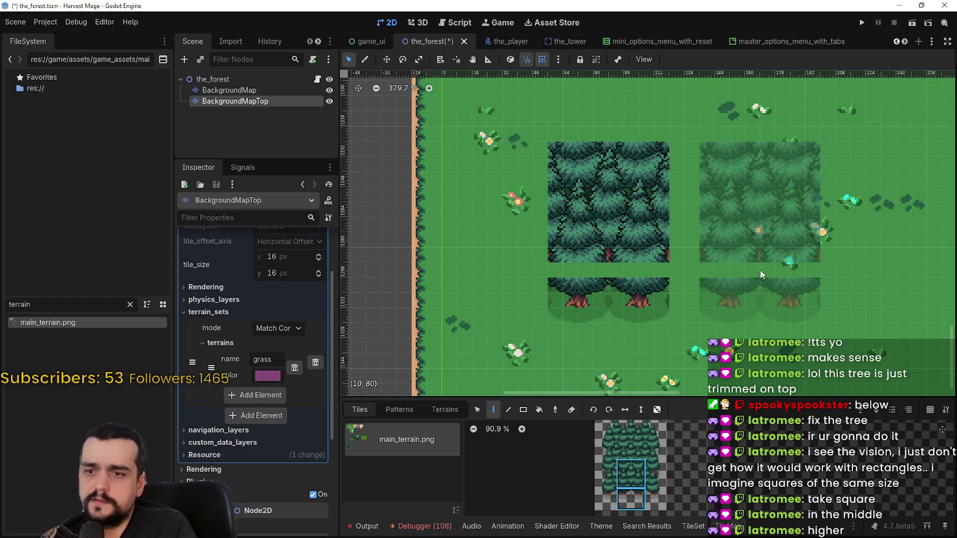
left_click(636, 494)
scroll(656, 490, "up", 10)
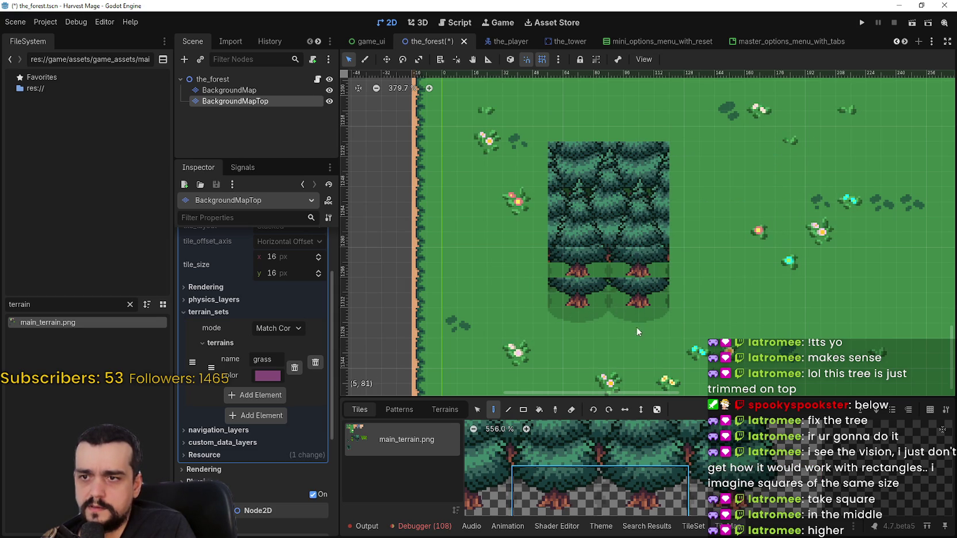
scroll(628, 307, "down", 2)
mouse_move(628, 305)
left_mouse_down()
mouse_move(616, 325)
mouse_move(610, 305)
mouse_move(729, 298)
mouse_move(646, 288)
left_mouse_up()
Undo the test-painted tree tiles and enlarge the tile atlas panel
key("ctrl+z")
key("ctrl+z")
key("ctrl+z")
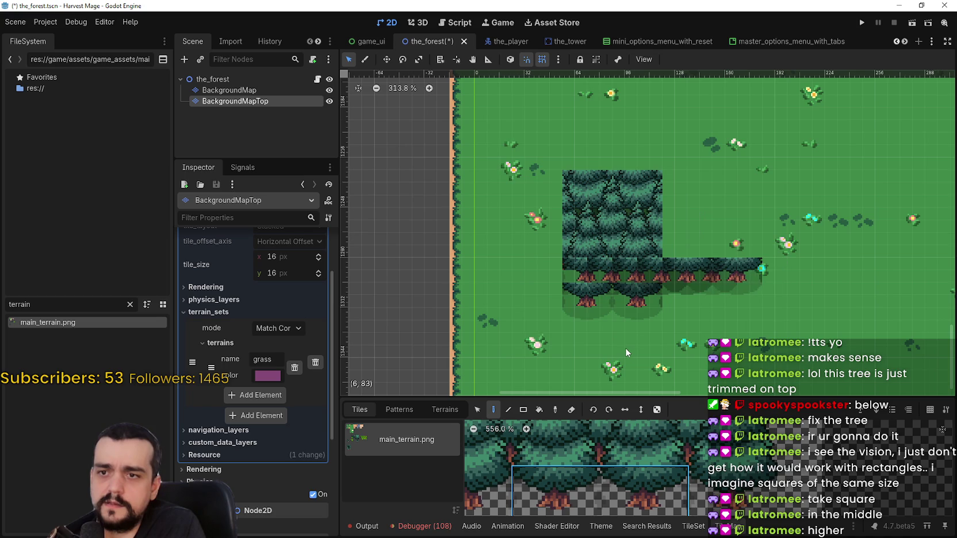
scroll(628, 298, "down", 4)
scroll(644, 481, "down", 4)
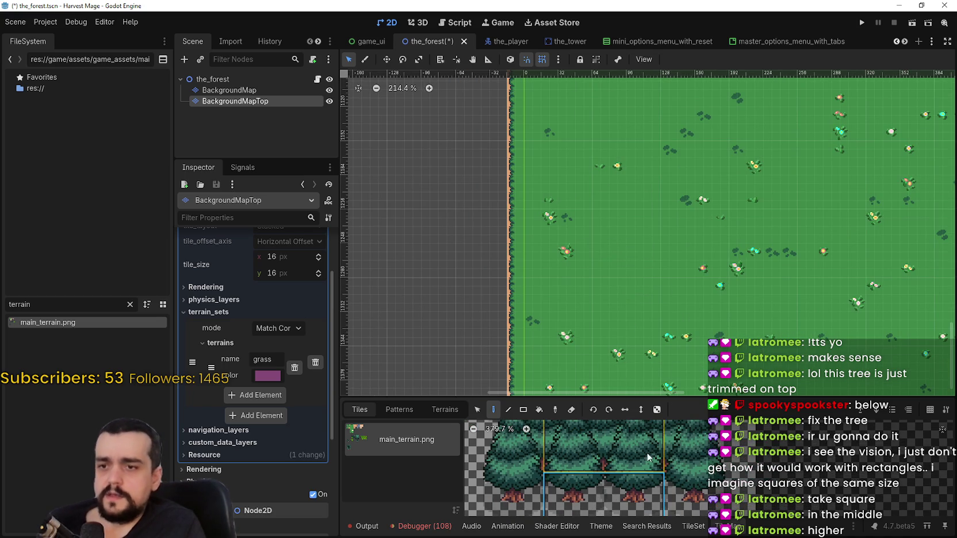
left_click_drag(647, 396, 644, 172)
scroll(639, 342, "down", 3)
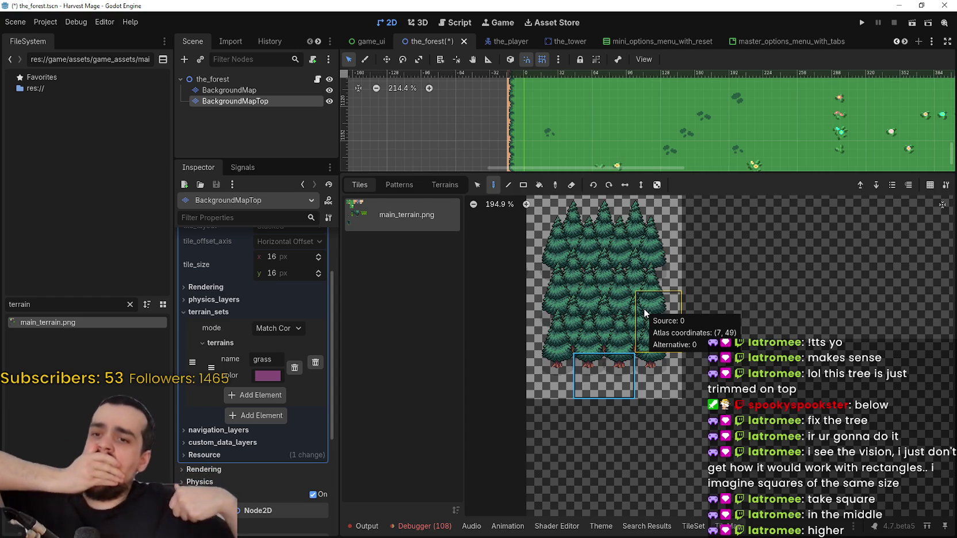
Shrink the tile panel and place the square tree block on the grass
scroll(644, 314, "up", 3)
scroll(681, 344, "up", 2)
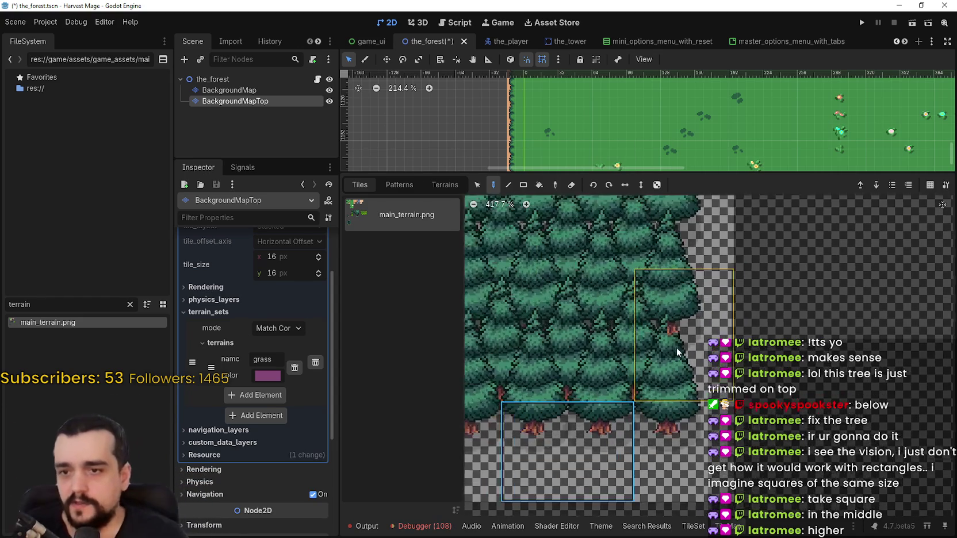
scroll(628, 432, "up", 3)
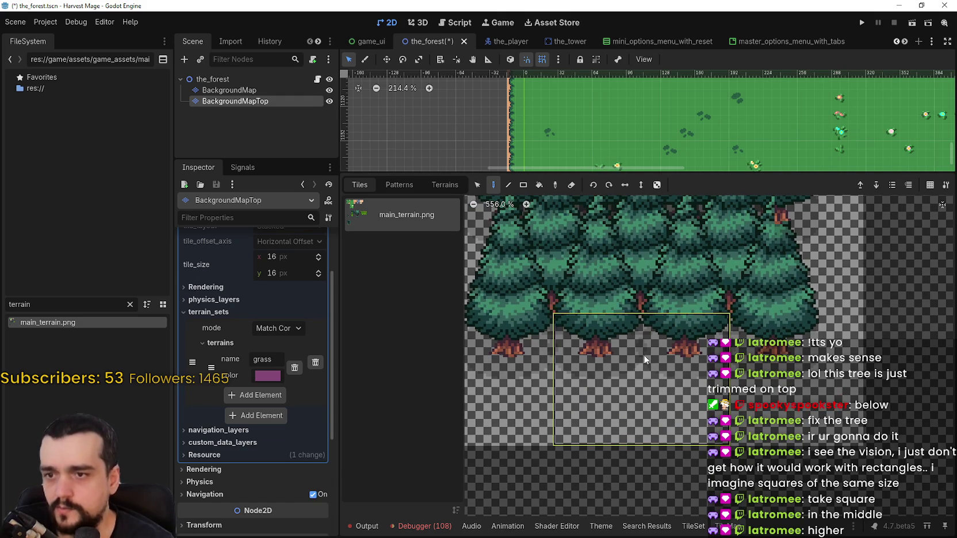
scroll(648, 341, "down", 6)
left_click_drag(696, 171, 697, 386)
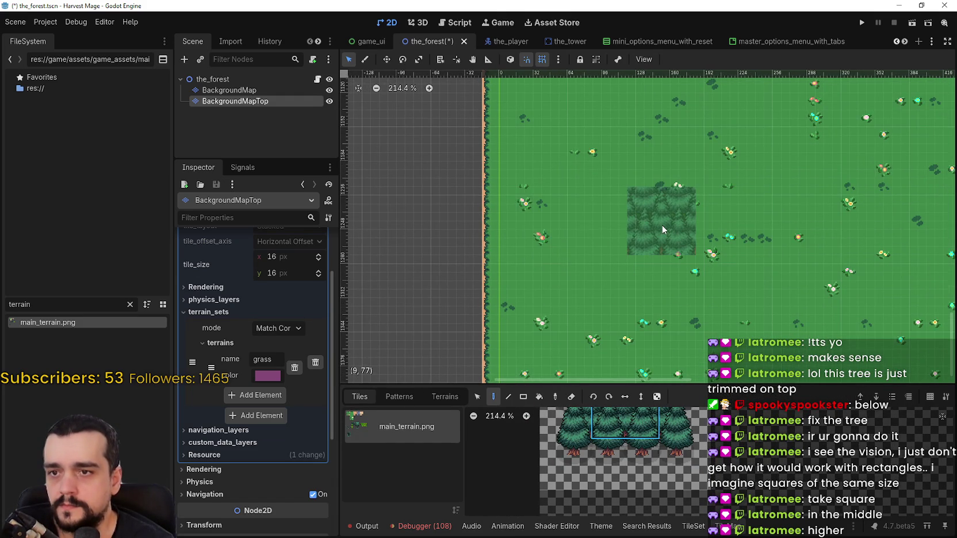
scroll(661, 224, "up", 5)
left_click(660, 222)
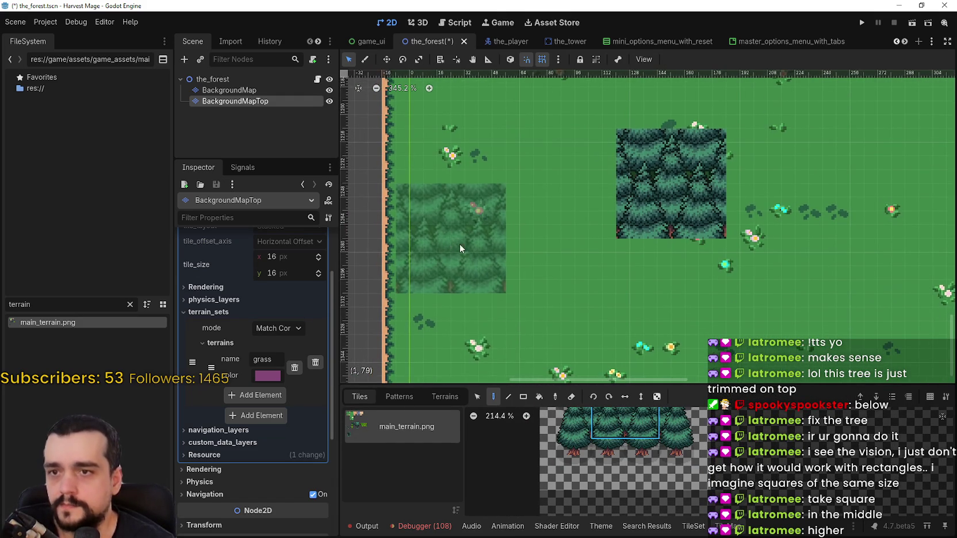
Reselect the whole tree block in the atlas and open the TileSet editor
left_click(625, 463)
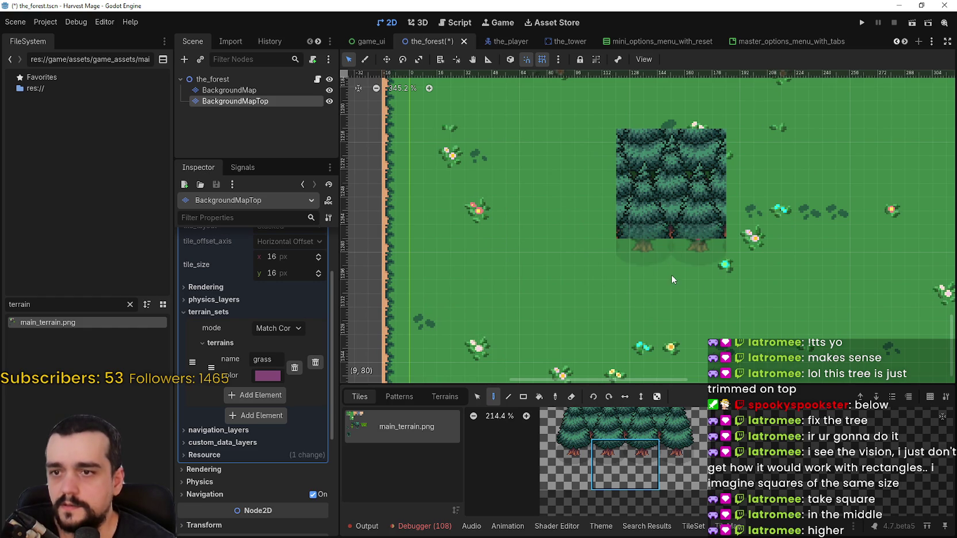
scroll(671, 274, "up", 5)
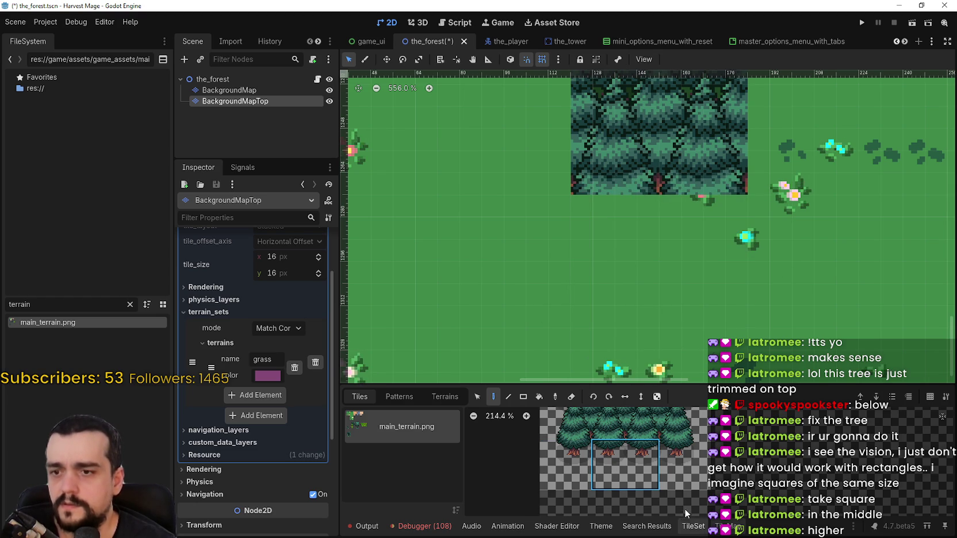
scroll(634, 460, "down", 3)
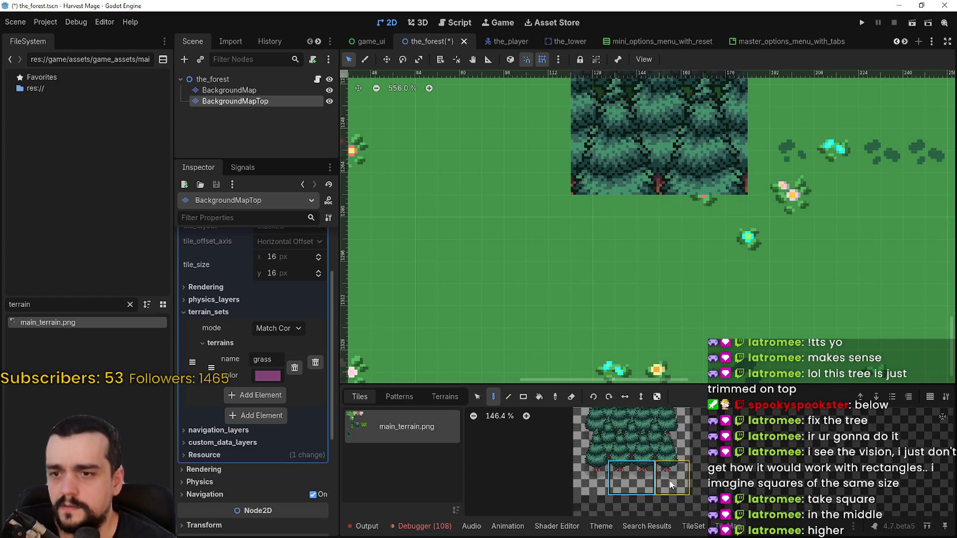
left_click(637, 445)
scroll(659, 304, "down", 3)
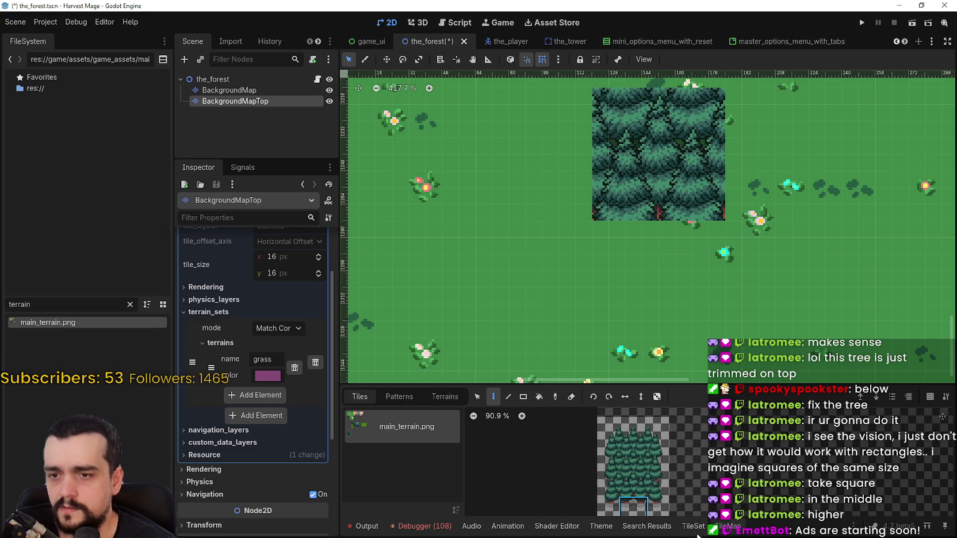
left_click(695, 529)
scroll(660, 421, "up", 3)
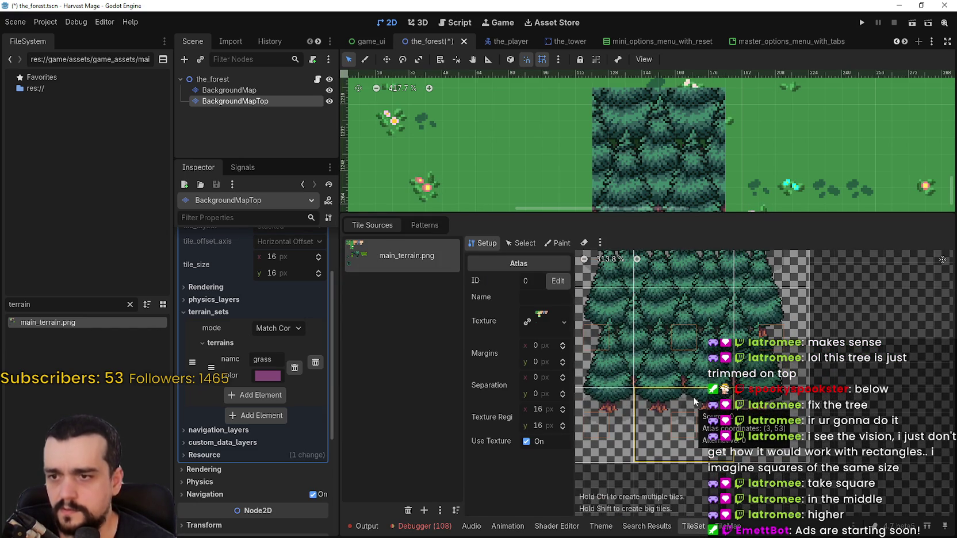
Inspect the 4x3 atlas tile at (3,53) and the 4x4 tree tile at (3,49)
scroll(693, 397, "up", 1)
scroll(682, 399, "up", 2)
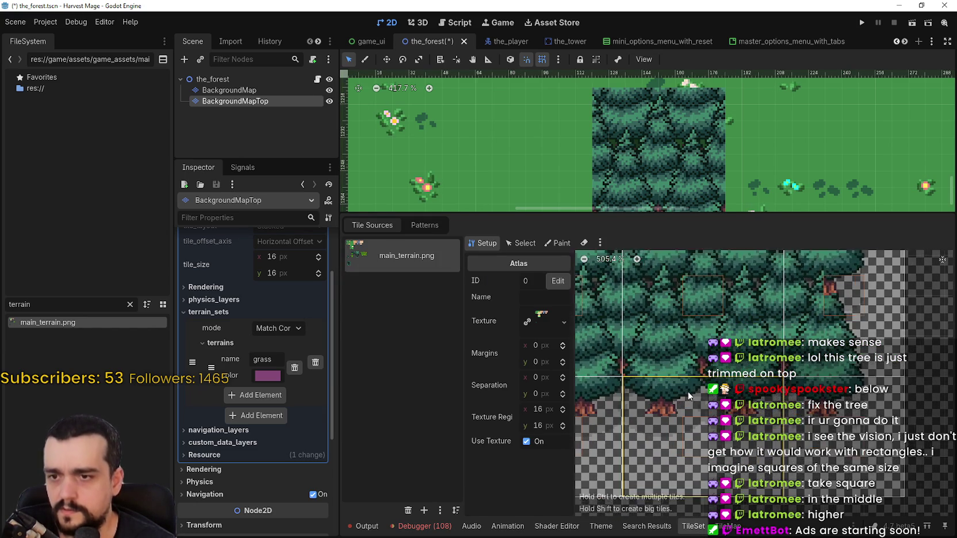
scroll(687, 387, "down", 3)
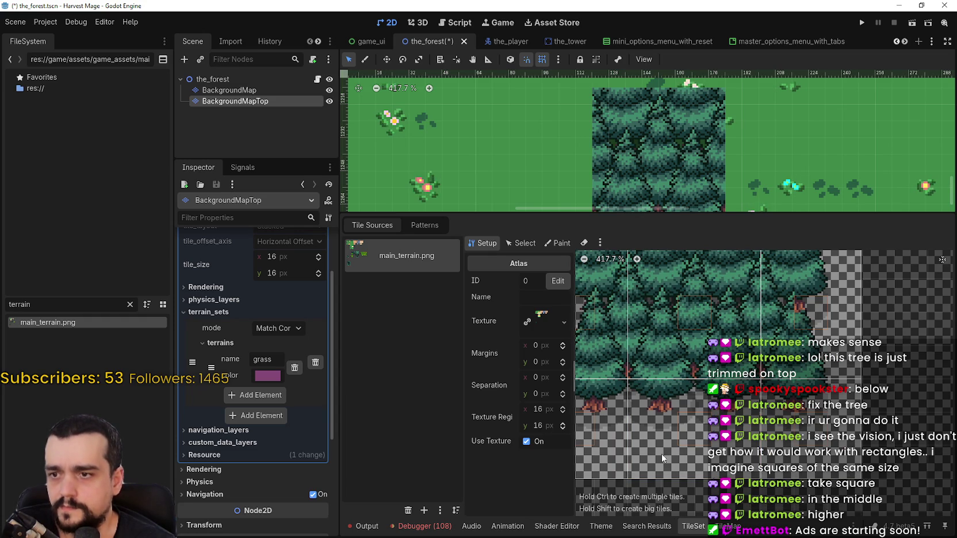
left_click(521, 242)
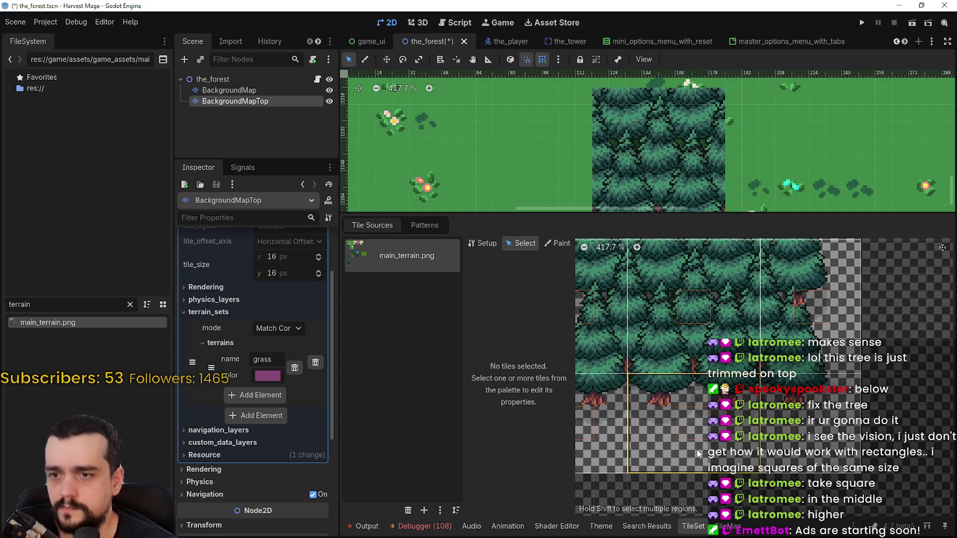
left_click(697, 452)
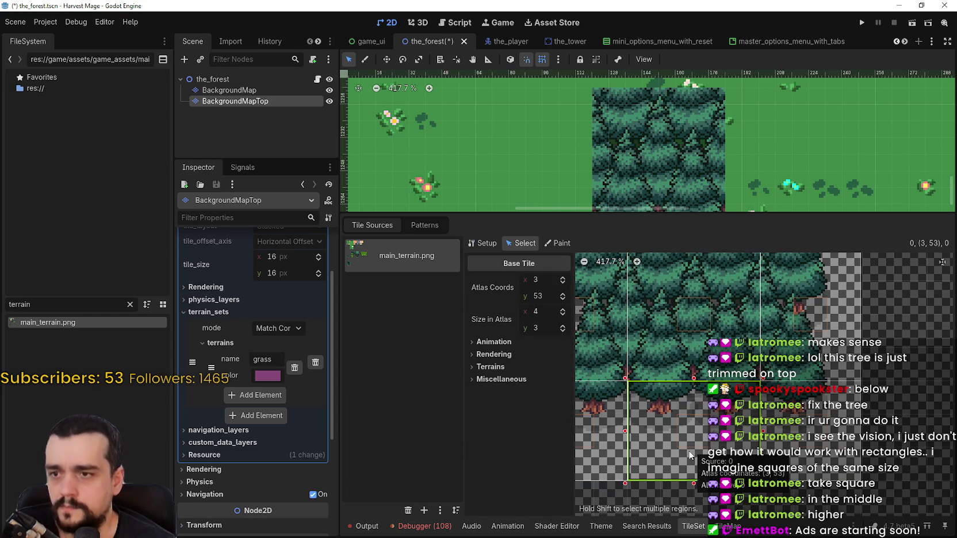
left_click(599, 375)
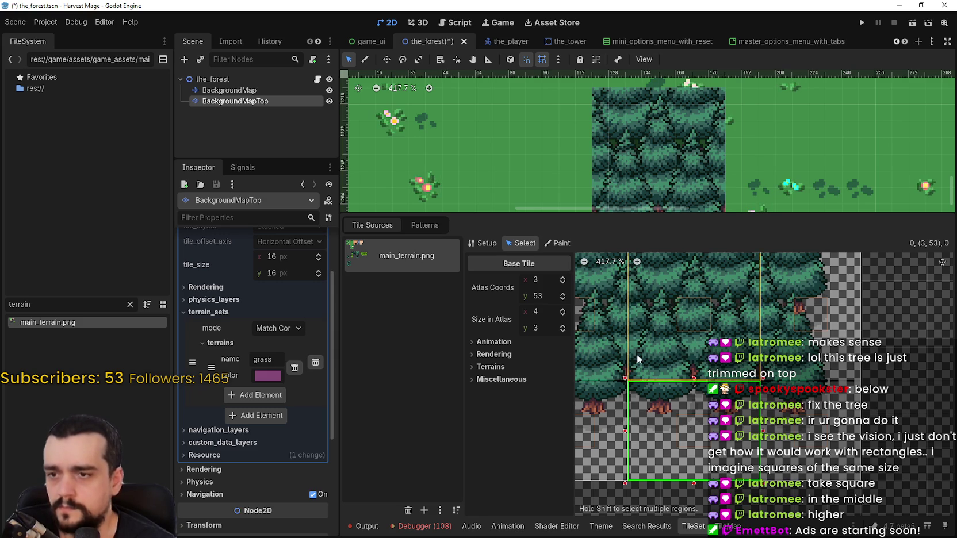
left_click(650, 467)
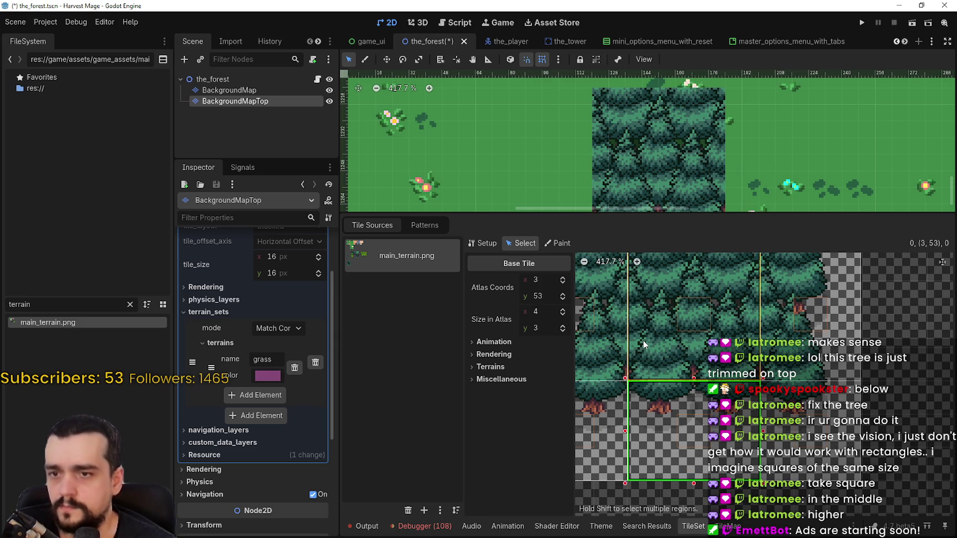
Delete the 4x3 tile at atlas coords (3,53)
scroll(643, 341, "down", 3)
mouse_move(651, 419)
left_mouse_down()
mouse_move(616, 407)
mouse_move(632, 324)
mouse_move(602, 417)
left_mouse_up()
scroll(690, 383, "down", 1)
right_click(698, 396)
left_click(713, 403)
Create one large atlas tile spanning the whole tree cluster
left_click_drag(726, 274, 646, 358)
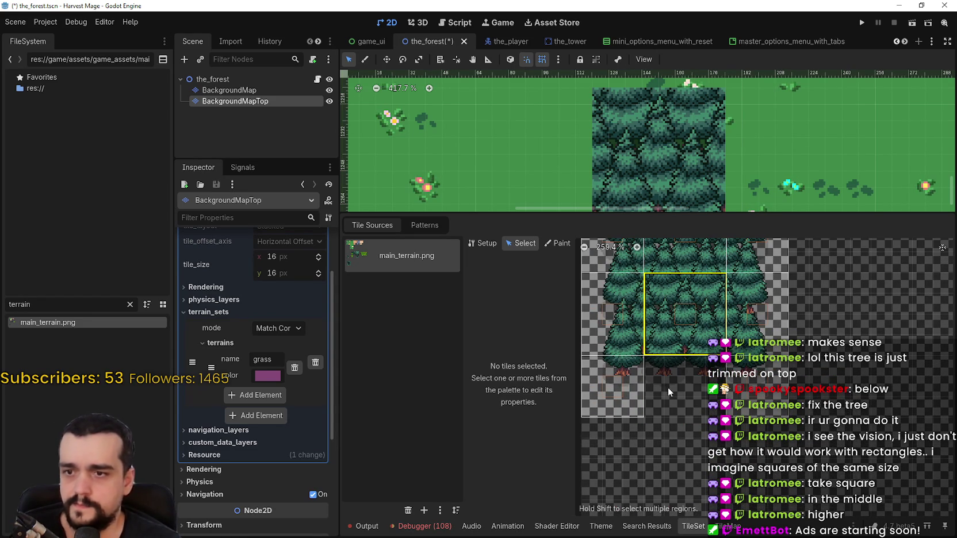
left_click(652, 372)
left_click(652, 372)
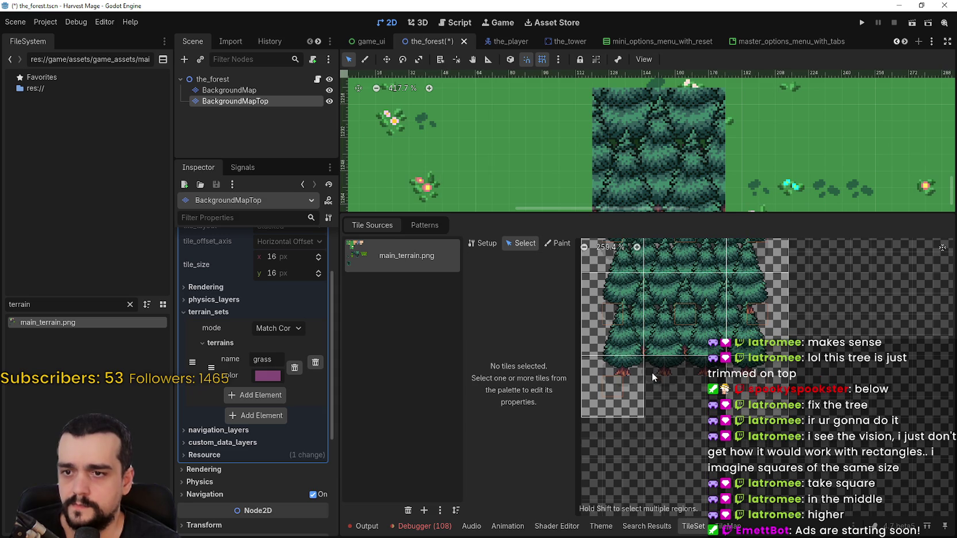
left_click(483, 243)
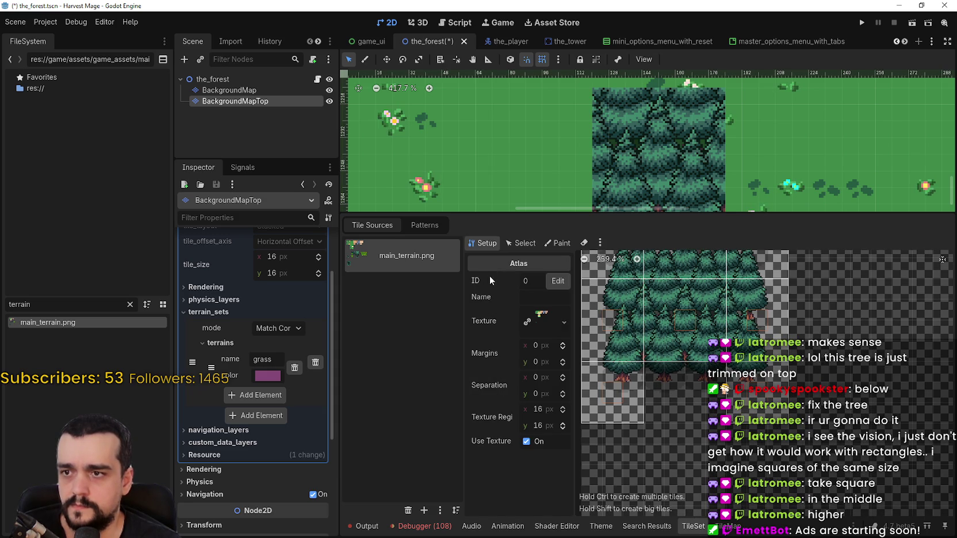
left_click_drag(662, 400, 718, 434)
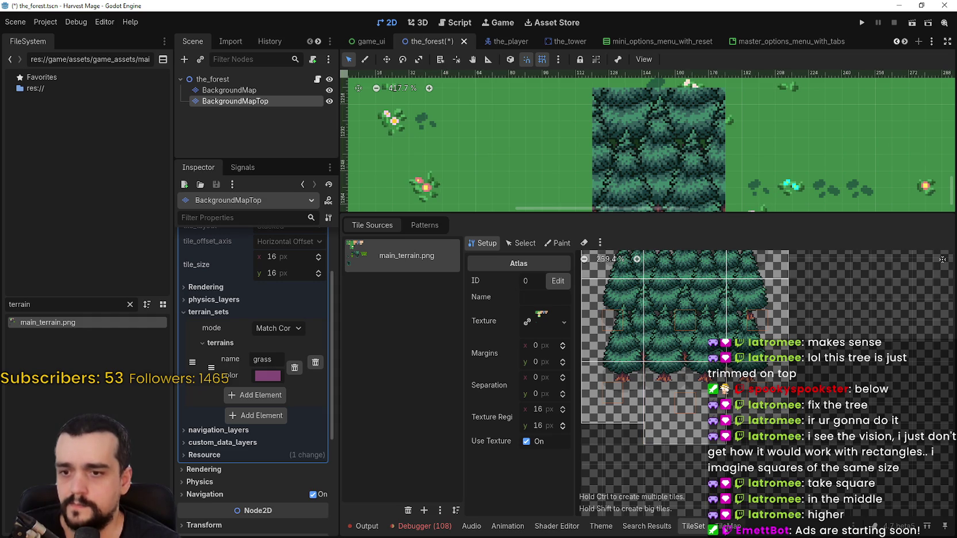
Save the forest scene and stamp the big tree tile onto the forest block
key("ctrl+s")
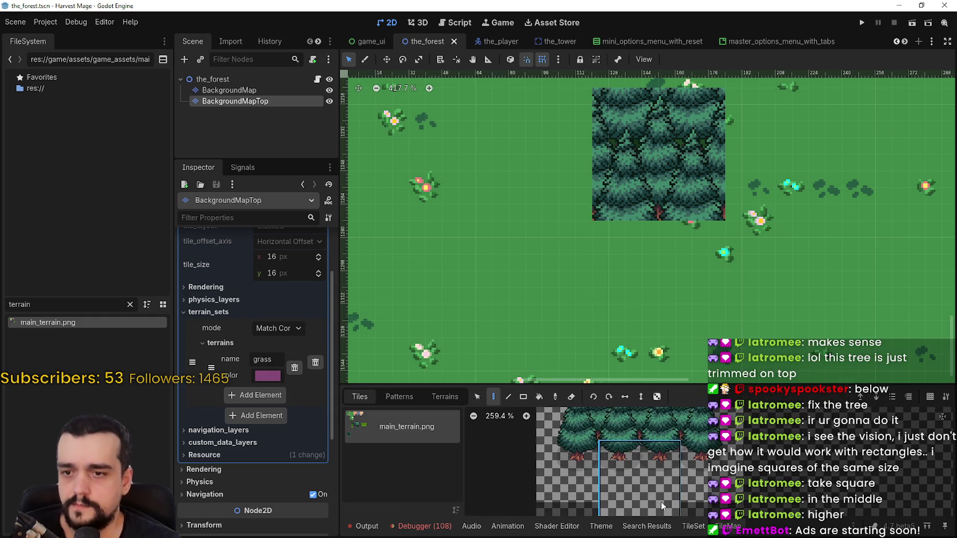
left_click(656, 291)
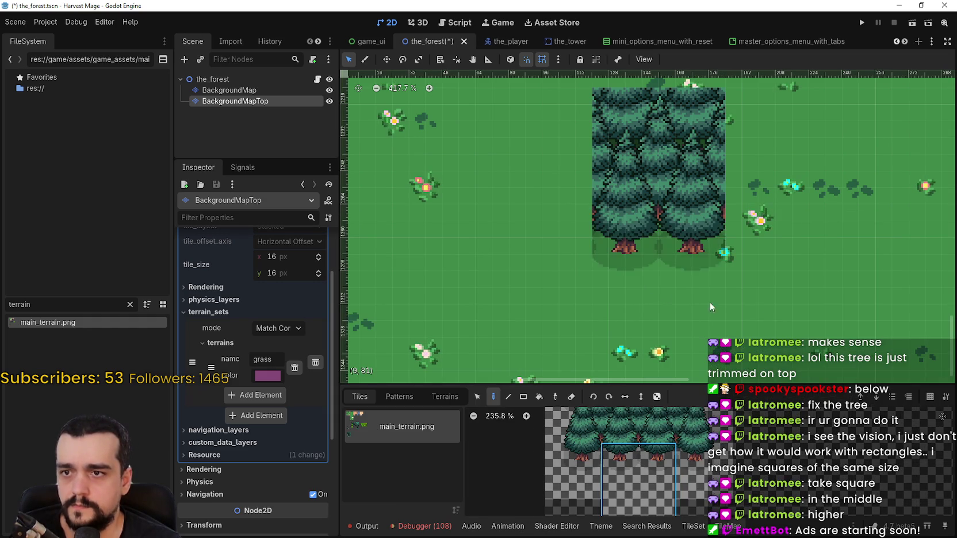
scroll(757, 308, "down", 3)
scroll(757, 304, "down", 1)
scroll(668, 472, "down", 7)
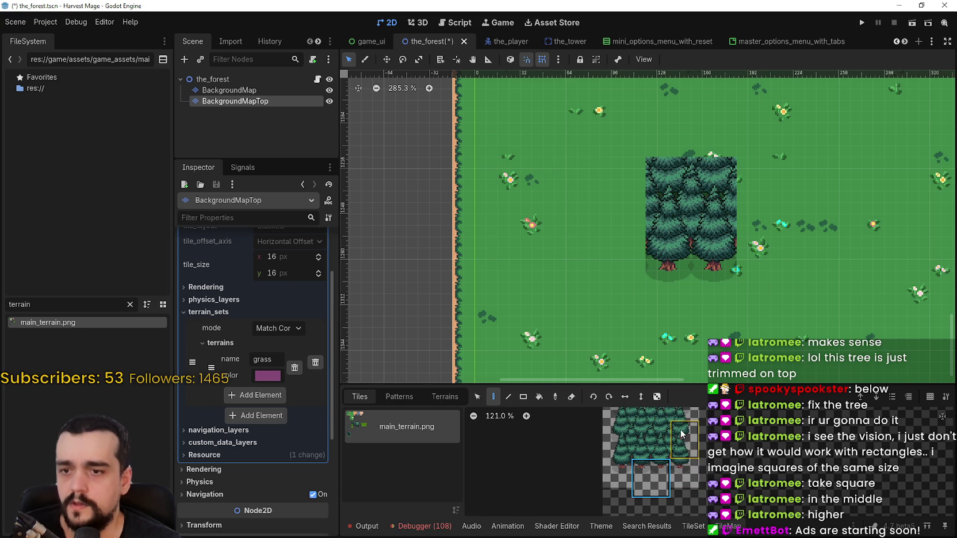
left_click(692, 525)
Bring the whole tree cluster into view in the atlas, leaving tiles unchanged
right_click(609, 383)
scroll(698, 318, "down", 5)
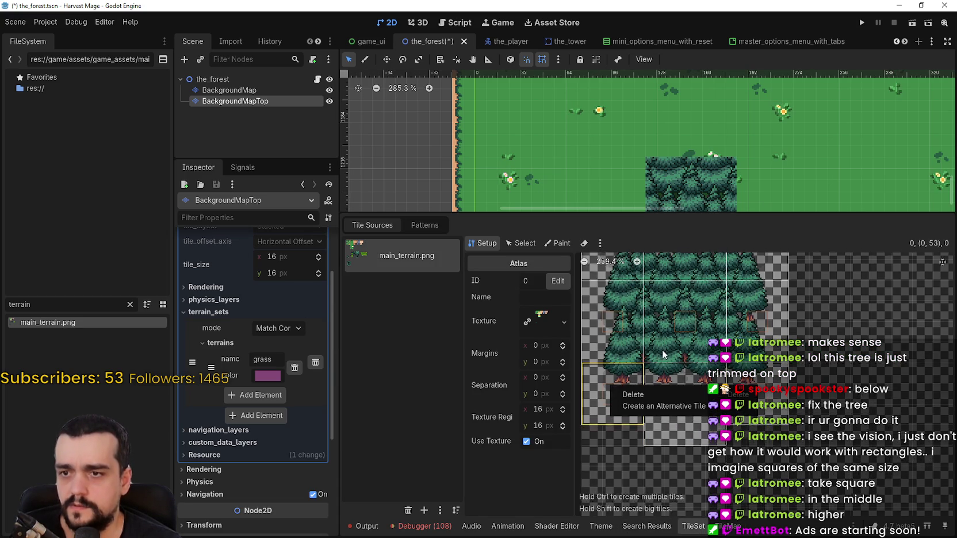
left_click(698, 318)
mouse_move(699, 318)
left_mouse_down()
mouse_move(700, 386)
mouse_move(673, 409)
left_mouse_up()
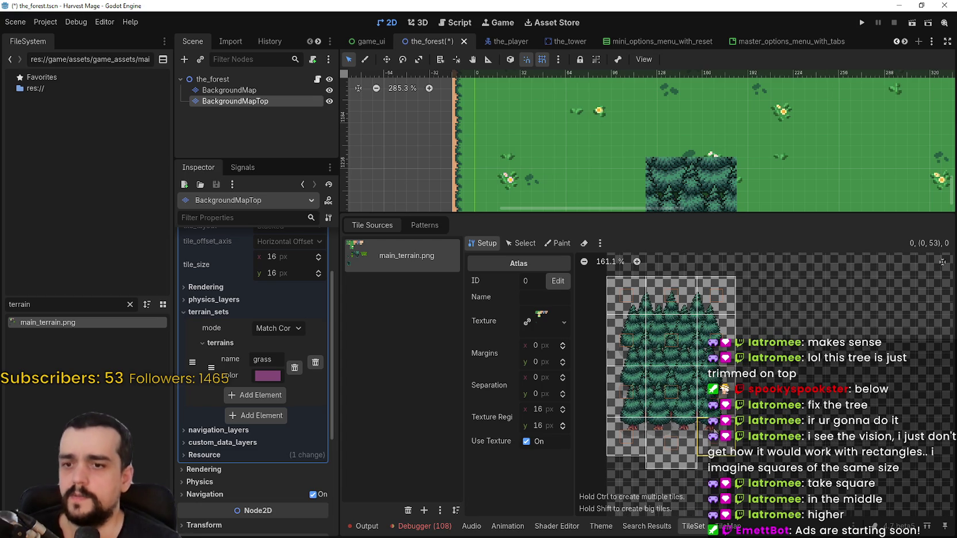
right_click(721, 444)
left_click(754, 460)
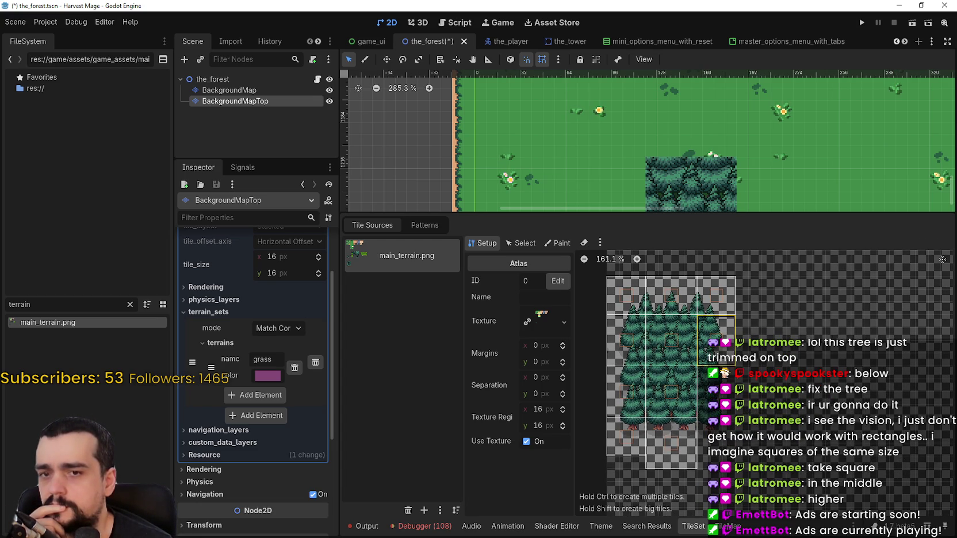
Delete the old top-row tiles above the tree cluster
right_click(699, 300)
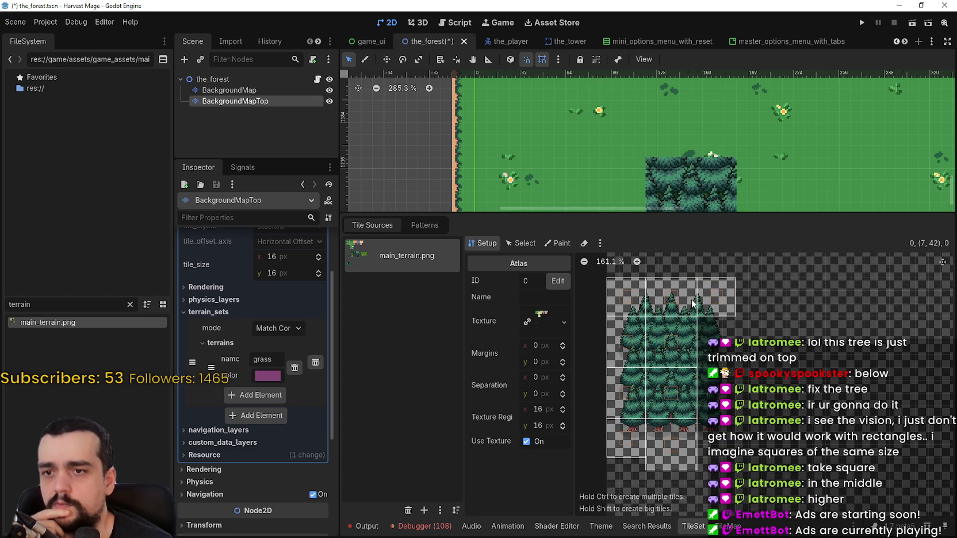
right_click(696, 304)
left_click(710, 312)
right_click(647, 306)
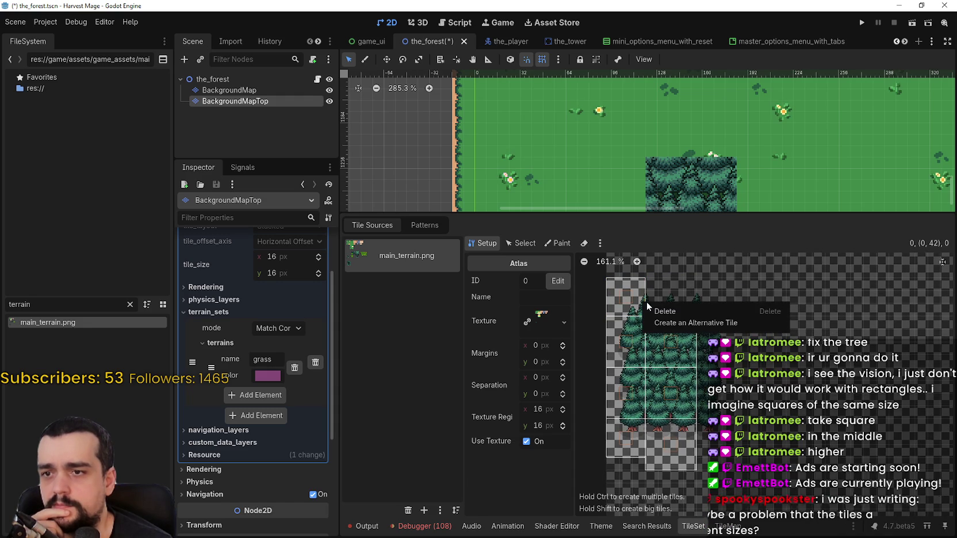
left_click(627, 343)
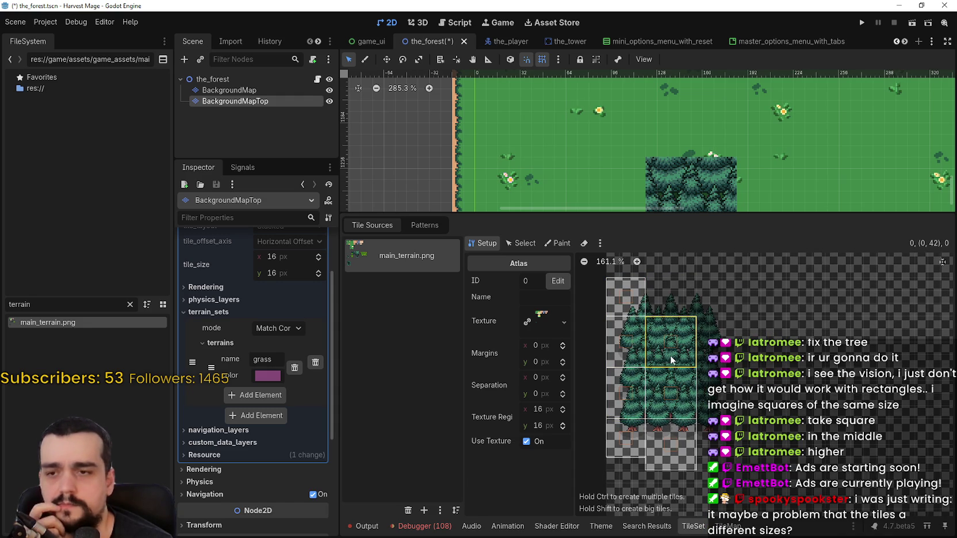
right_click(634, 300)
left_click(653, 305)
Delete the stray left-column and bottom-row tiles around the tree cluster
right_click(634, 343)
left_click(665, 349)
right_click(635, 390)
left_click(643, 396)
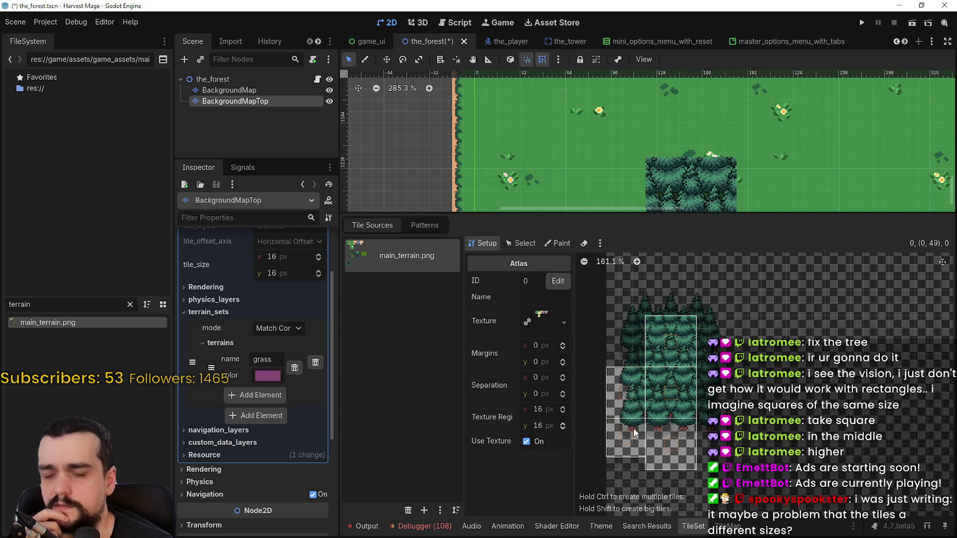
right_click(640, 438)
left_click(650, 445)
right_click(676, 436)
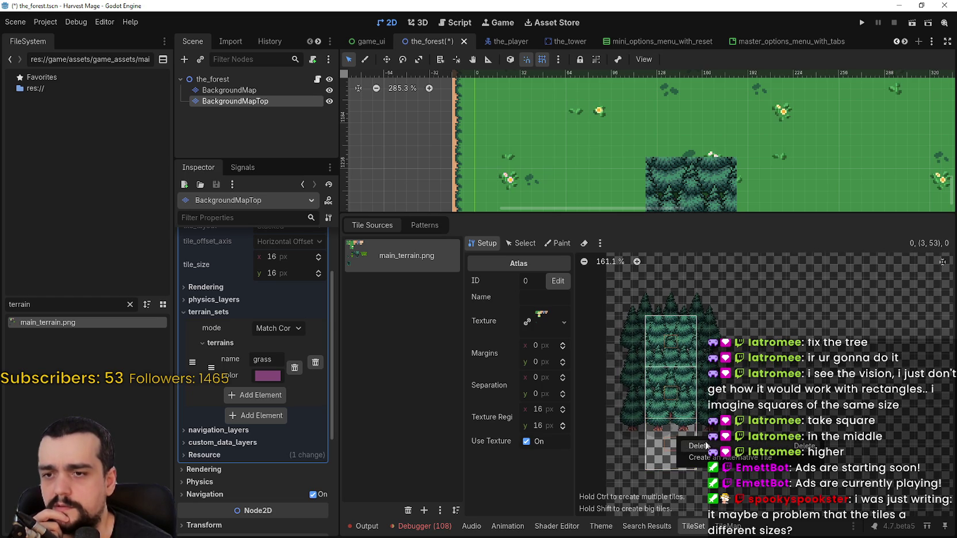
left_click(685, 441)
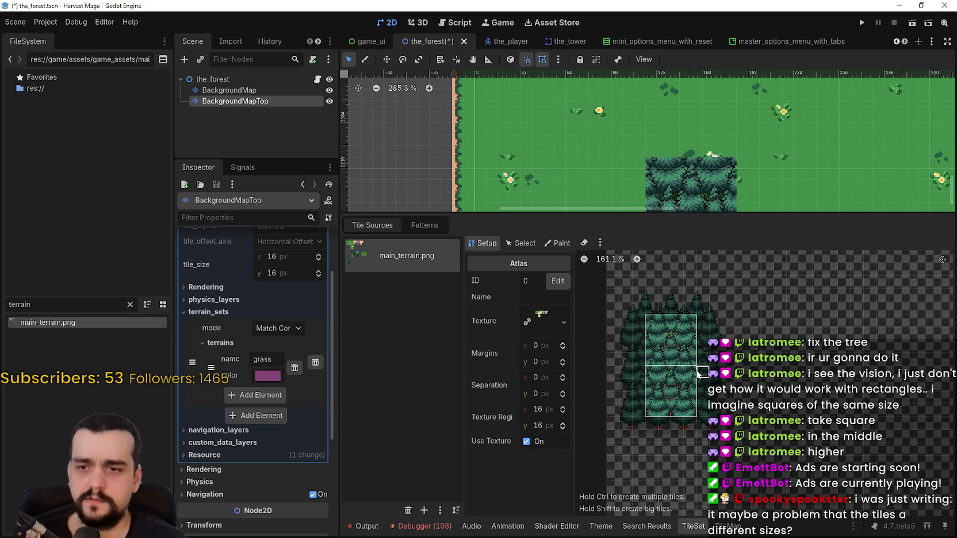
Create larger tiles beside the tall tile, upper-left and upper-right, removing the upper-right tile
mouse_move(713, 378)
left_mouse_down()
mouse_move(745, 410)
mouse_move(711, 365)
left_mouse_up()
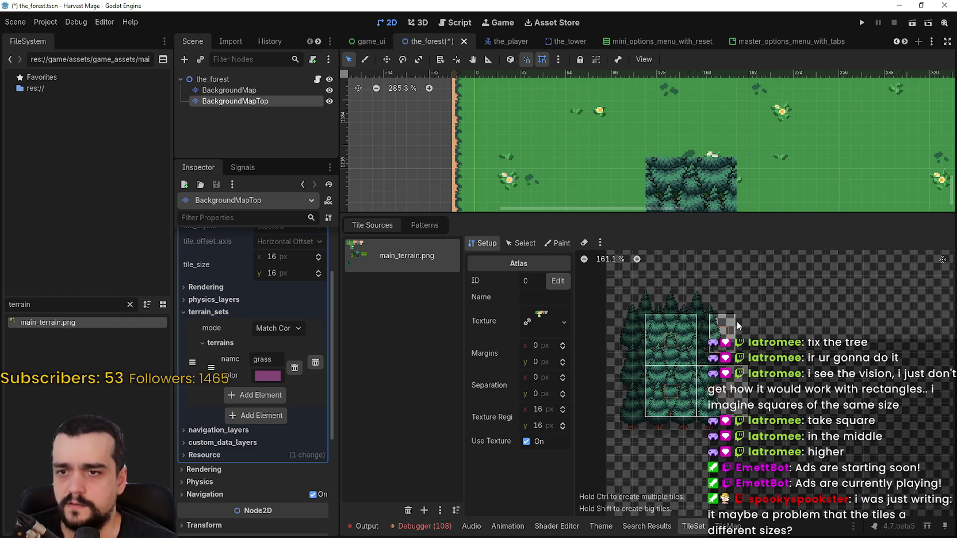
right_click(727, 345)
left_click(751, 355)
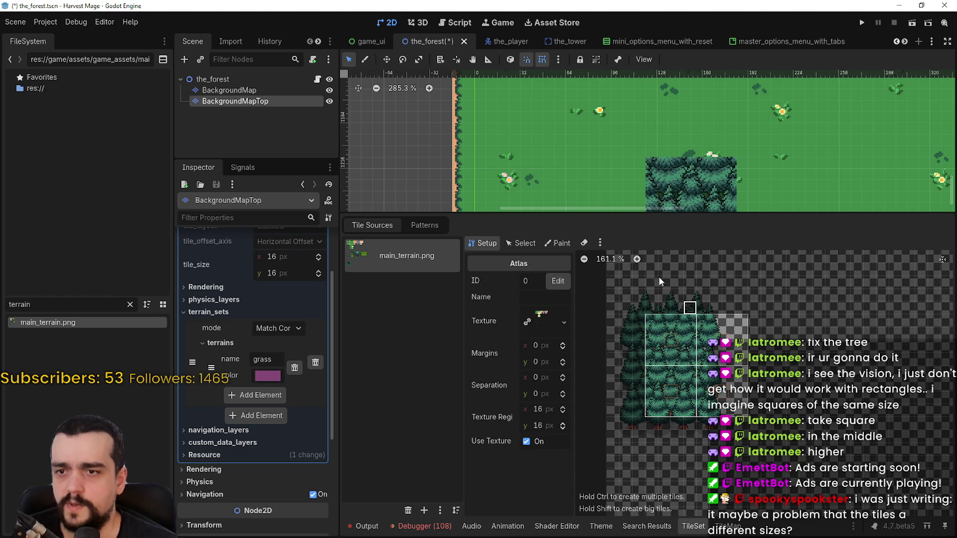
left_click_drag(650, 269, 693, 311)
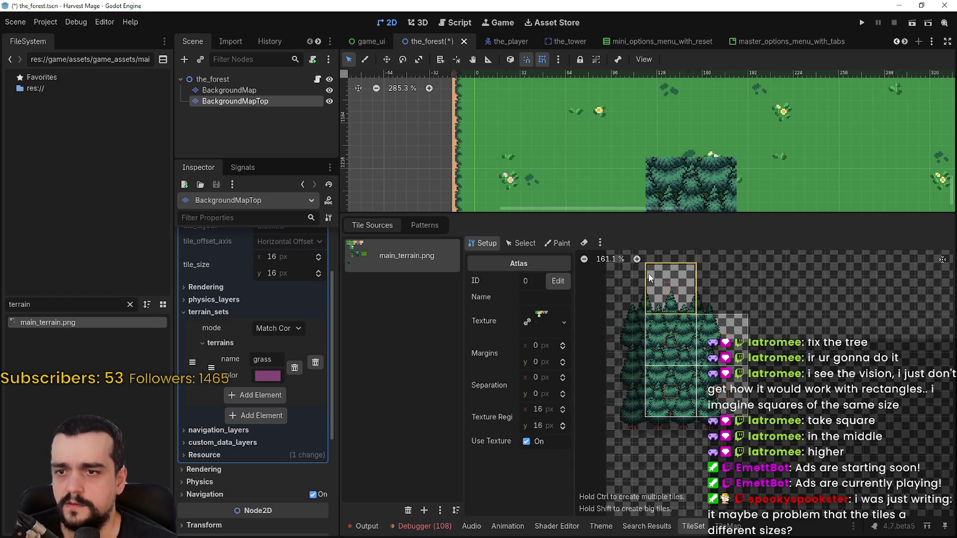
left_click_drag(703, 309, 743, 275)
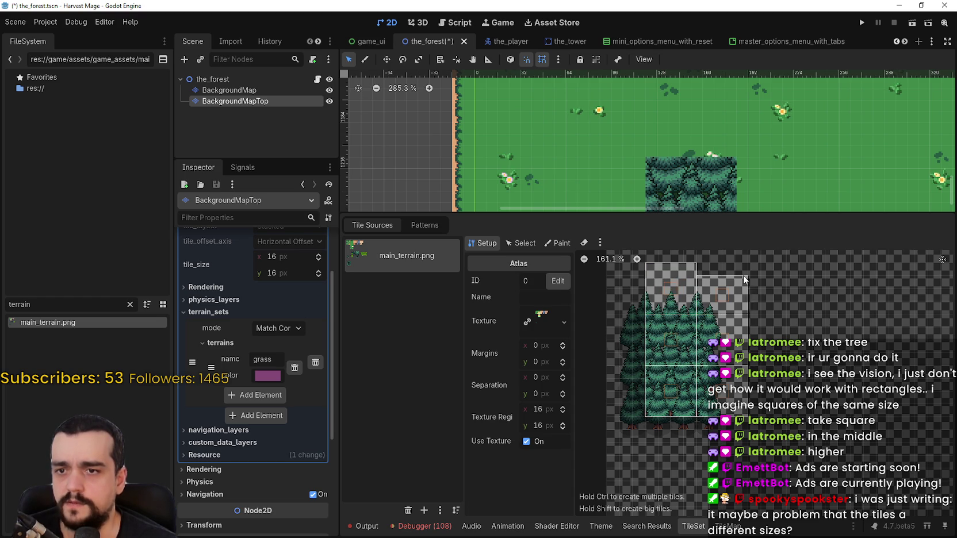
Create a tile region across the top row and remove its leftmost tile
left_click_drag(628, 296, 648, 329)
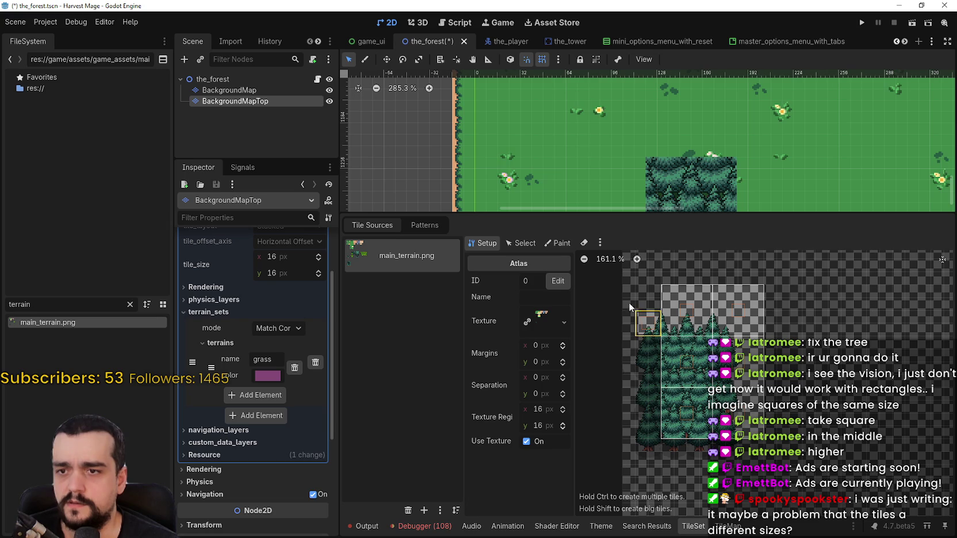
left_click_drag(616, 295, 613, 291)
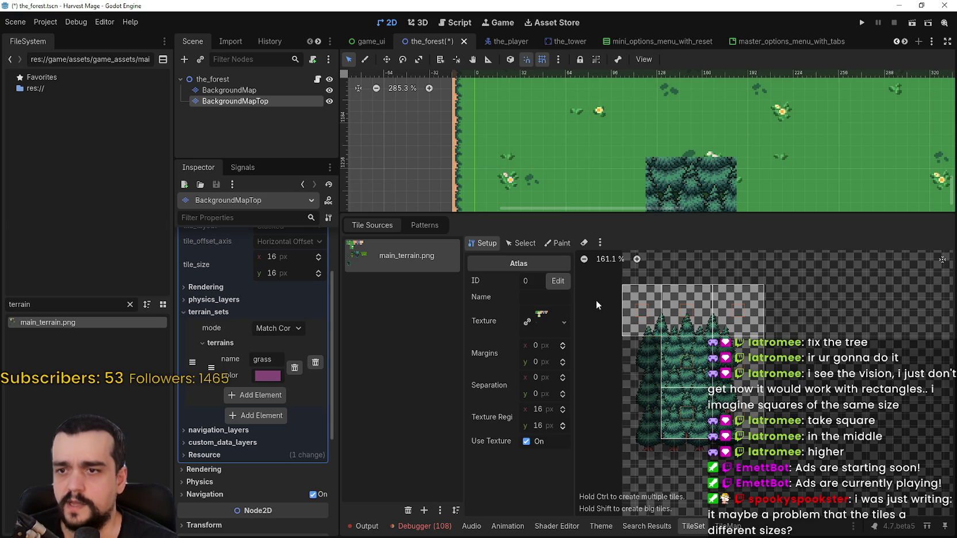
right_click(641, 310)
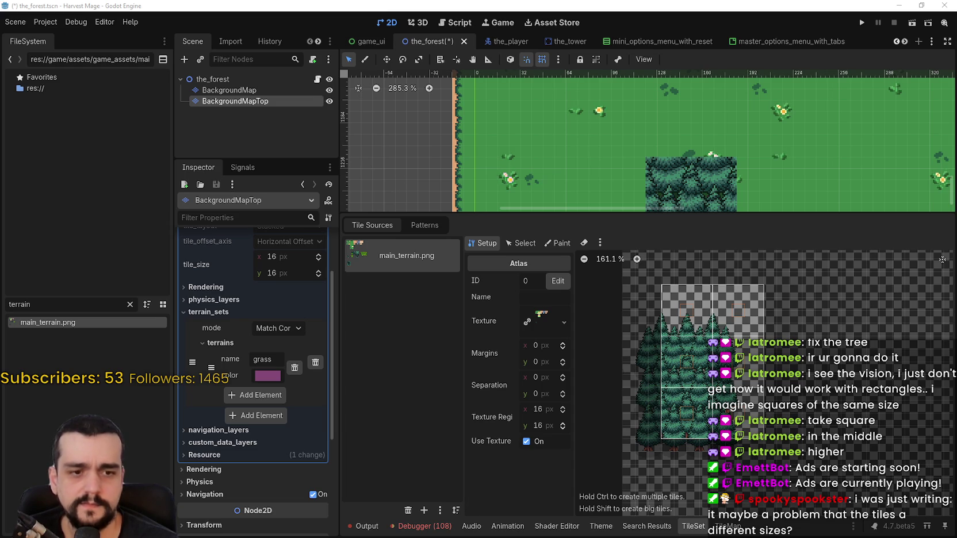
key("alt+Tab")
scroll(381, 273, "up", 2)
Move the tree cluster in main_terrain.png right to x 16, y 672, then return to Godot
mouse_move(293, 326)
left_mouse_down()
mouse_move(392, 209)
mouse_move(454, 101)
left_mouse_up()
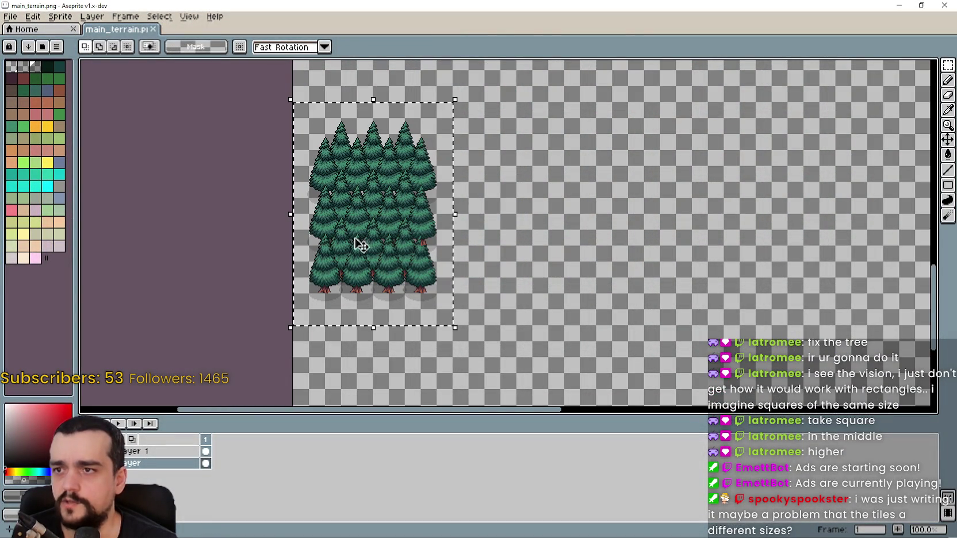
left_click_drag(354, 254, 371, 254)
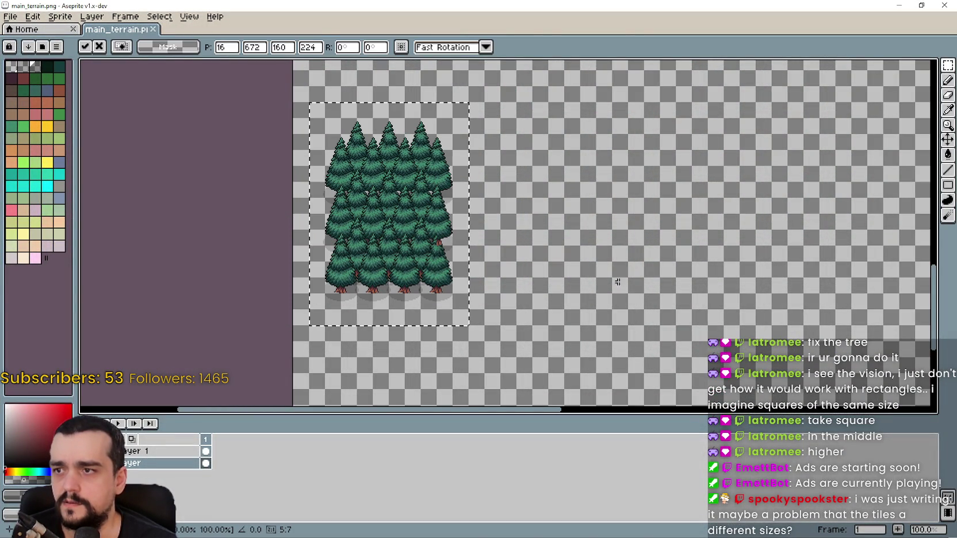
left_click(572, 269)
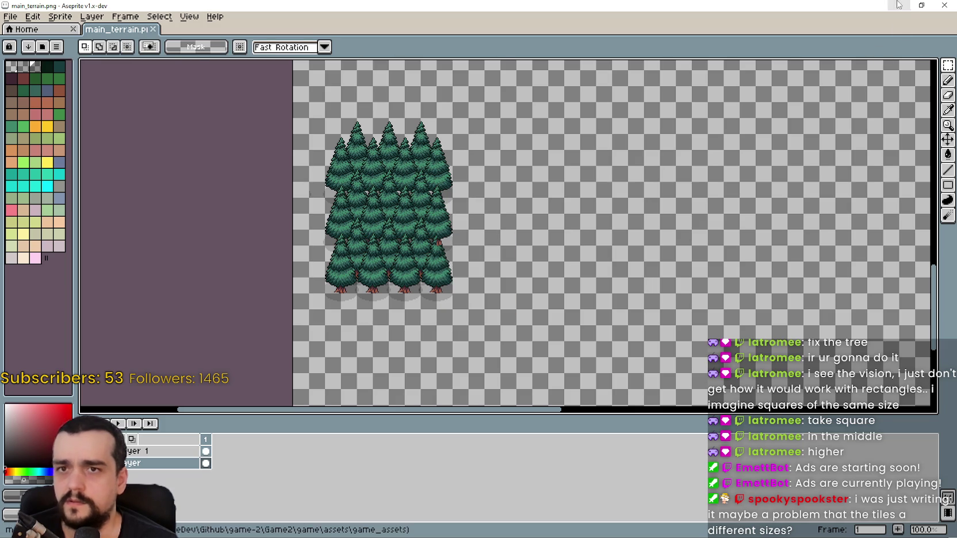
left_click(899, 4)
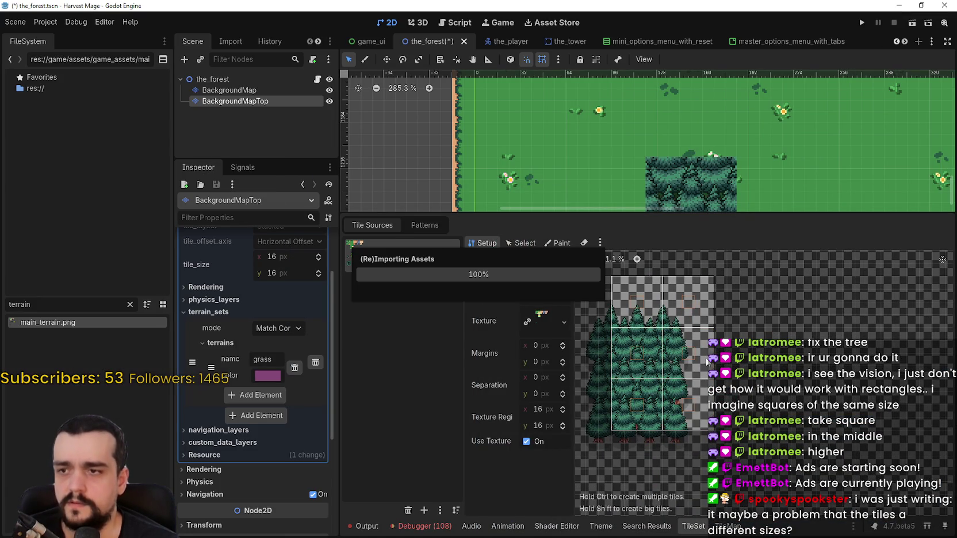
Bring up Godot's TileSet Setup view for main_terrain.png with the pine trees visible
left_click(65, 22)
left_click(66, 22)
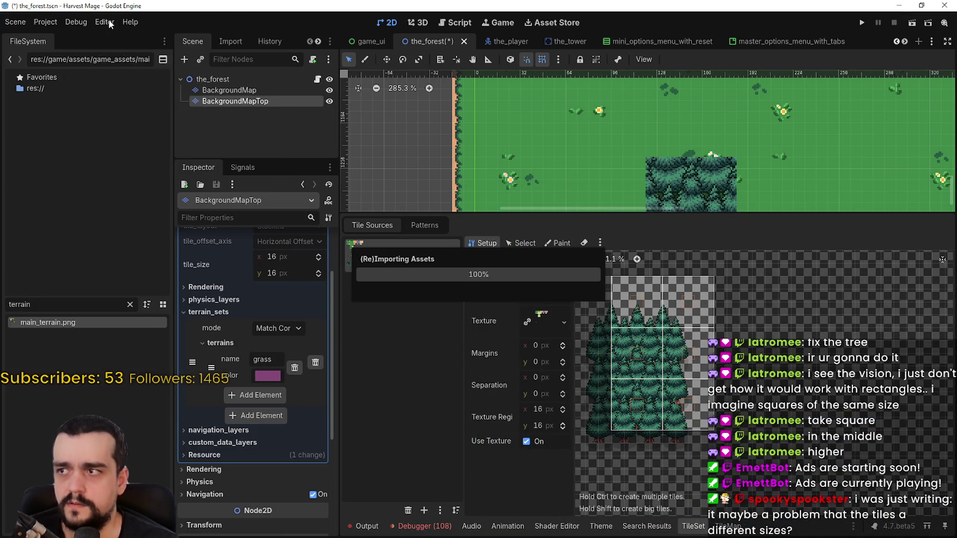
left_click(57, 27)
left_click(115, 25)
left_click(114, 25)
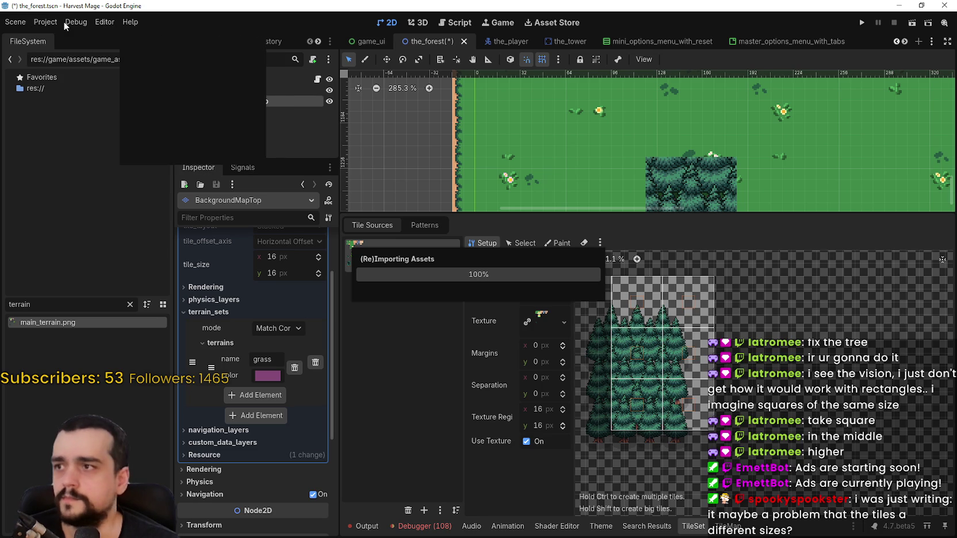
left_click(58, 20)
left_click(81, 22)
left_click(126, 23)
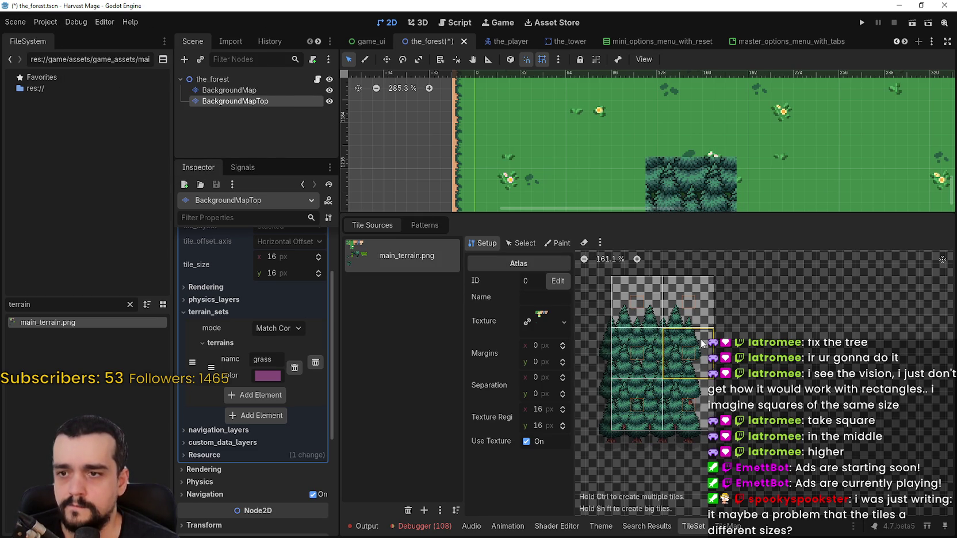
scroll(707, 403, "left", 2)
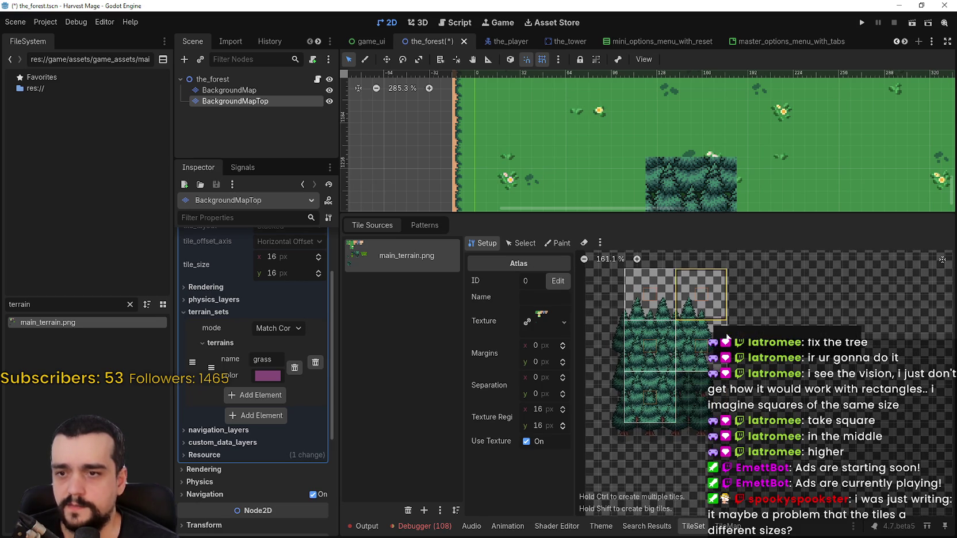
Delete the four existing tree tiles from the main_terrain.png atlas
right_click(707, 295)
left_click(728, 305)
right_click(650, 311)
left_click(667, 318)
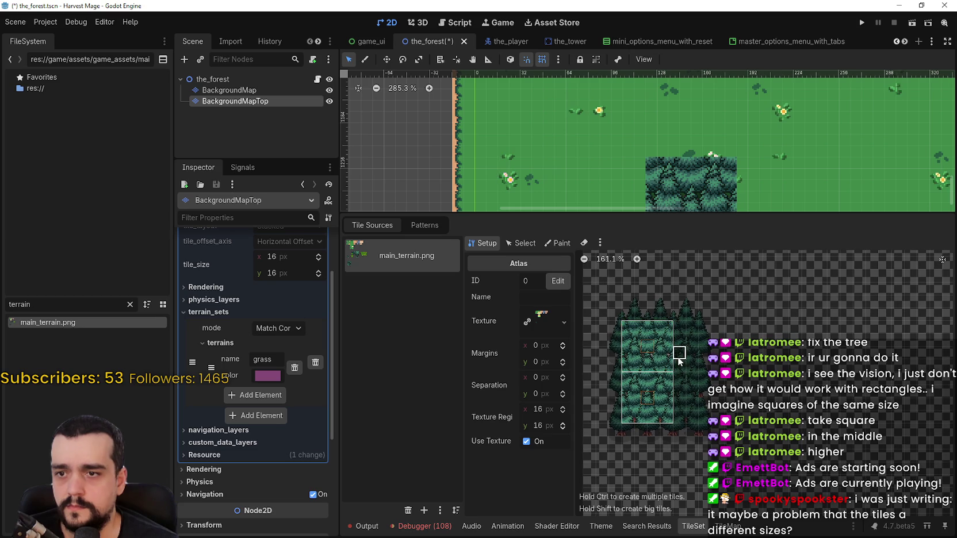
right_click(672, 362)
left_click(694, 369)
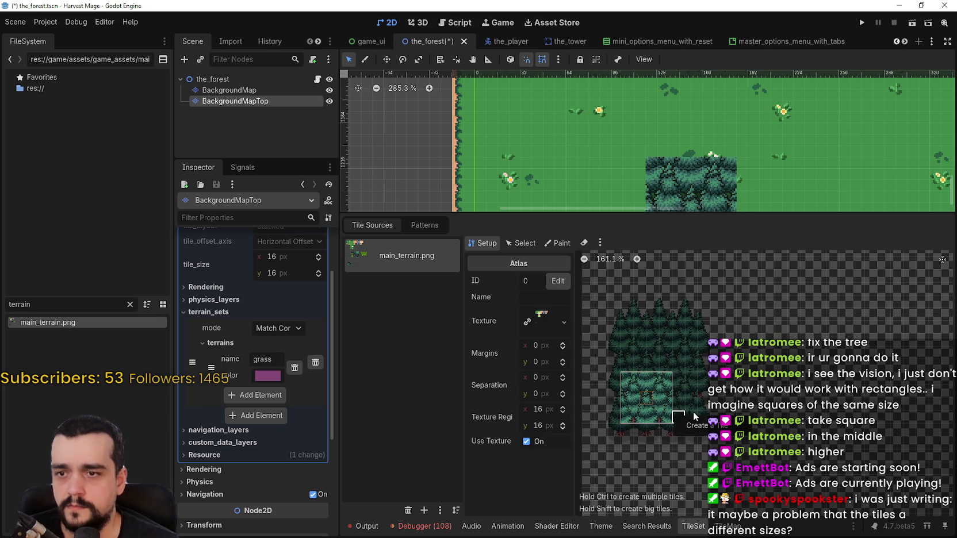
left_click(645, 414)
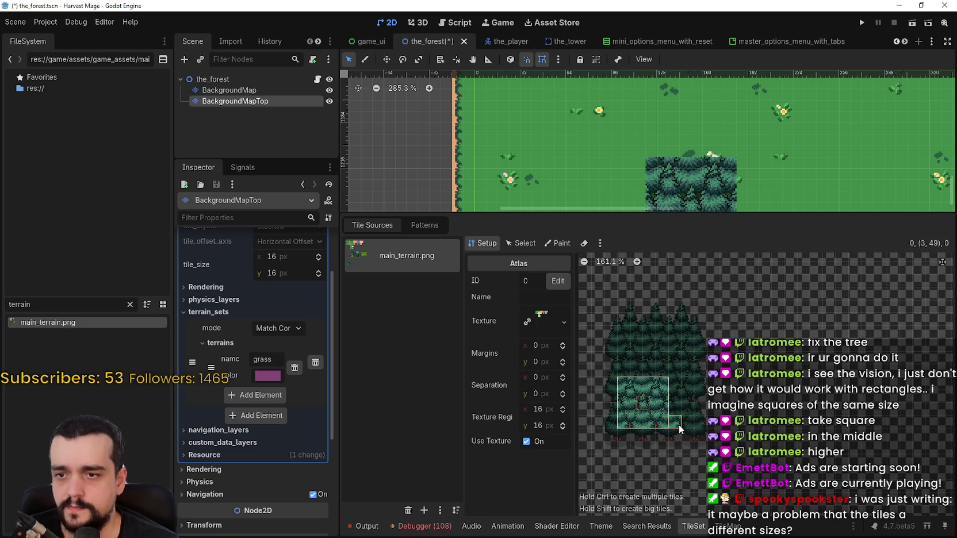
key("Delete")
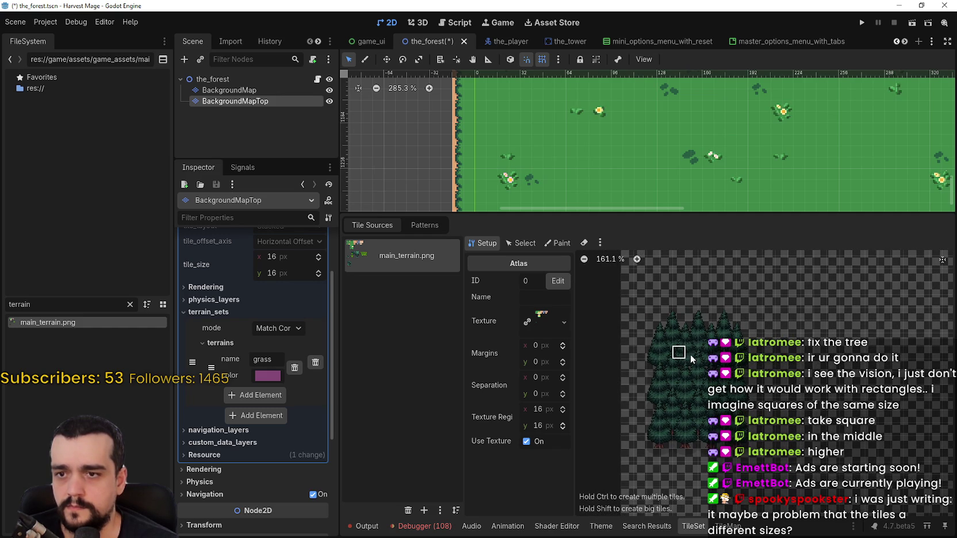
scroll(690, 346, "up", 4)
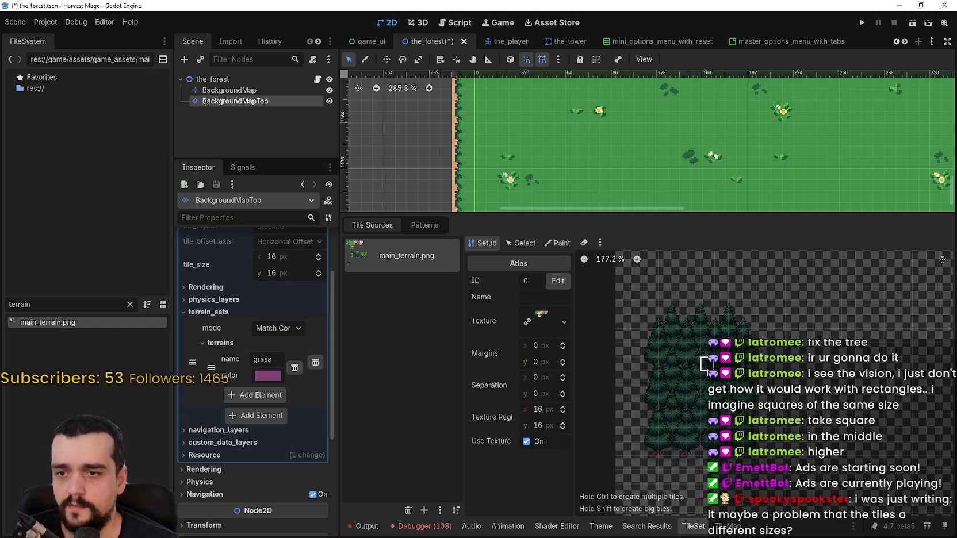
Create two large tiles over the tree block, then delete the upper one
mouse_move(691, 346)
left_mouse_down()
mouse_move(731, 369)
mouse_move(742, 398)
left_mouse_up()
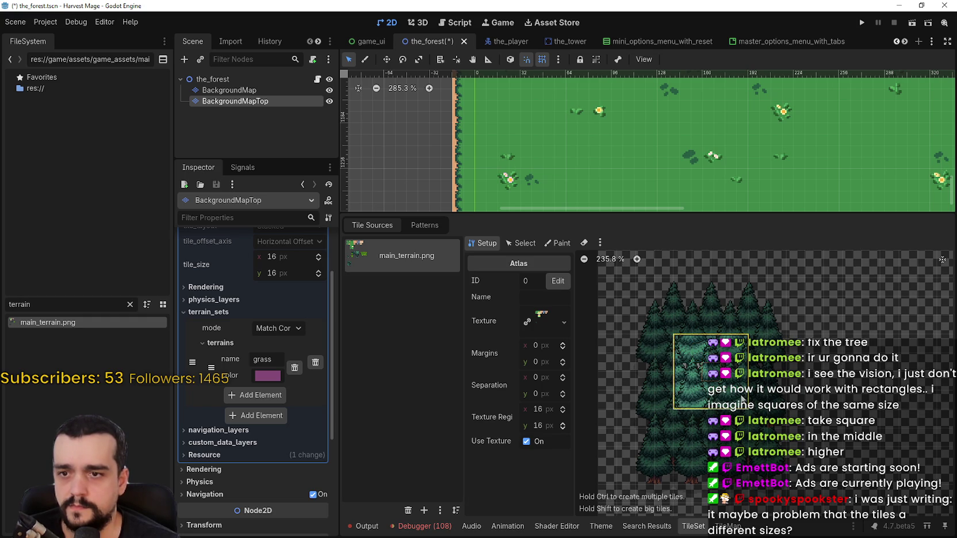
left_click_drag(811, 452, 780, 418)
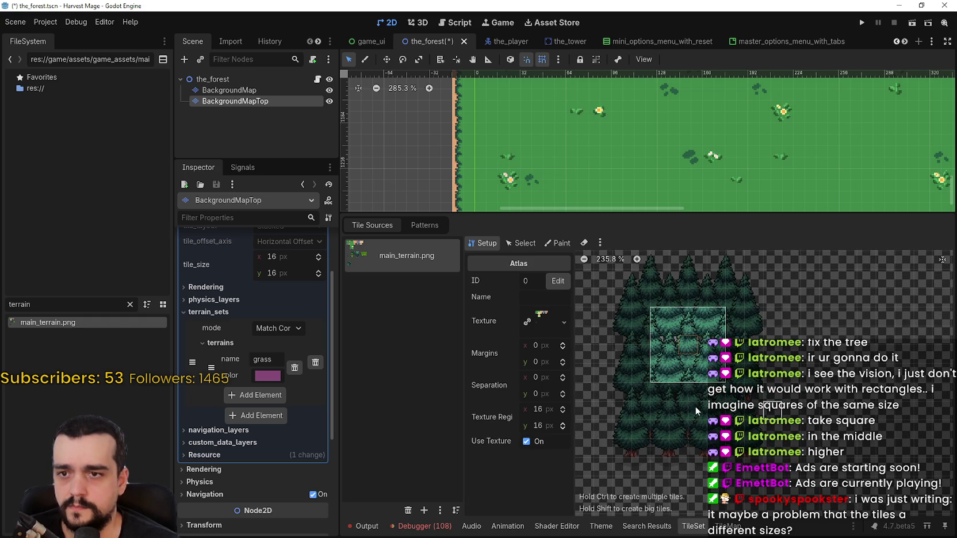
mouse_move(660, 392)
left_mouse_down()
mouse_move(716, 437)
mouse_move(720, 456)
left_mouse_up()
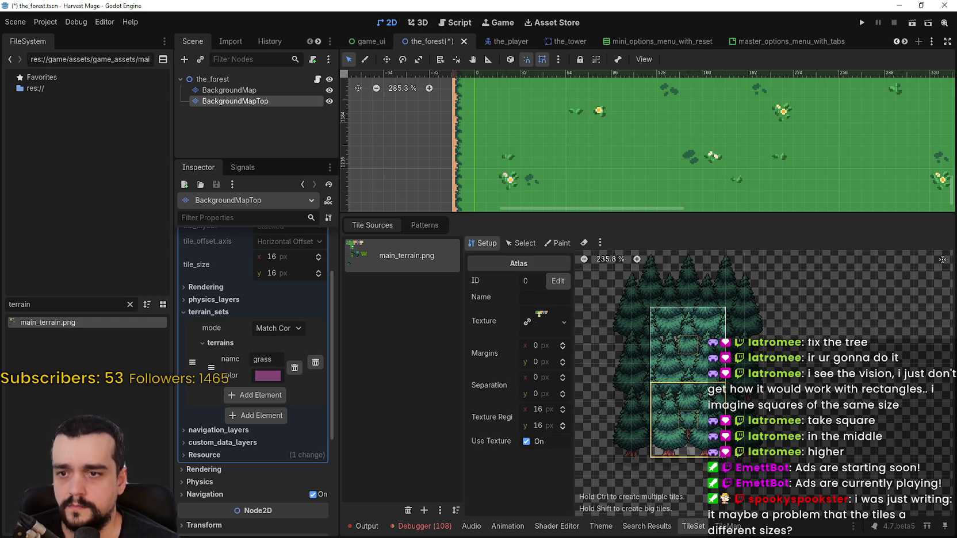
left_click(712, 373)
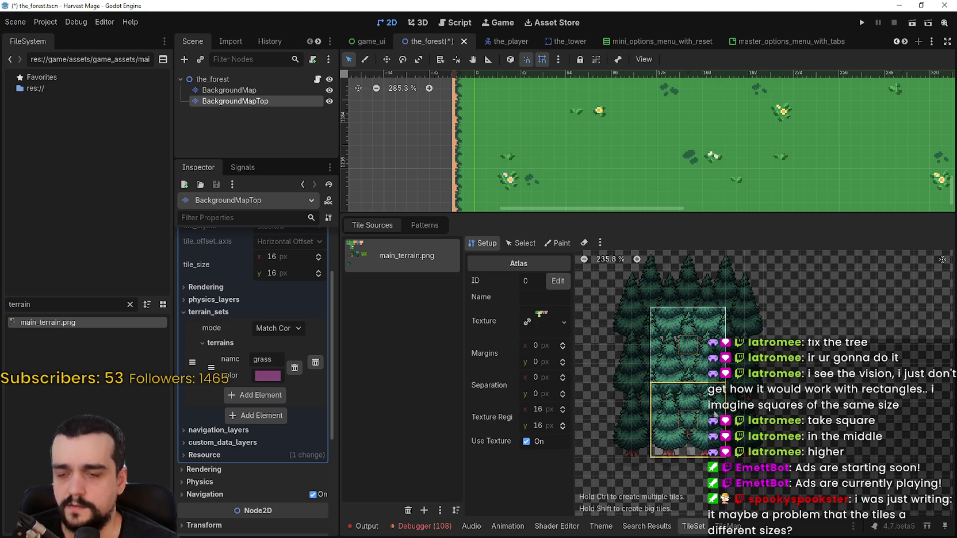
left_click(689, 333)
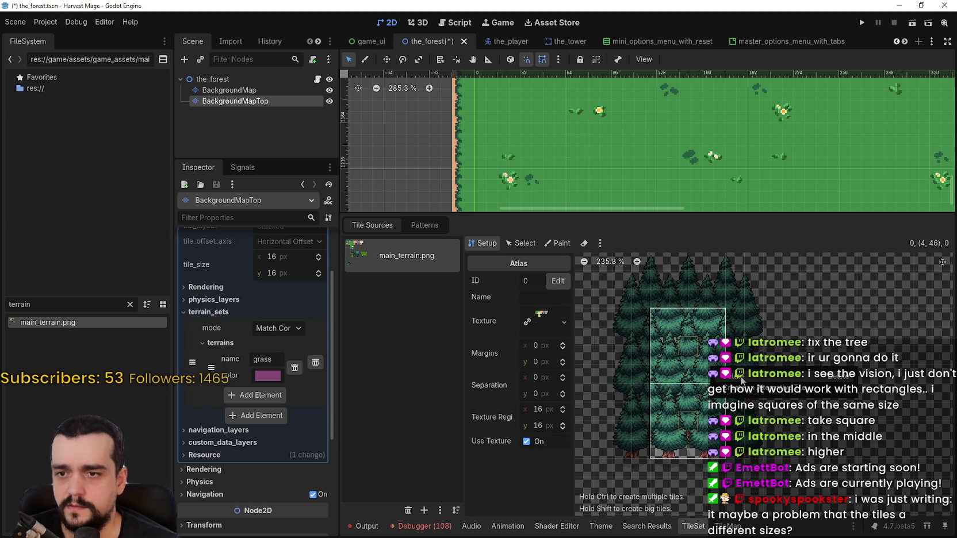
right_click(689, 333)
Rebuild a 4x4 big tile at the top-left with big tiles below and to its right
left_click(664, 298)
mouse_move(668, 306)
left_mouse_down()
mouse_move(720, 375)
mouse_move(721, 361)
left_mouse_up()
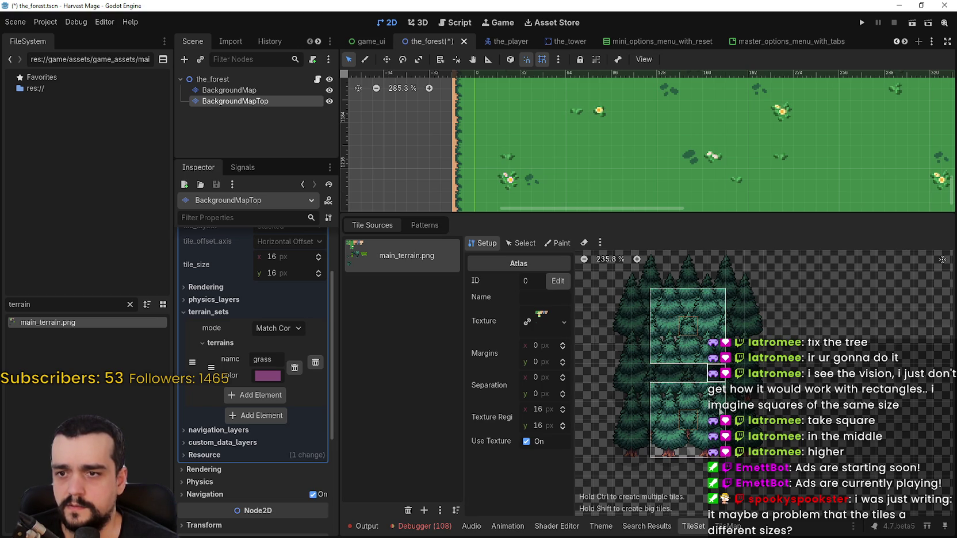
right_click(661, 386)
left_click_drag(670, 382, 724, 418)
right_click(690, 396)
mouse_move(660, 372)
left_mouse_down()
mouse_move(717, 419)
mouse_move(719, 432)
left_mouse_up()
key("Escape")
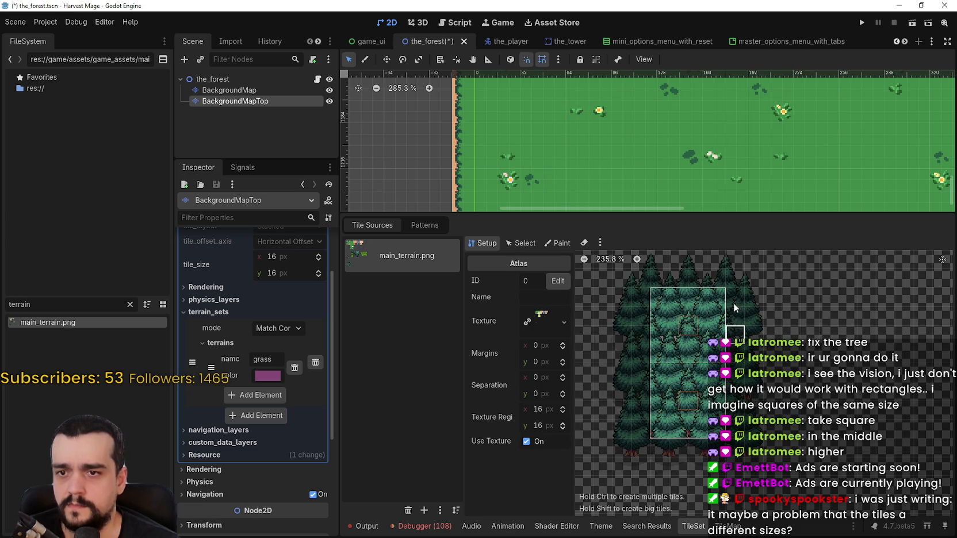
left_click_drag(735, 296, 793, 364)
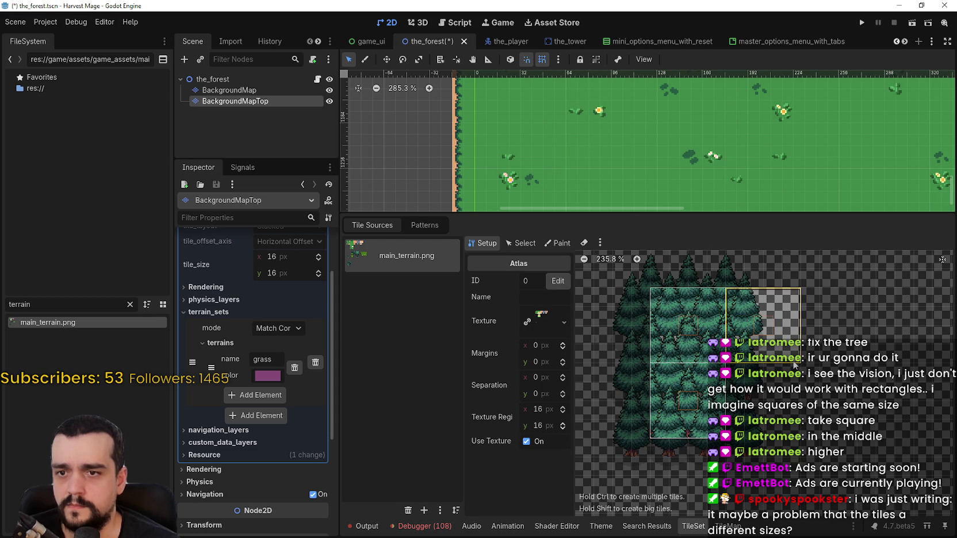
key("Escape")
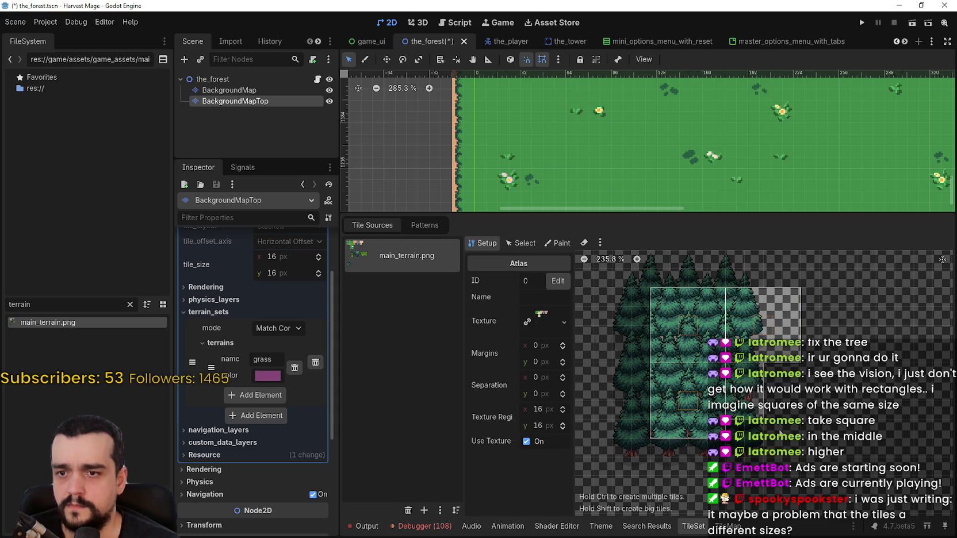
Add big tile regions over the lower trees and above the existing one
scroll(761, 401, "down", 3)
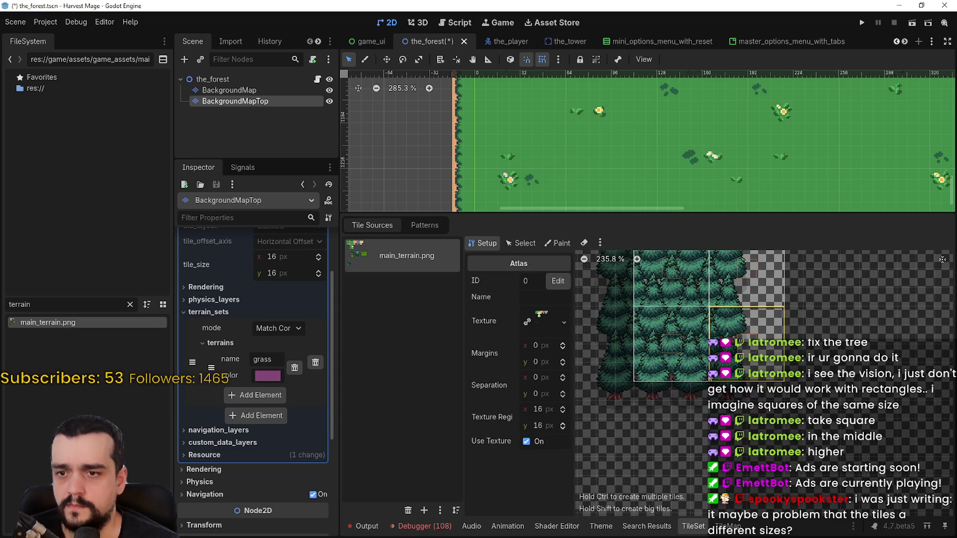
mouse_move(644, 391)
left_mouse_down()
mouse_move(713, 427)
mouse_move(709, 444)
left_mouse_up()
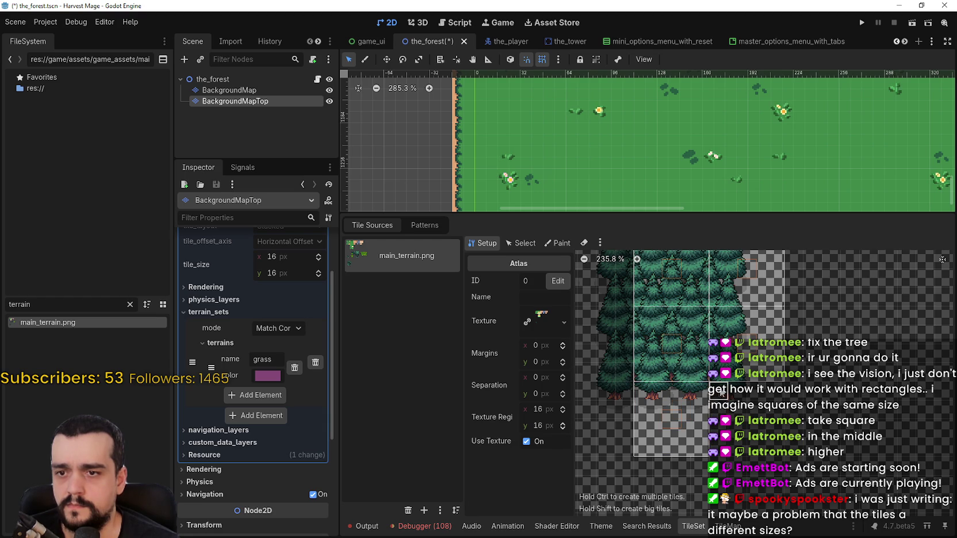
mouse_move(746, 416)
left_mouse_down()
mouse_move(766, 454)
mouse_move(782, 457)
left_mouse_up()
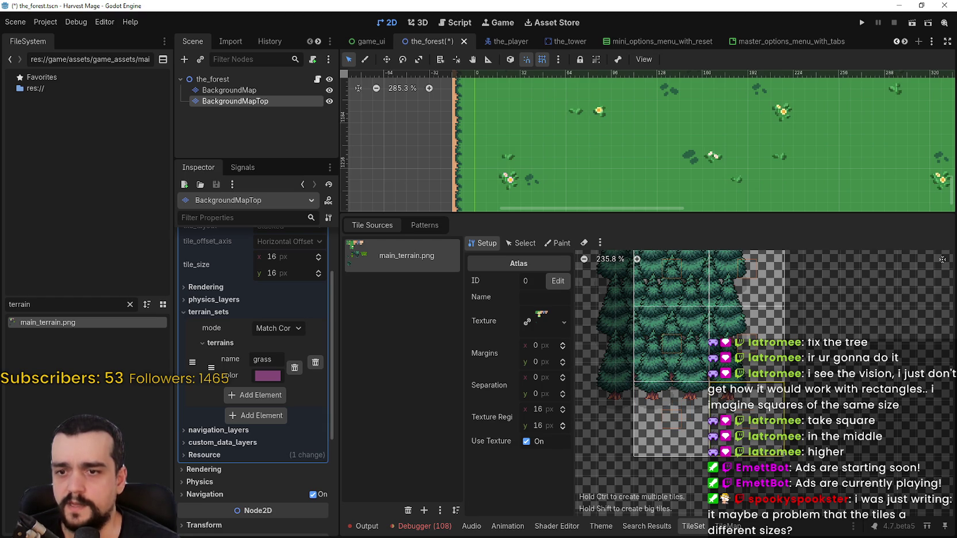
mouse_move(624, 415)
left_mouse_down()
mouse_move(695, 451)
mouse_move(660, 464)
mouse_move(644, 501)
left_mouse_up()
left_click_drag(673, 437, 630, 362)
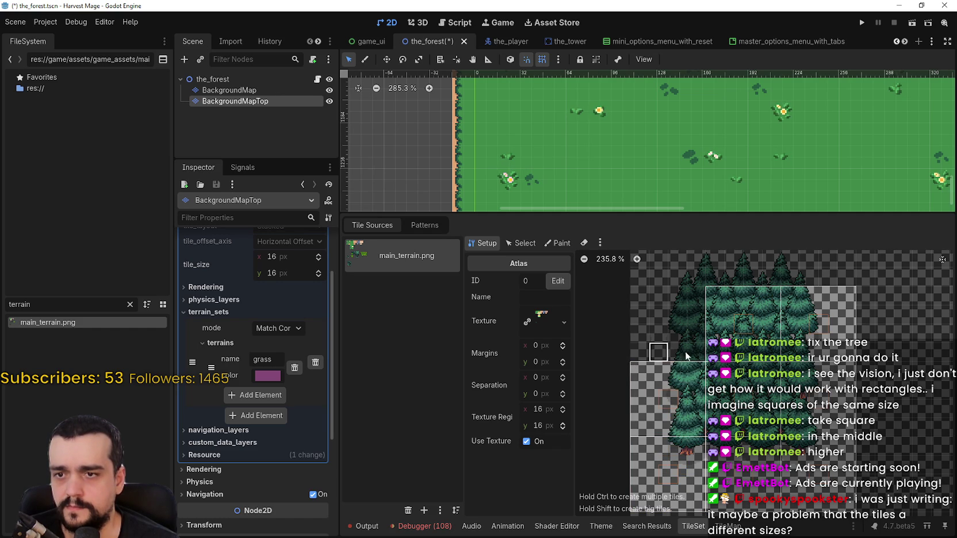
left_click_drag(695, 354, 631, 295)
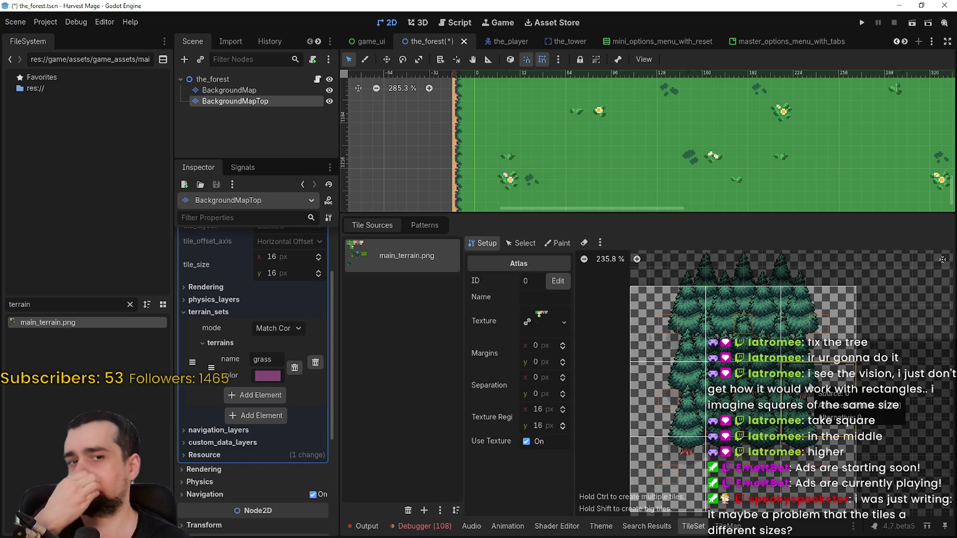
scroll(808, 379, "down", 3)
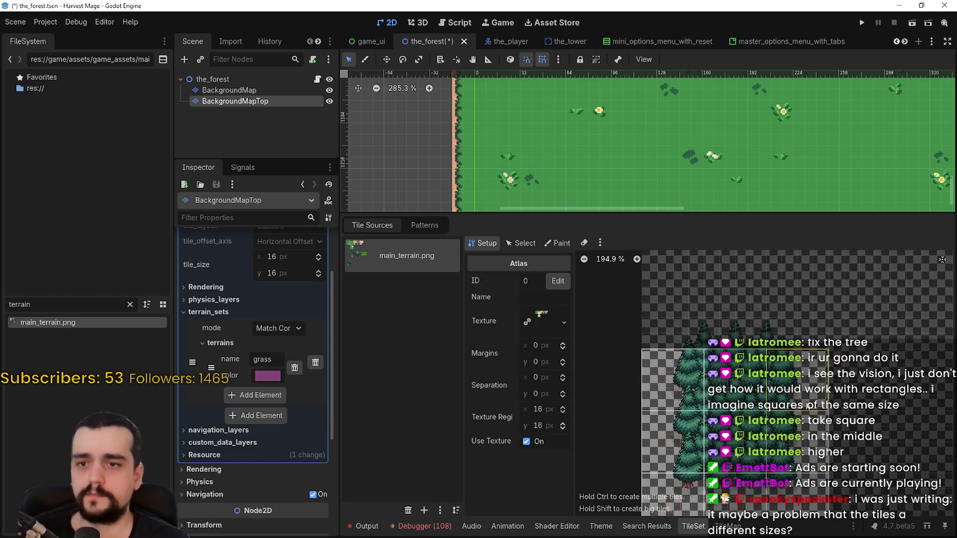
Add a large tile on the right and remove the misplaced left tiles
left_click_drag(817, 379, 772, 326)
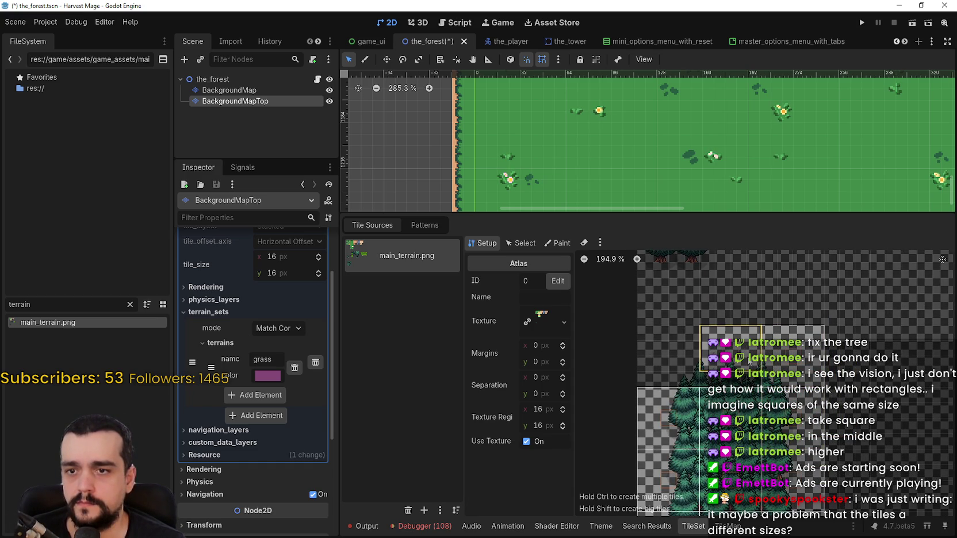
right_click(749, 359)
left_click(770, 368)
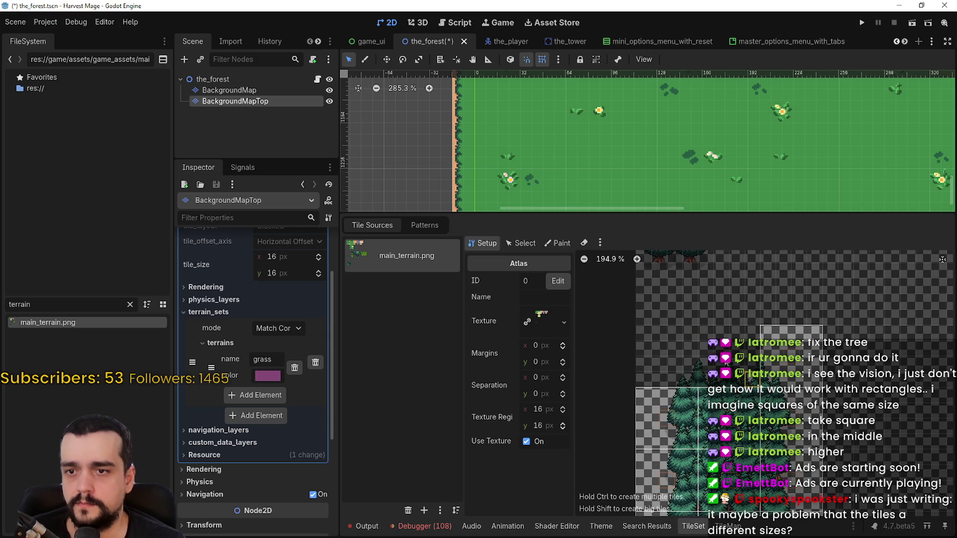
left_click(706, 342)
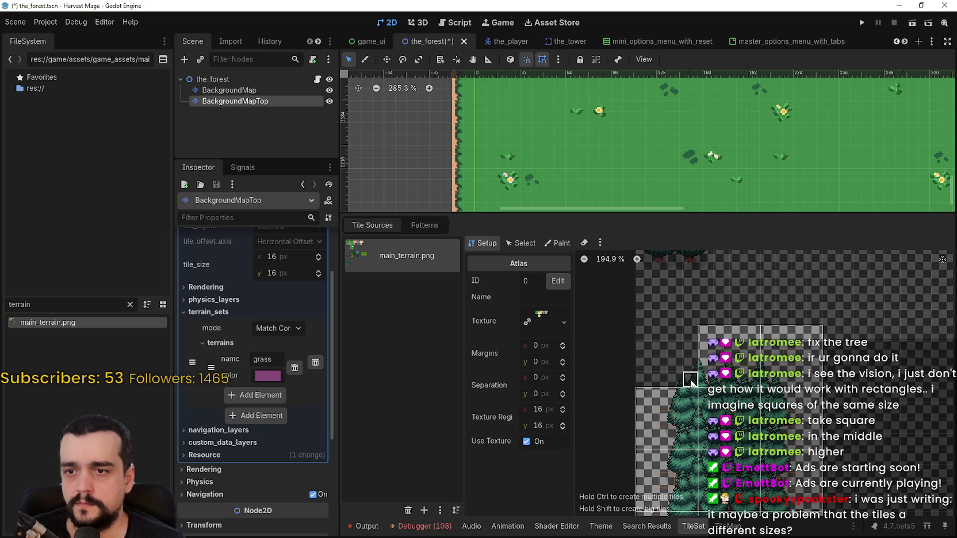
left_click(663, 334)
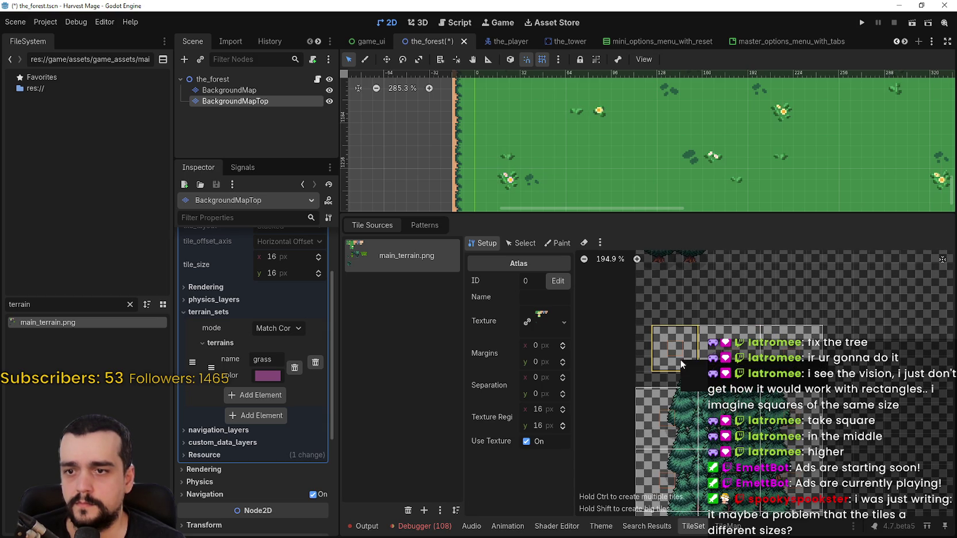
key("Delete")
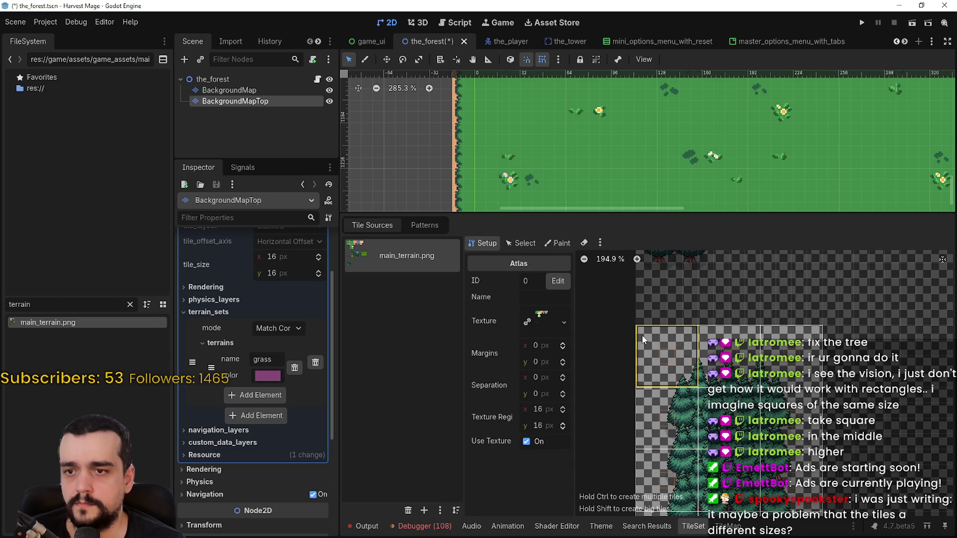
scroll(641, 335, "down", 2)
scroll(811, 358, "down", 1)
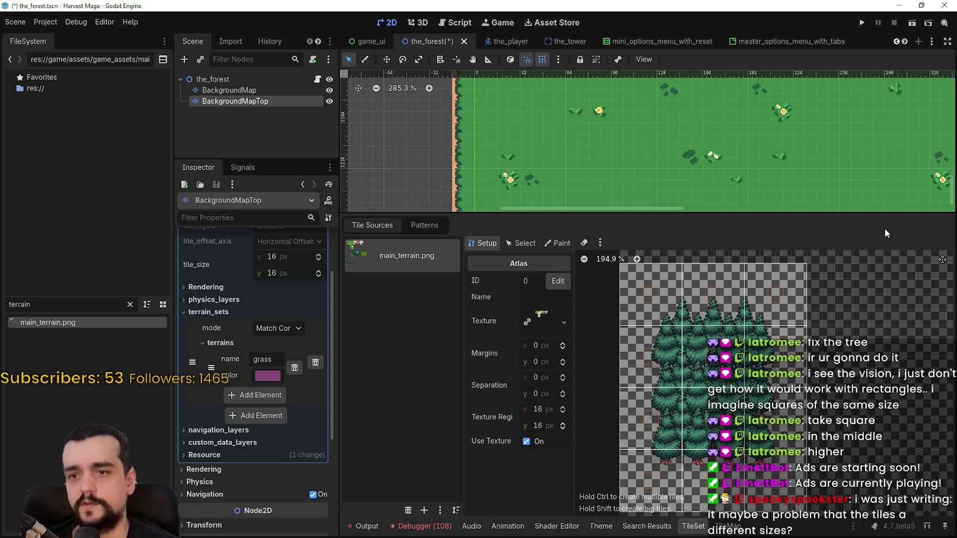
key("alt+Tab")
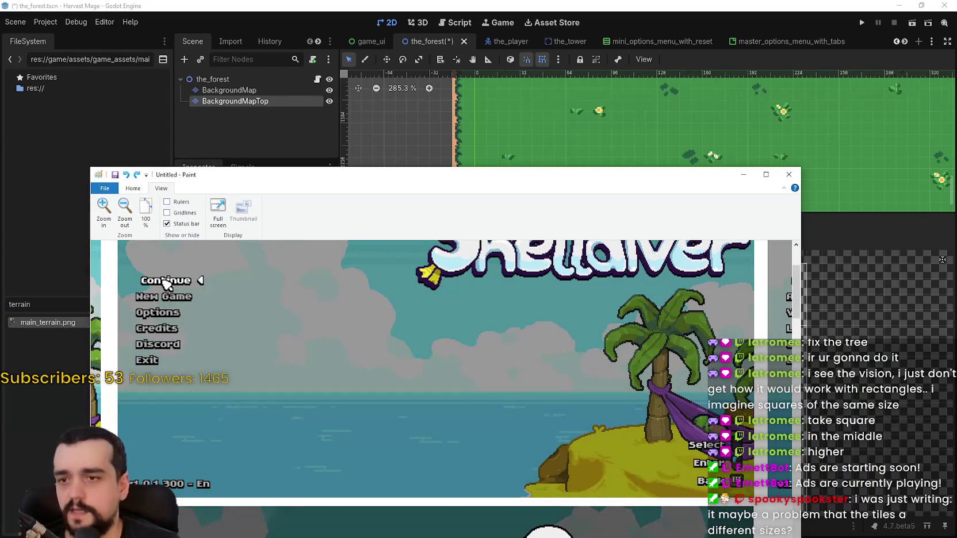
key("alt+Tab")
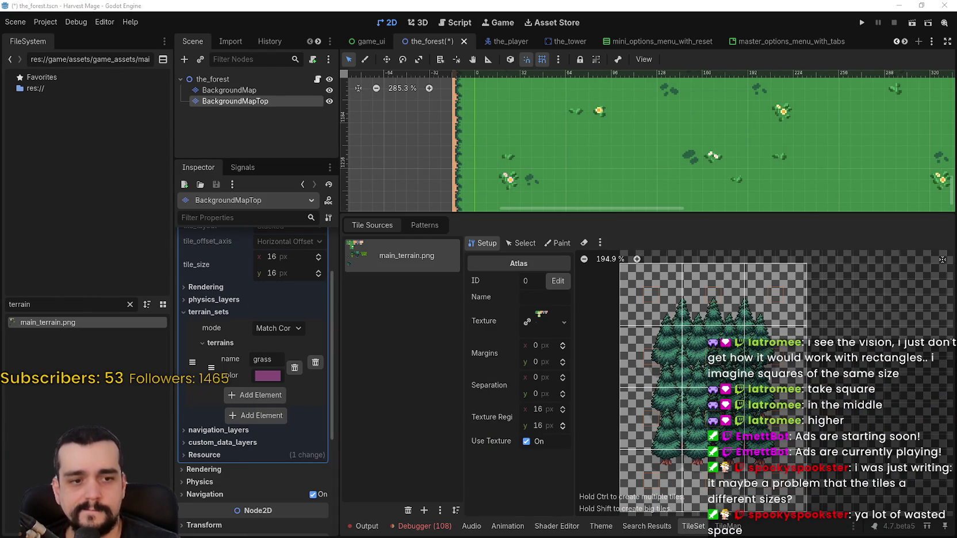
key("alt+Tab")
scroll(901, 317, "left", 5)
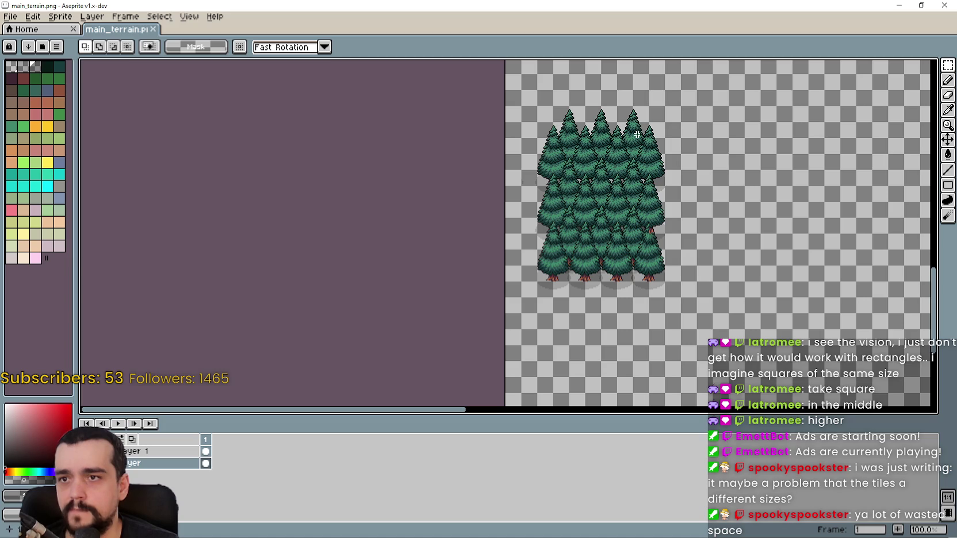
key("alt+Tab")
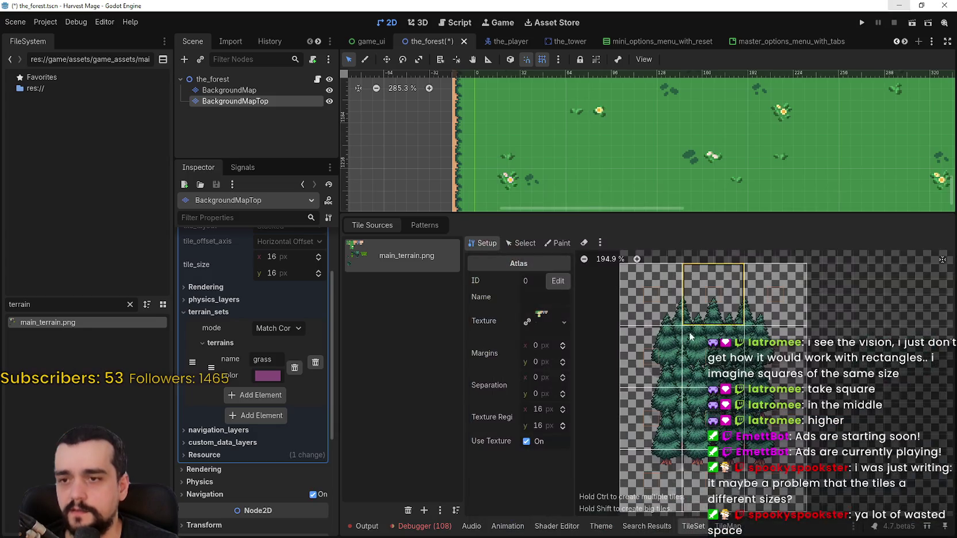
scroll(720, 318, "up", 2)
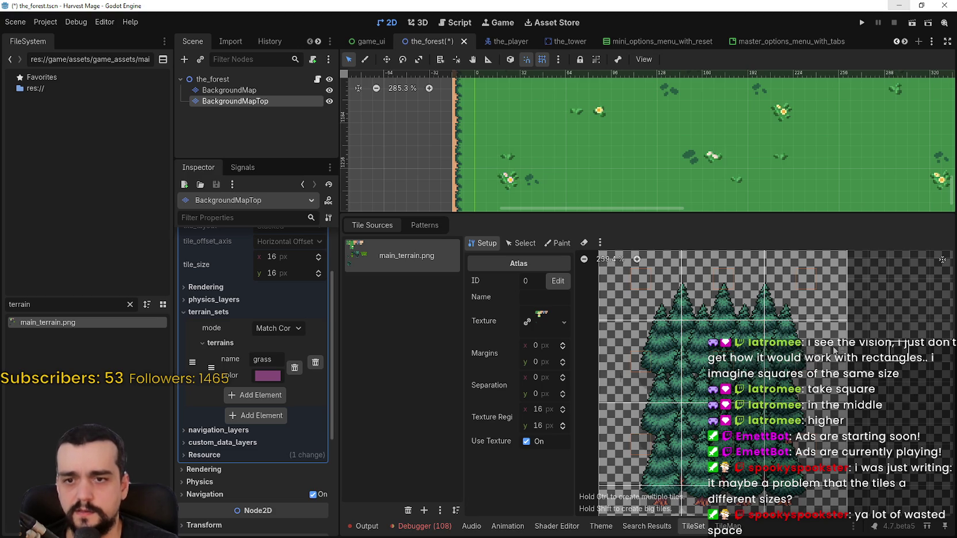
scroll(776, 338, "right", 3)
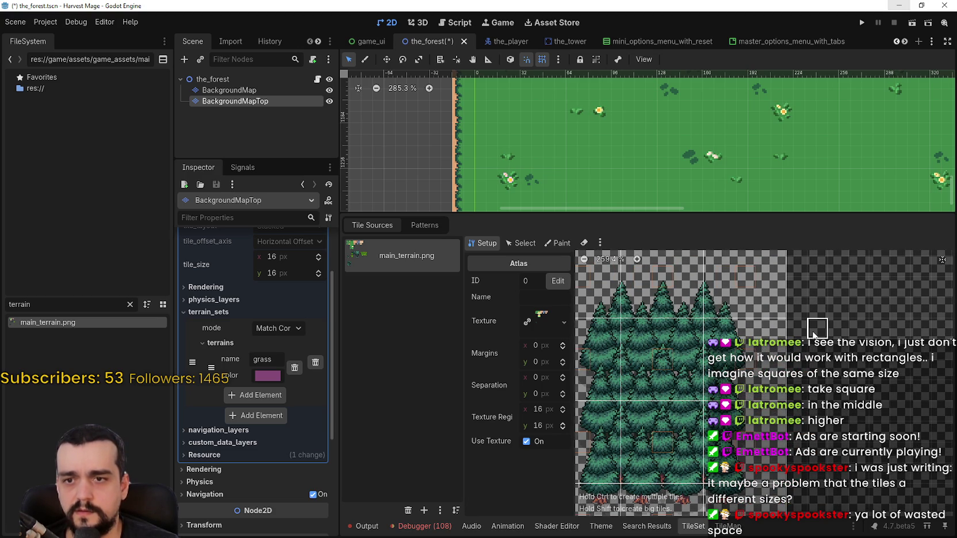
key("alt+Tab")
Marquee-select a square area on the trees in Aseprite
scroll(570, 219, "up", 3)
scroll(530, 217, "up", 1)
left_click_drag(477, 193, 581, 292)
scroll(581, 292, "down", 1)
scroll(690, 274, "up", 1)
scroll(601, 305, "down", 1)
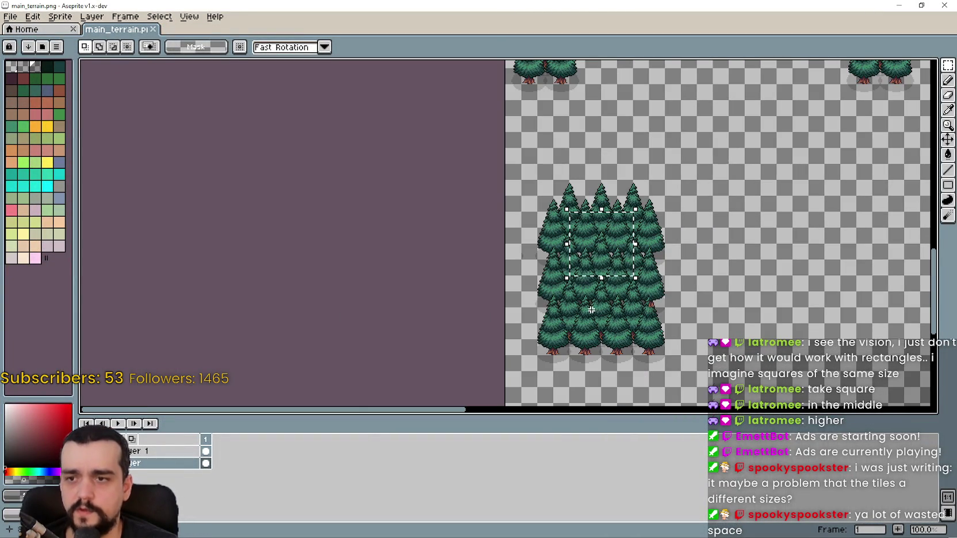
scroll(595, 236, "up", 1)
scroll(618, 204, "down", 1)
scroll(641, 207, "up", 1)
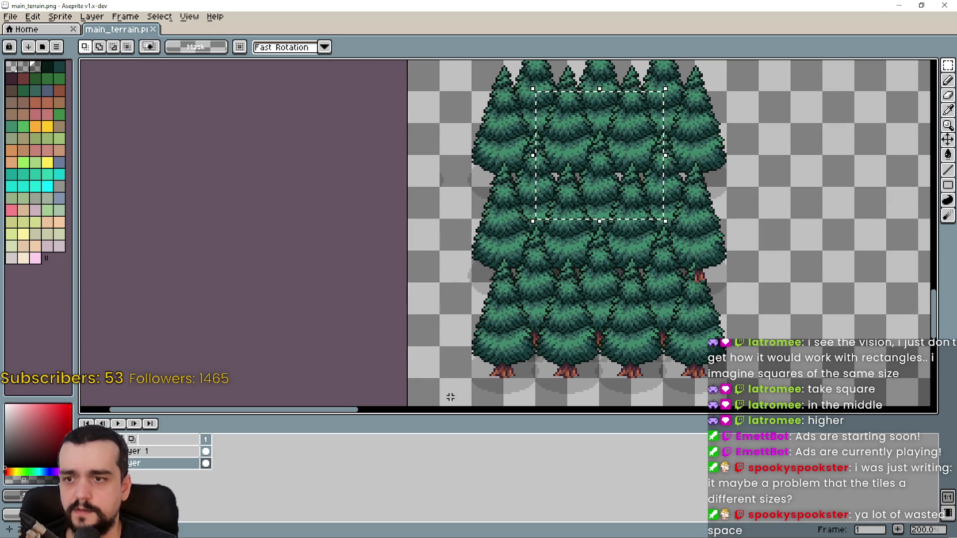
Select the lower trees and move them up to tighten the block
mouse_move(447, 391)
left_mouse_down()
mouse_move(736, 296)
mouse_move(743, 265)
left_mouse_up()
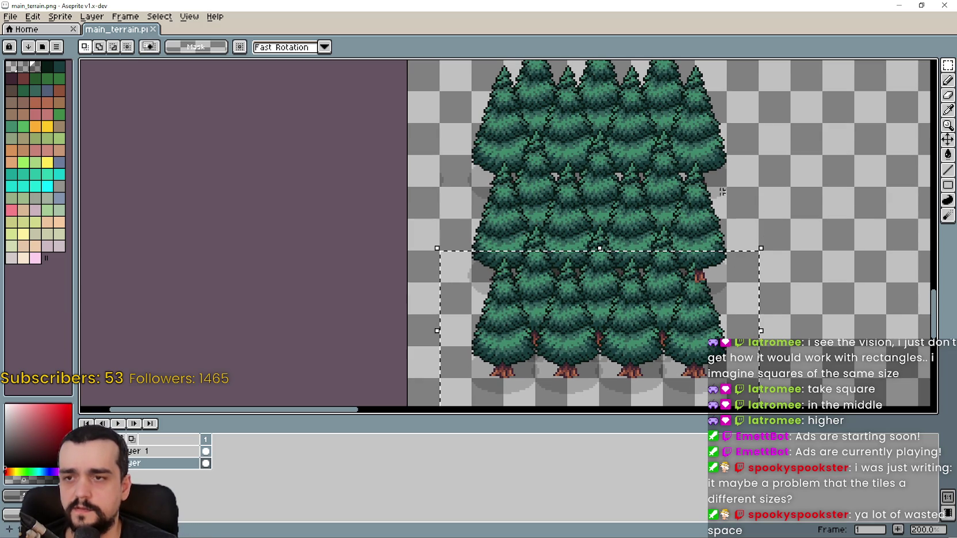
mouse_move(536, 92)
left_mouse_down()
mouse_move(598, 176)
mouse_move(642, 206)
left_mouse_up()
mouse_move(441, 219)
left_mouse_down()
mouse_move(535, 249)
mouse_move(758, 347)
mouse_move(758, 407)
left_mouse_up()
scroll(600, 271, "up", 2)
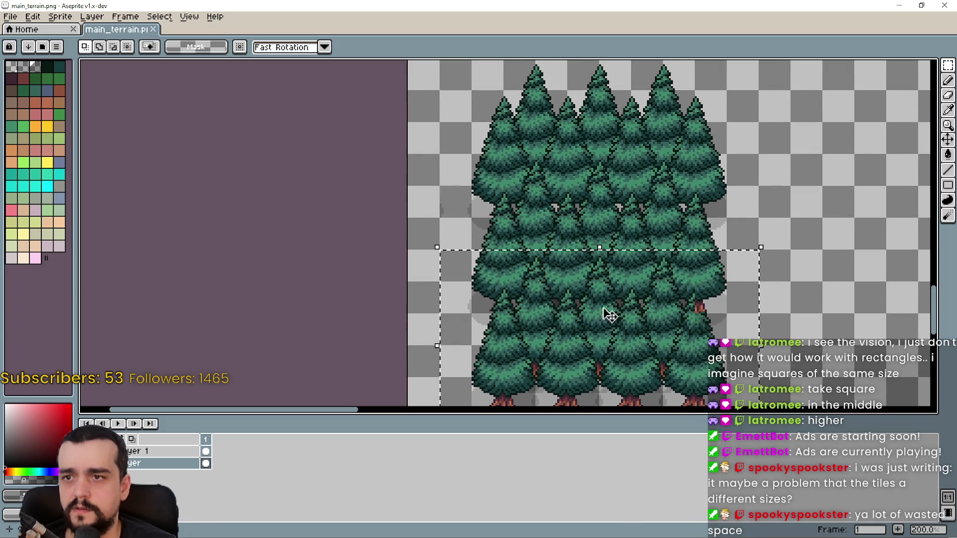
left_click_drag(626, 345, 627, 260)
key("ctrl+d")
Try several selection rectangles over the upper trees, clearing each one
mouse_move(534, 153)
left_mouse_down()
mouse_move(568, 187)
mouse_move(636, 221)
left_mouse_up()
key("ctrl+d")
left_click_drag(534, 139, 577, 183)
key("ctrl+d")
mouse_move(549, 147)
left_mouse_down()
mouse_move(551, 137)
mouse_move(658, 232)
left_mouse_up()
key("ctrl+d")
Select a tall column at the canvas edge, save main_terrain.png, and hide Aseprite
scroll(444, 128, "up", 2)
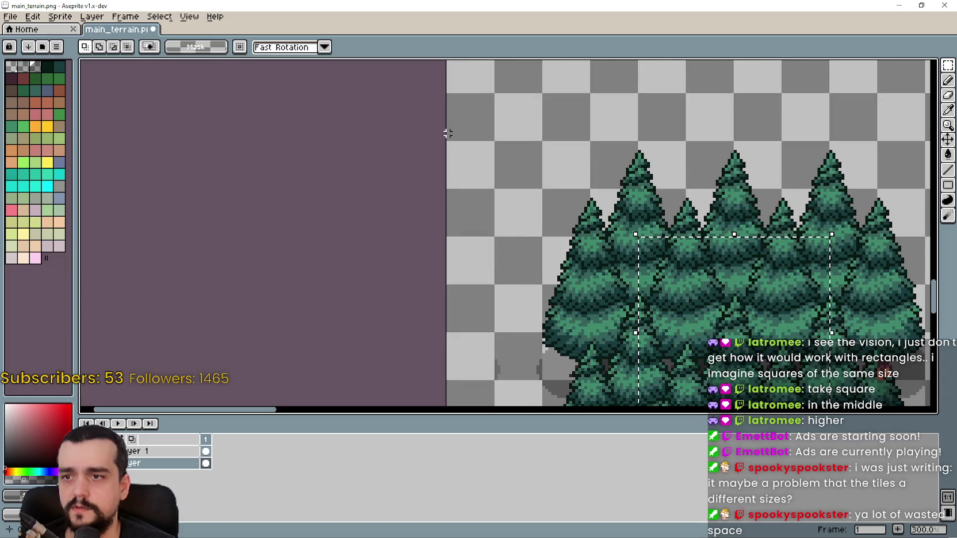
scroll(498, 164, "down", 2)
mouse_move(456, 259)
left_mouse_down()
mouse_move(424, 192)
mouse_move(424, 163)
left_mouse_up()
scroll(473, 253, "up", 2)
left_click_drag(469, 284, 377, 128)
scroll(644, 324, "down", 4)
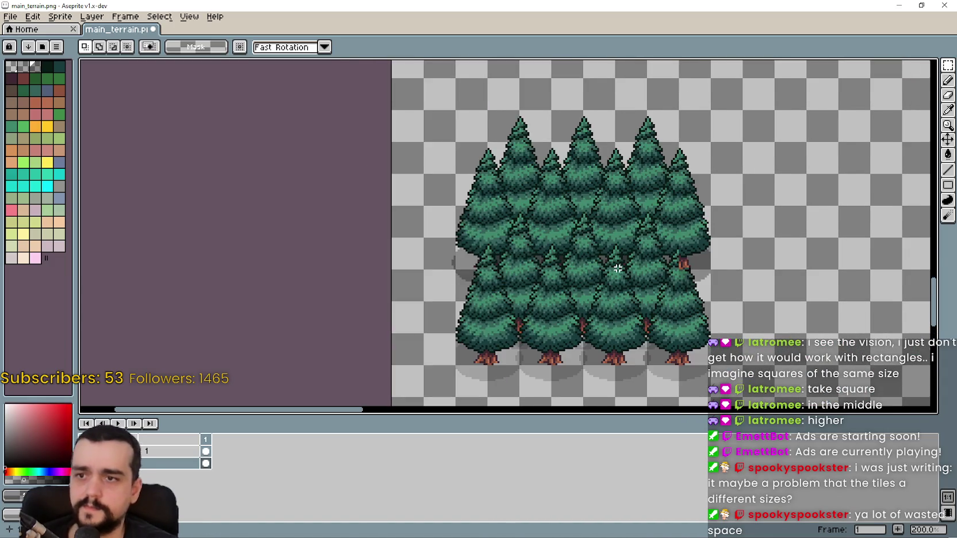
key("ctrl+s")
left_click(899, 5)
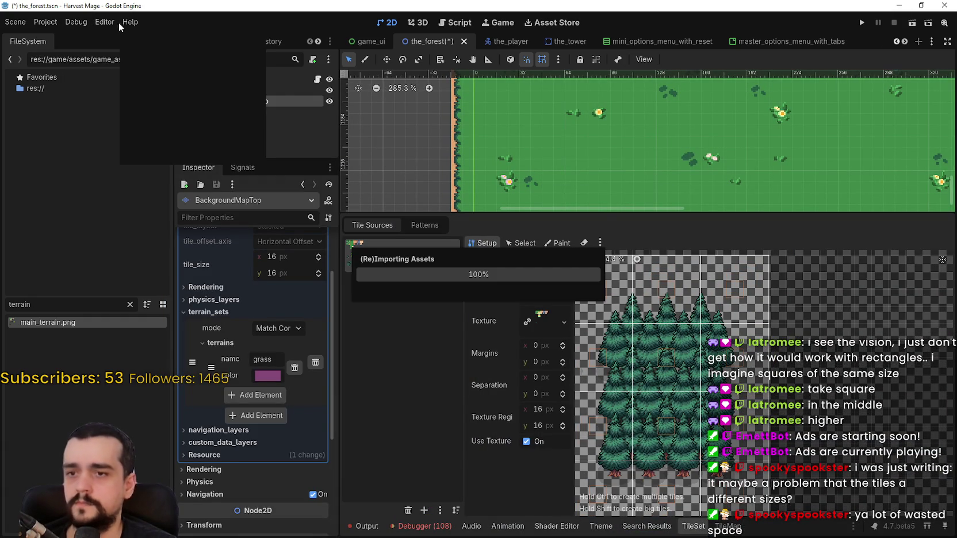
Open Godot's Editor menu once the tree texture reimport finishes
left_click(103, 22)
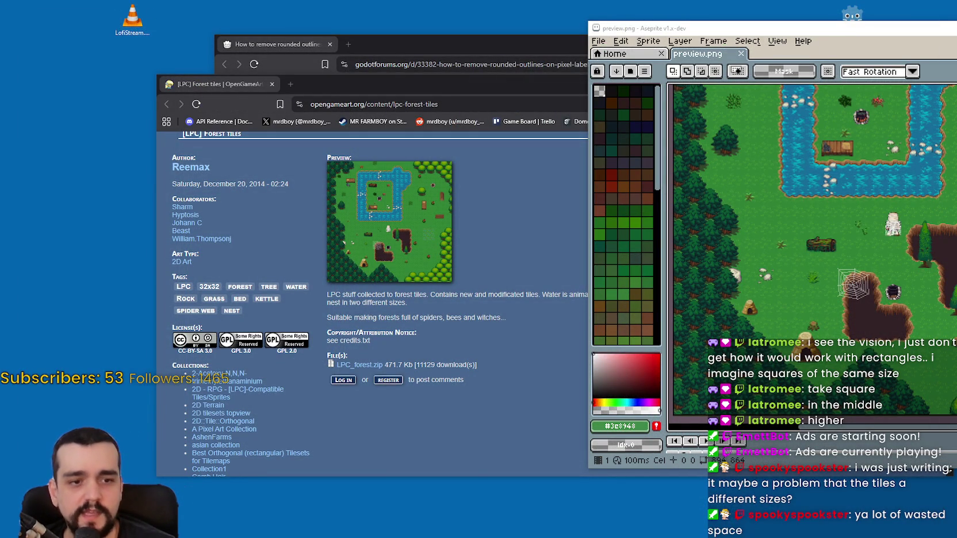
Bring Chrome forward and scroll through the SteamDB player chart
key("alt+Tab")
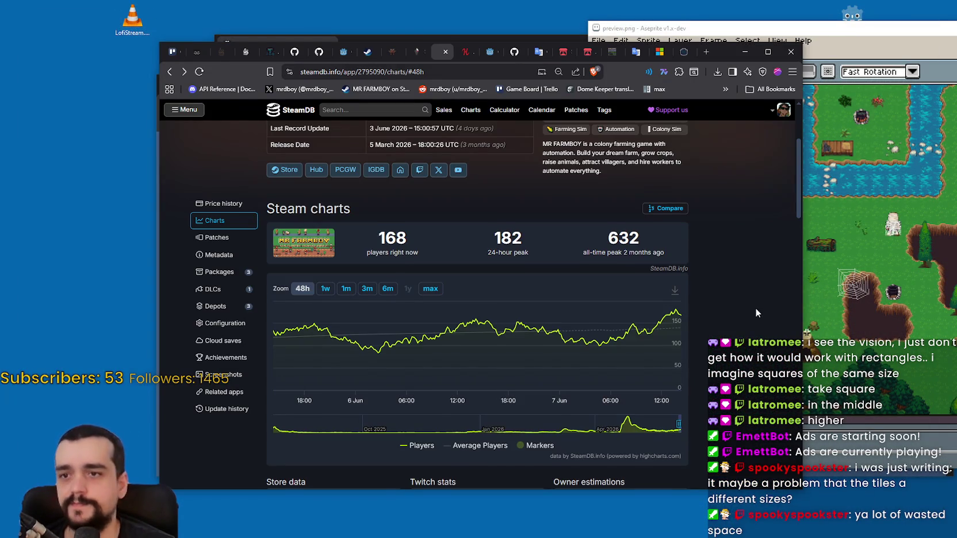
scroll(759, 312, "up", 3)
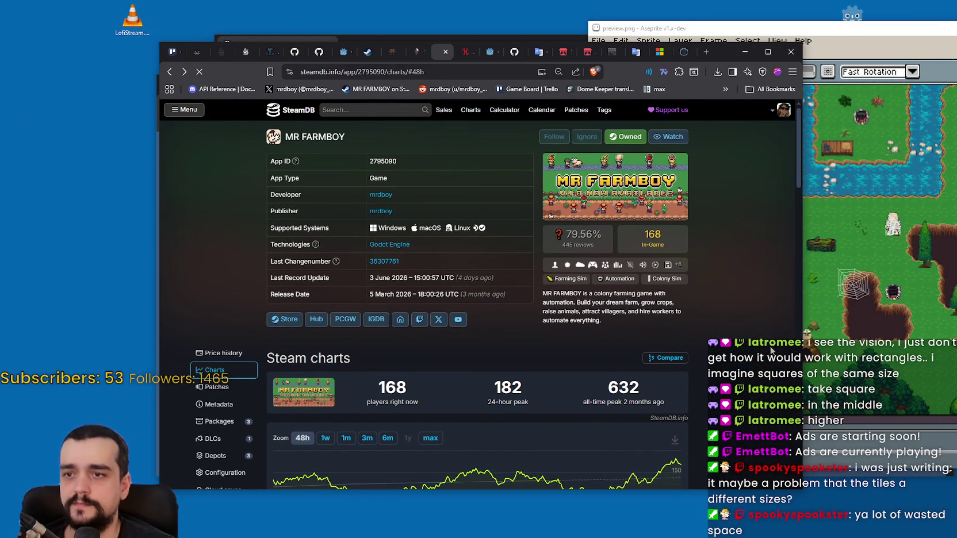
scroll(751, 325, "down", 1)
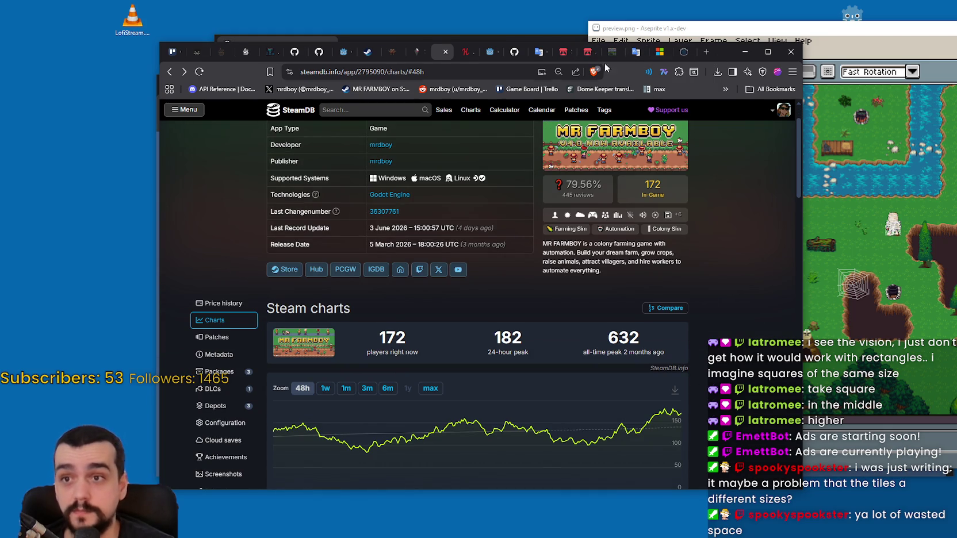
Reload the Godot 4.7 release archive tab and minimize the browser
left_click(488, 58)
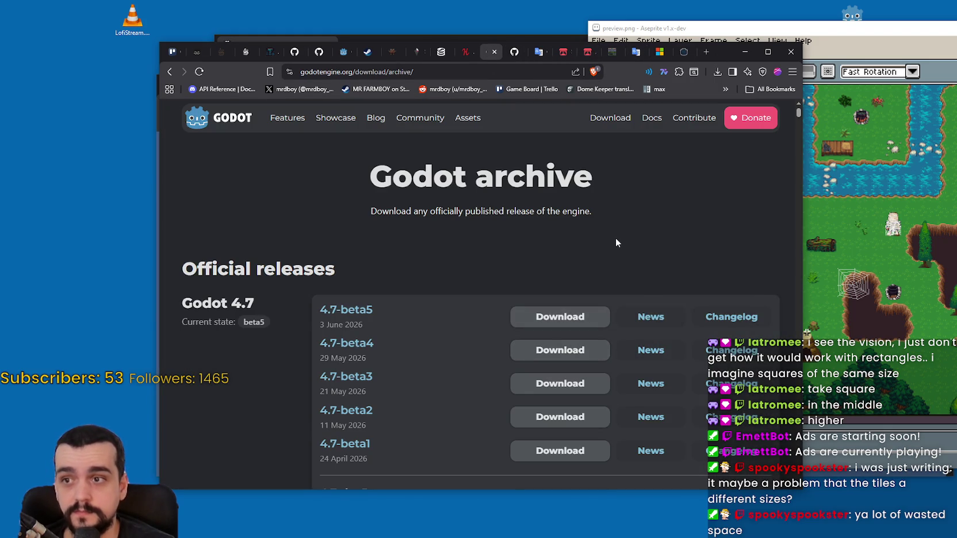
right_click(615, 237)
left_click(631, 278)
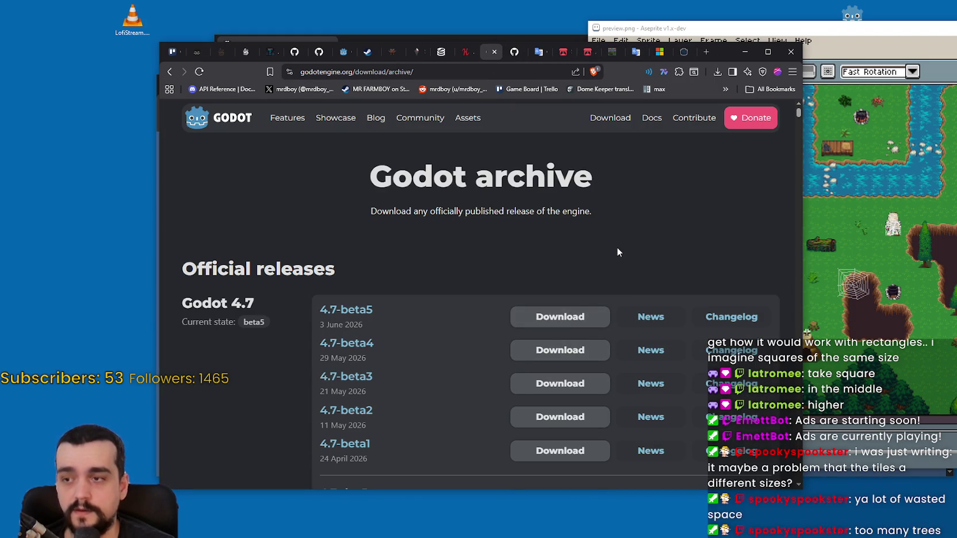
left_click(745, 51)
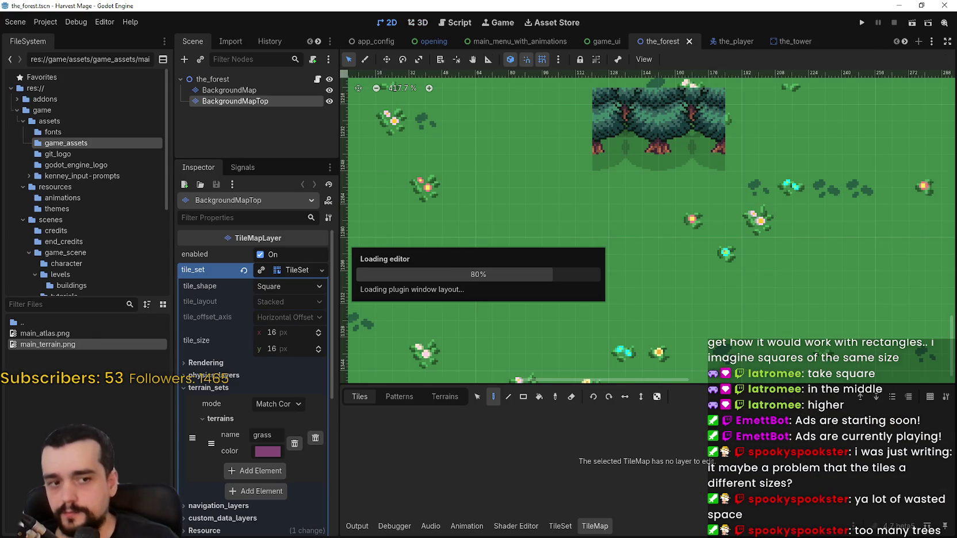
Switch to the tree atlas setup and create a tile on it
scroll(617, 248, "down", 5)
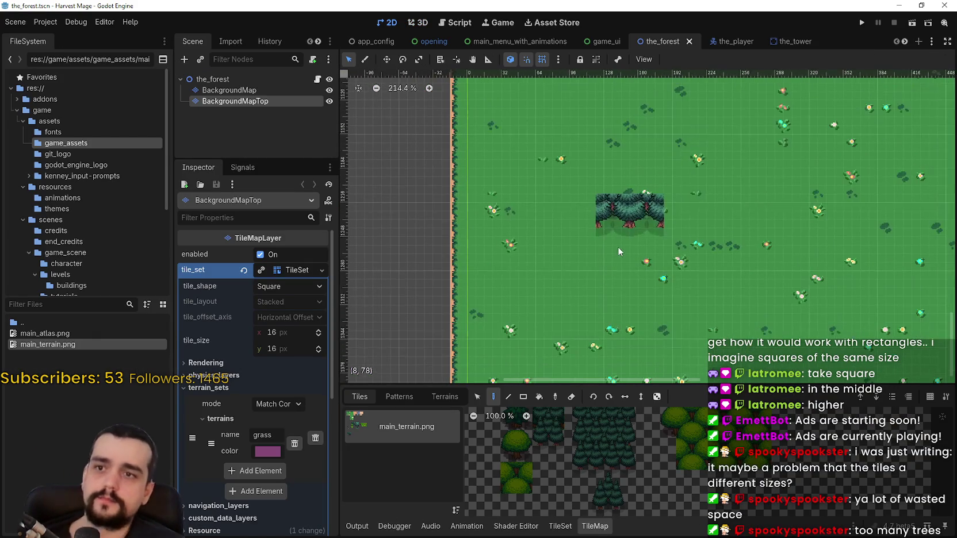
scroll(615, 253, "up", 1)
scroll(570, 432, "down", 5)
scroll(697, 437, "up", 3)
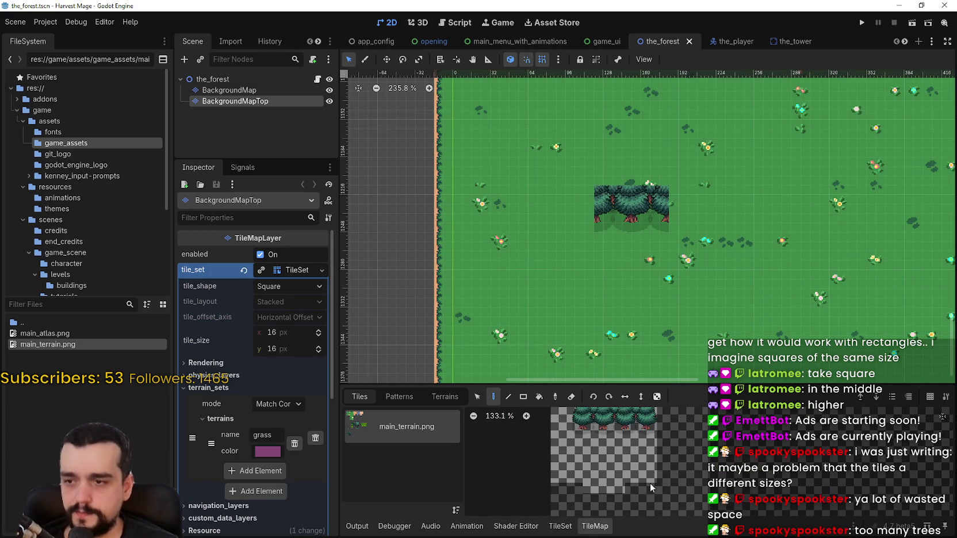
left_click(560, 526)
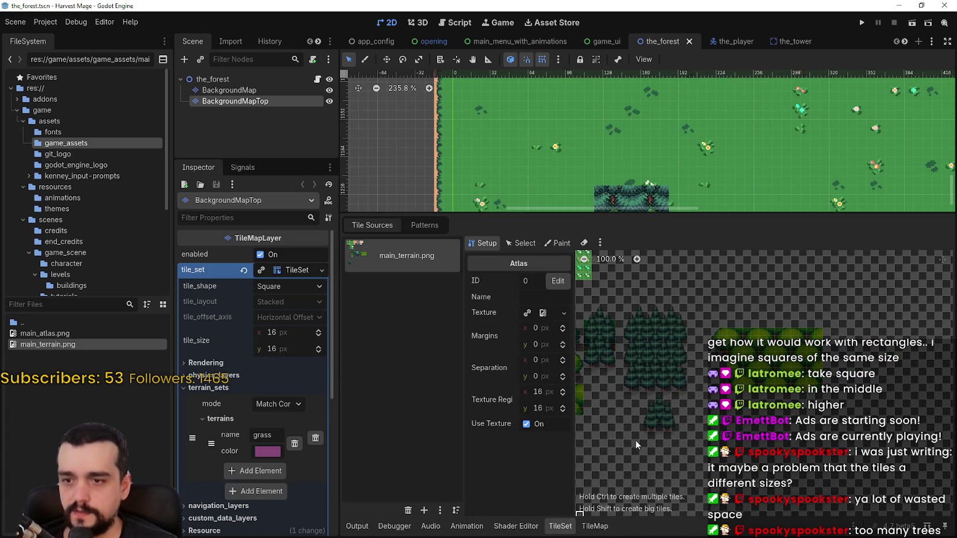
scroll(854, 293, "up", 5)
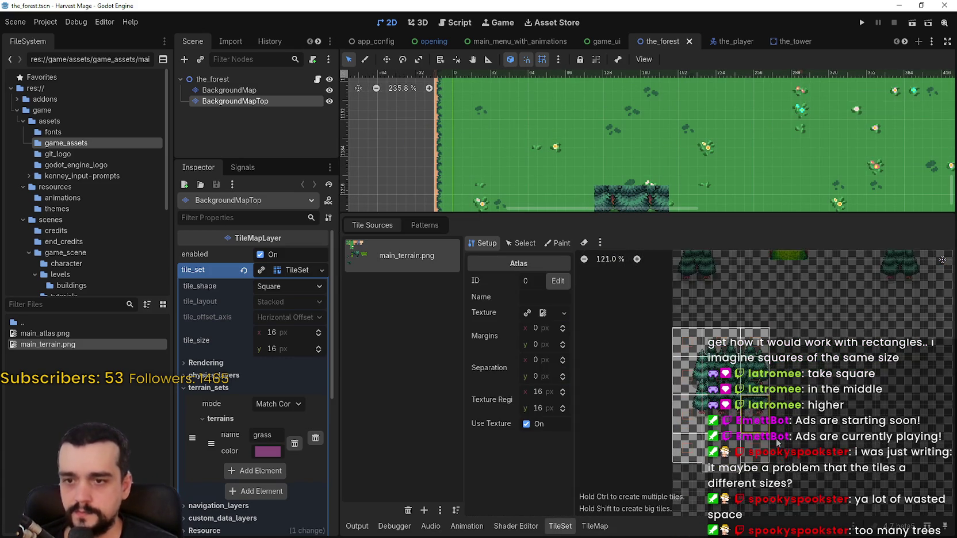
scroll(819, 406, "up", 3)
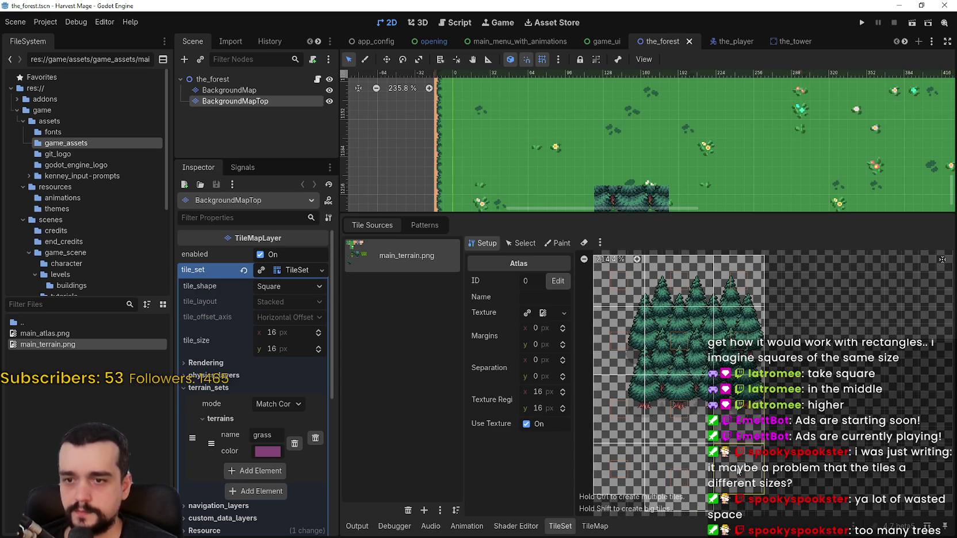
left_click(748, 479)
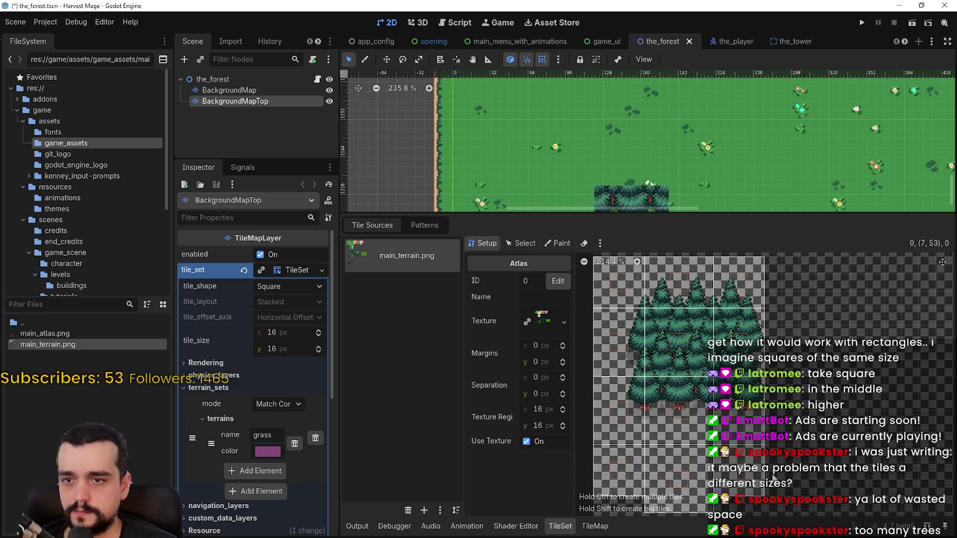
Delete the bottom-left and top-left tree atlas tiles
right_click(682, 479)
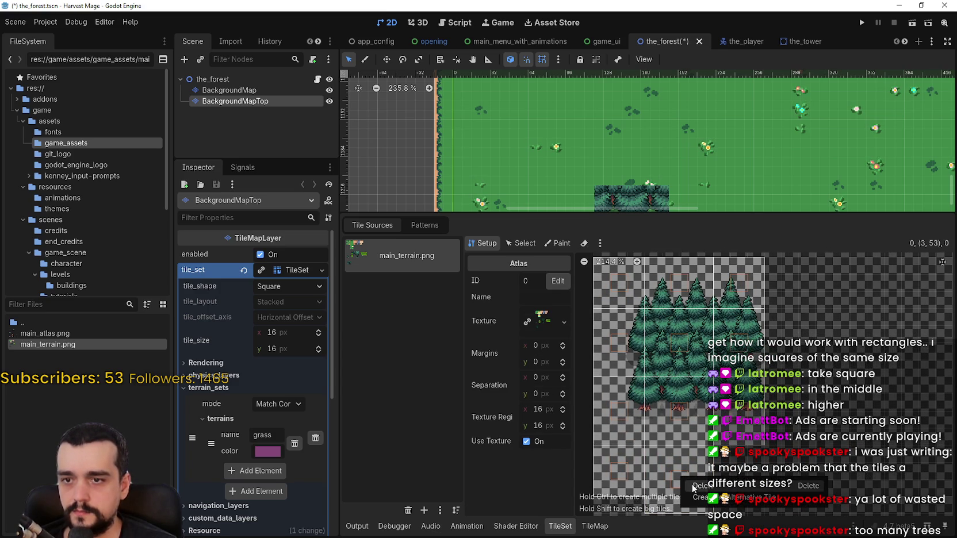
left_click(703, 487)
right_click(671, 476)
left_click(697, 481)
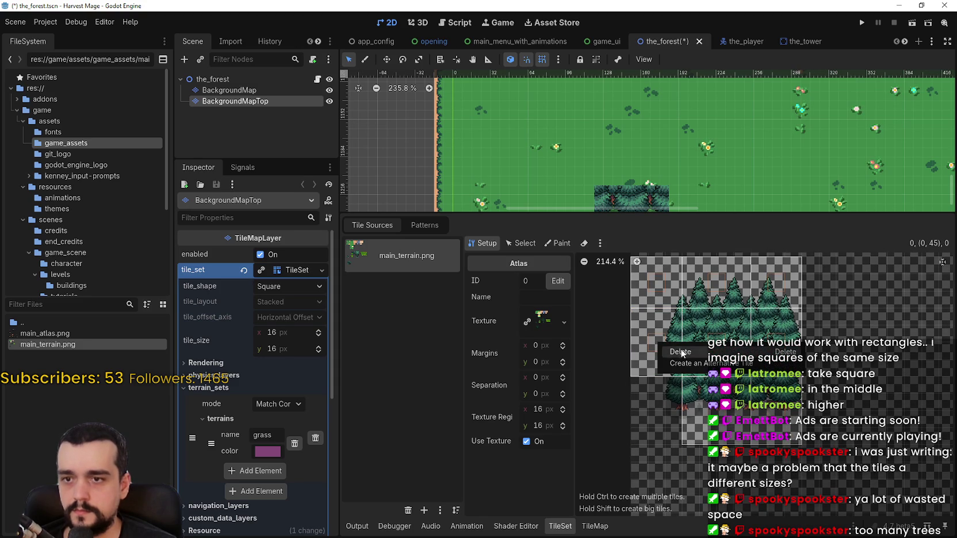
left_click(663, 286)
right_click(663, 286)
left_click(679, 295)
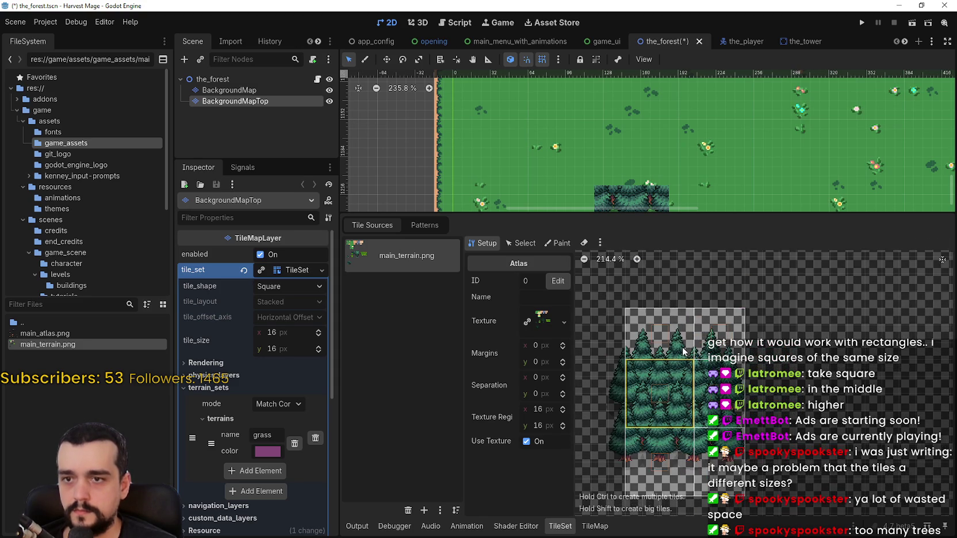
right_click(677, 333)
left_click(691, 341)
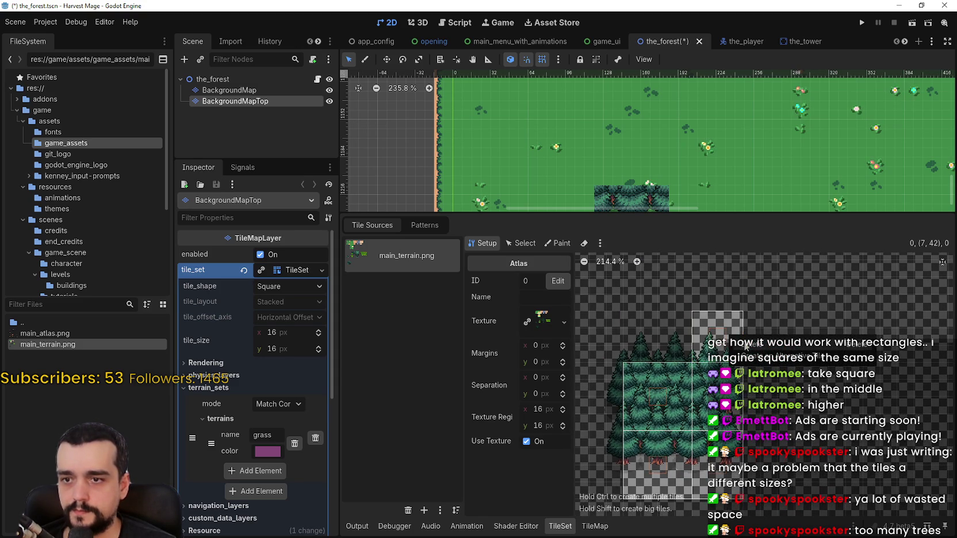
Delete the remaining old tree tiles and save the_forest scene
right_click(735, 394)
left_click(747, 406)
right_click(730, 462)
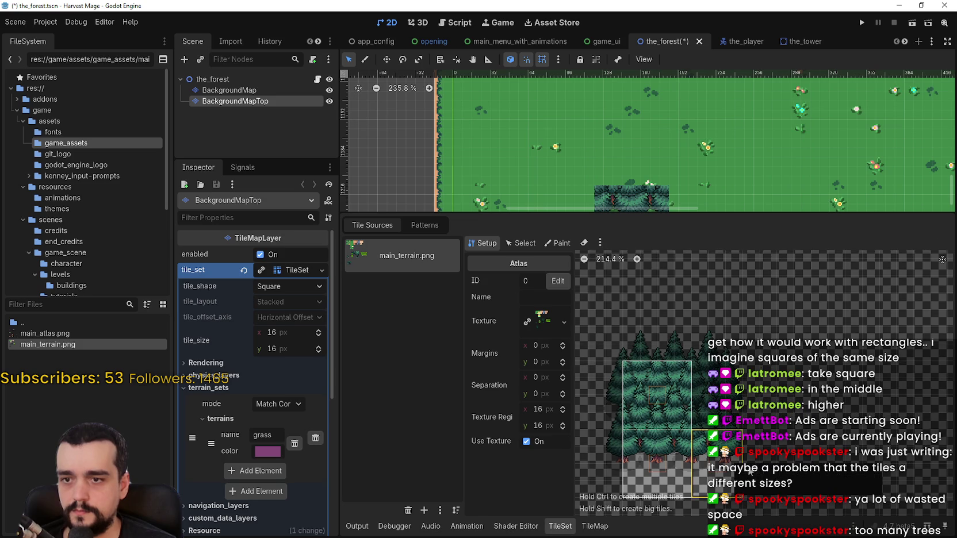
left_click(756, 474)
right_click(688, 469)
left_click(699, 477)
left_click_drag(707, 461, 739, 384)
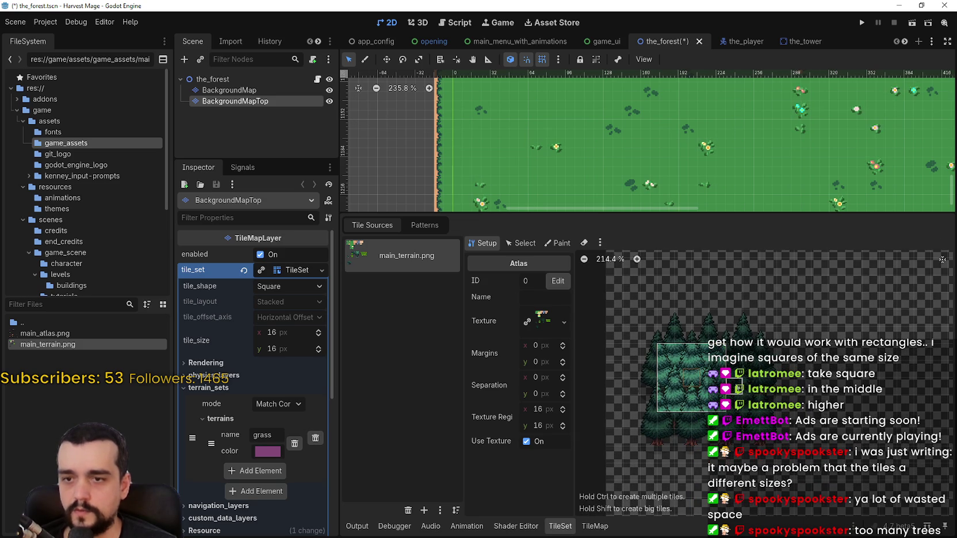
key("ctrl+s")
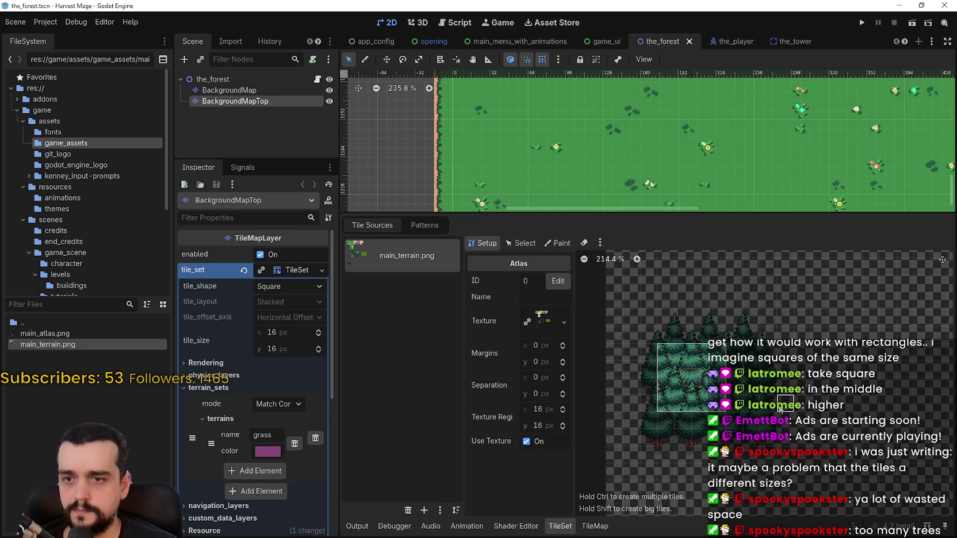
left_click_drag(779, 408, 734, 398)
key("Delete")
key("ctrl+s")
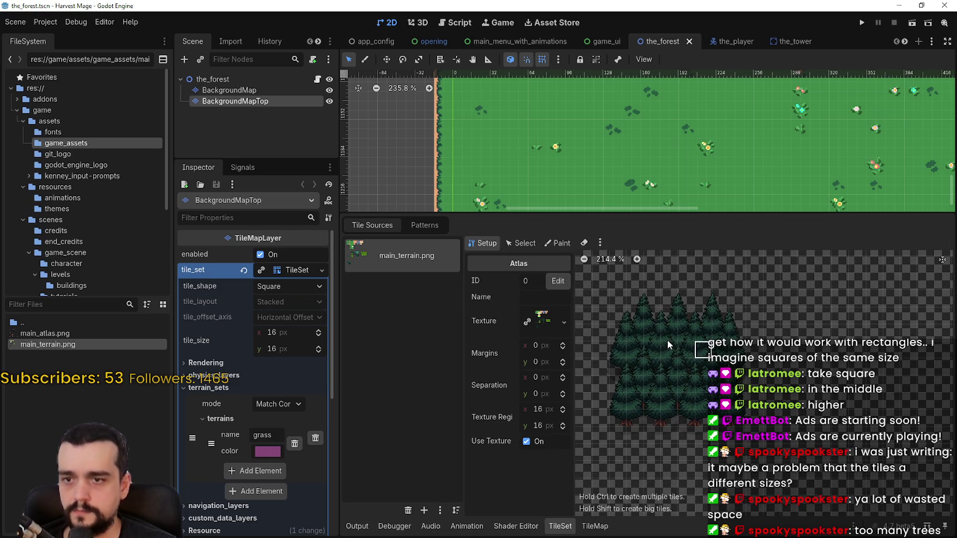
Define one big tile over the upper-left trees, undoing an accidental tile chain
left_click_drag(661, 351, 692, 379)
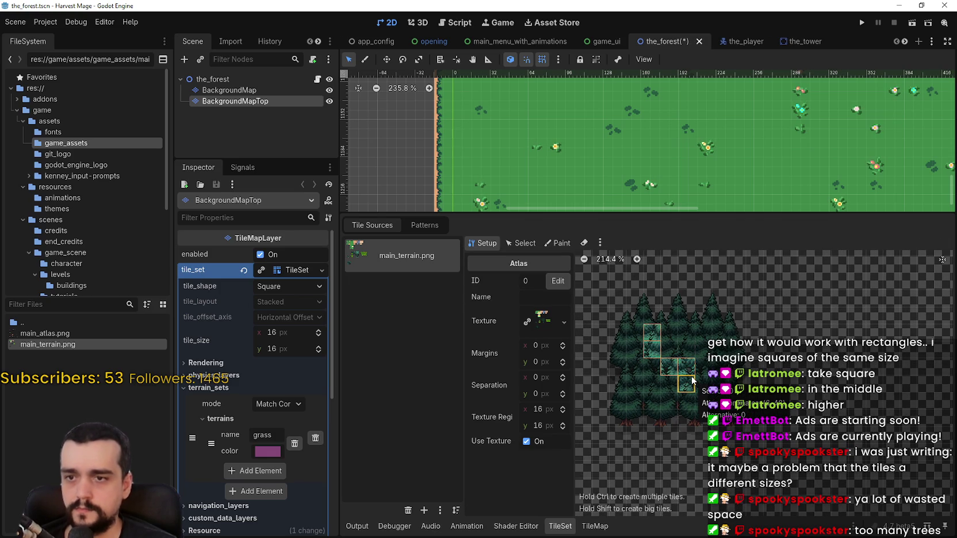
key("ctrl+z")
left_click_drag(654, 343, 701, 388)
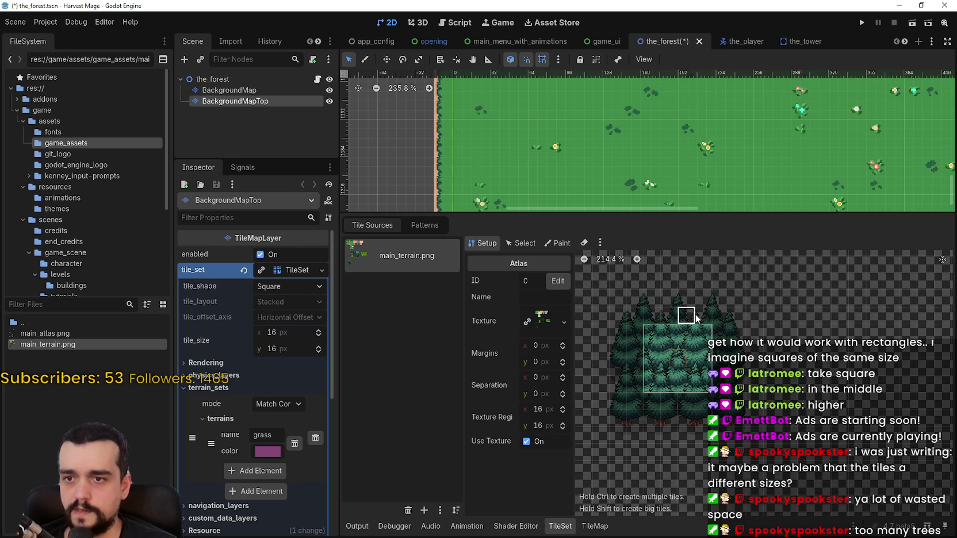
left_click_drag(702, 323, 653, 275)
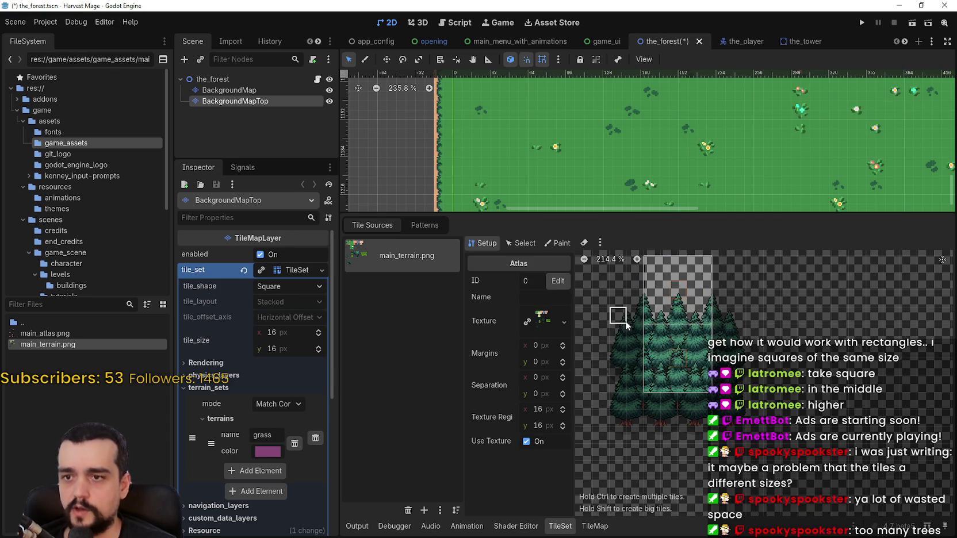
left_click_drag(634, 319, 588, 267)
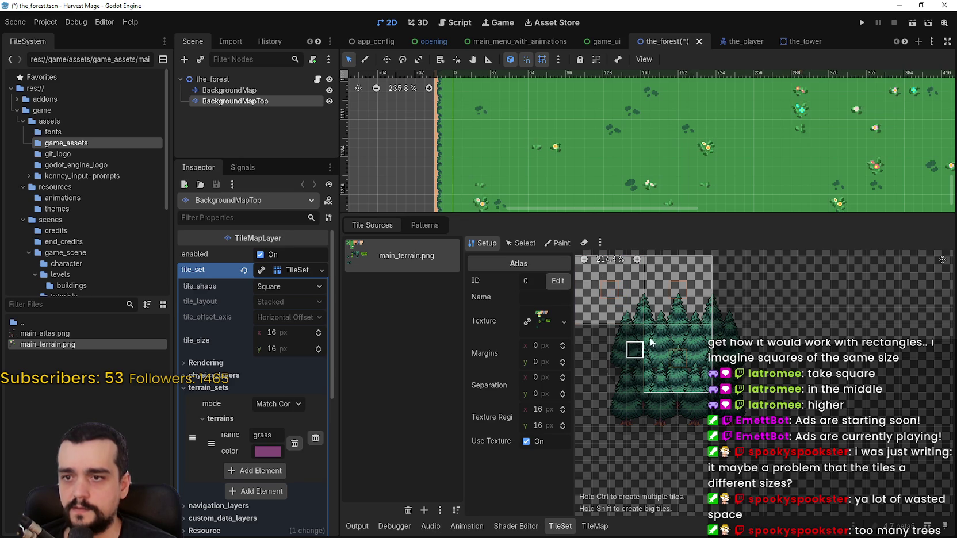
mouse_move(640, 335)
left_mouse_down()
mouse_move(613, 387)
mouse_move(597, 387)
left_mouse_up()
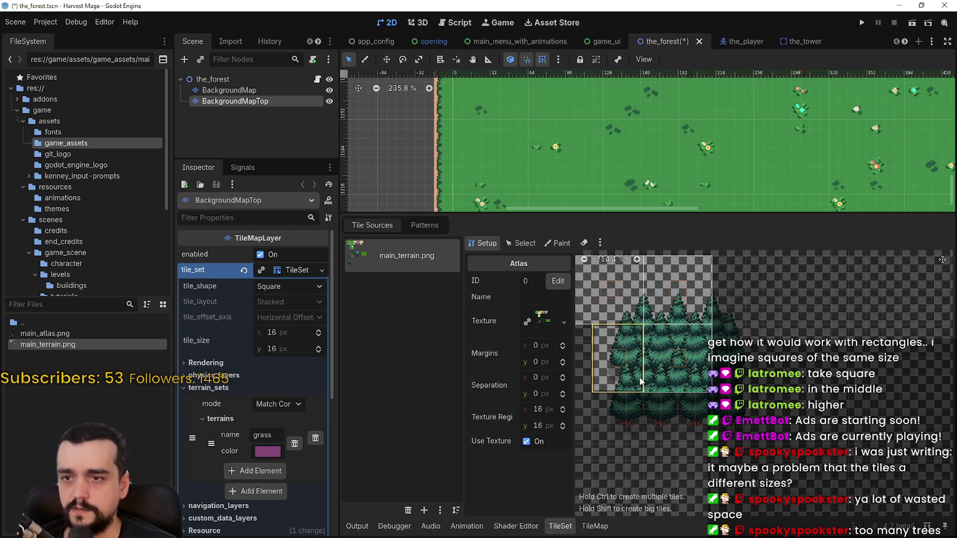
mouse_move(628, 386)
left_mouse_down()
mouse_move(660, 383)
mouse_move(614, 389)
left_mouse_up()
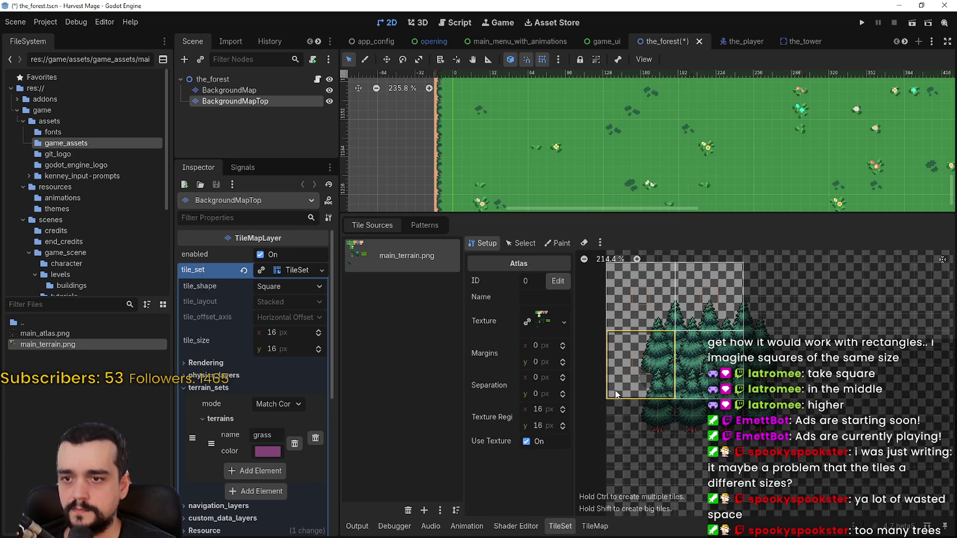
Add big tiles below and at the upper right, then save the scene
left_click_drag(665, 412, 613, 454)
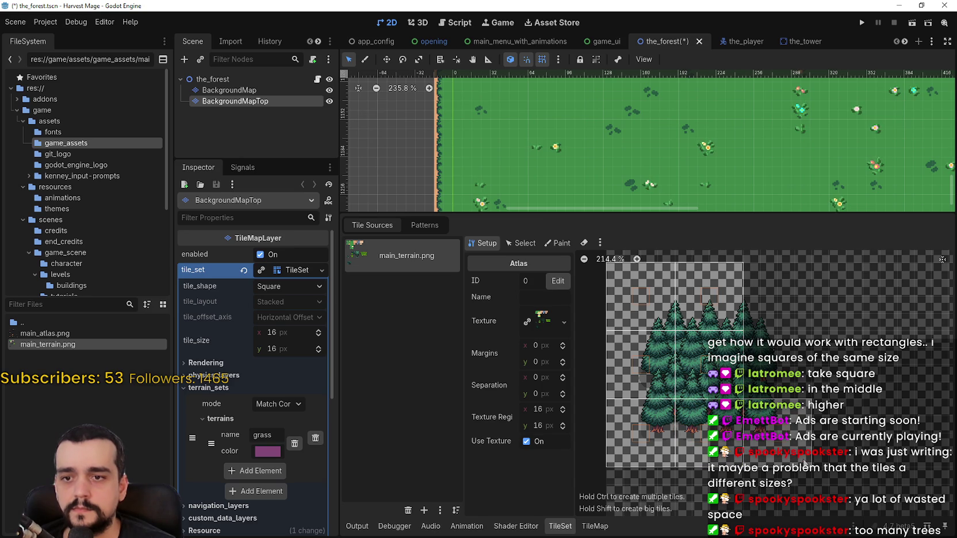
left_click_drag(754, 396, 804, 350)
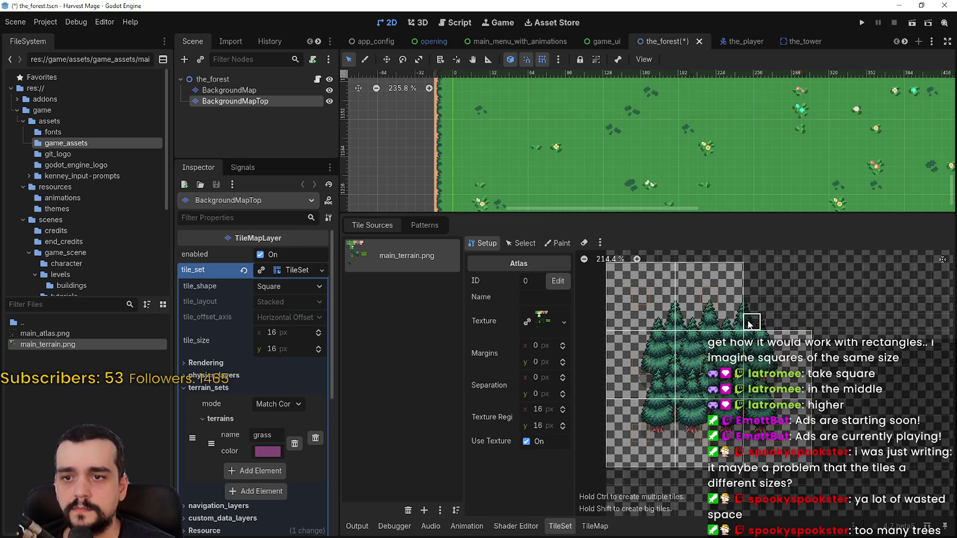
left_click_drag(781, 302, 802, 272)
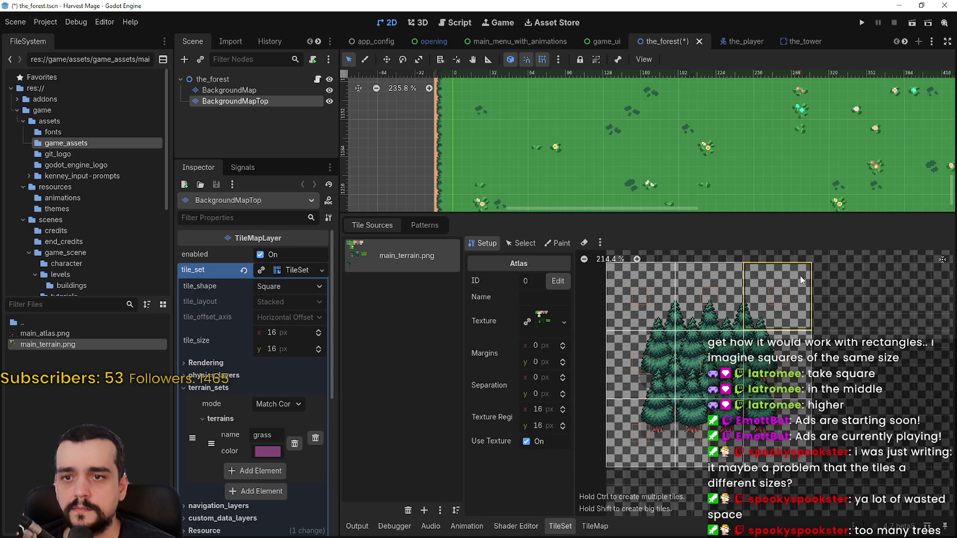
key("ctrl+s")
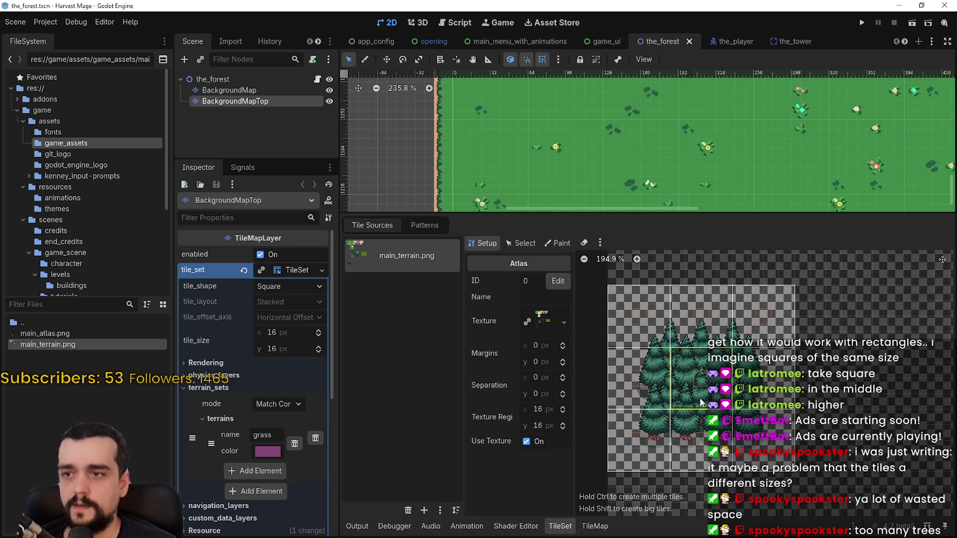
Add a second terrain named 'forest' with a magenta colour
left_click(553, 243)
left_click(512, 281)
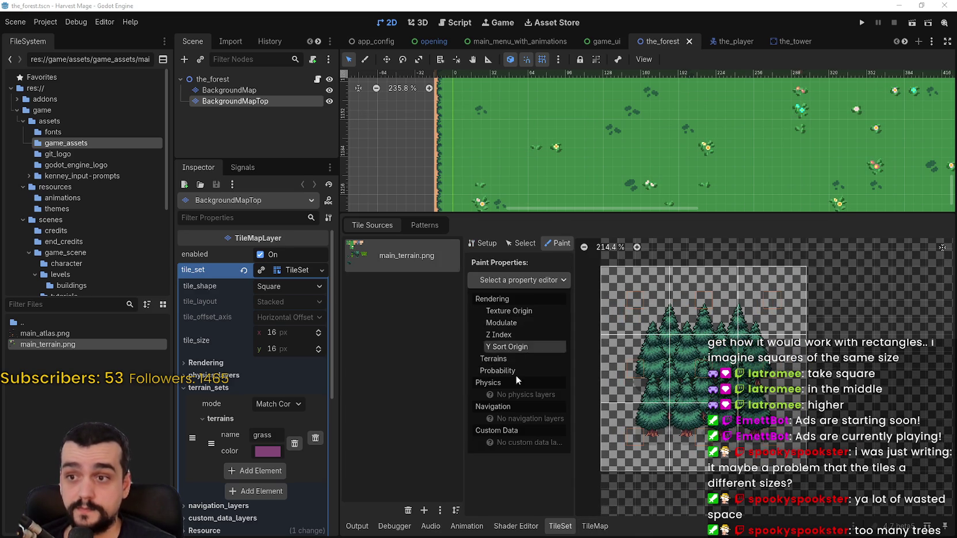
left_click(254, 472)
left_click(256, 469)
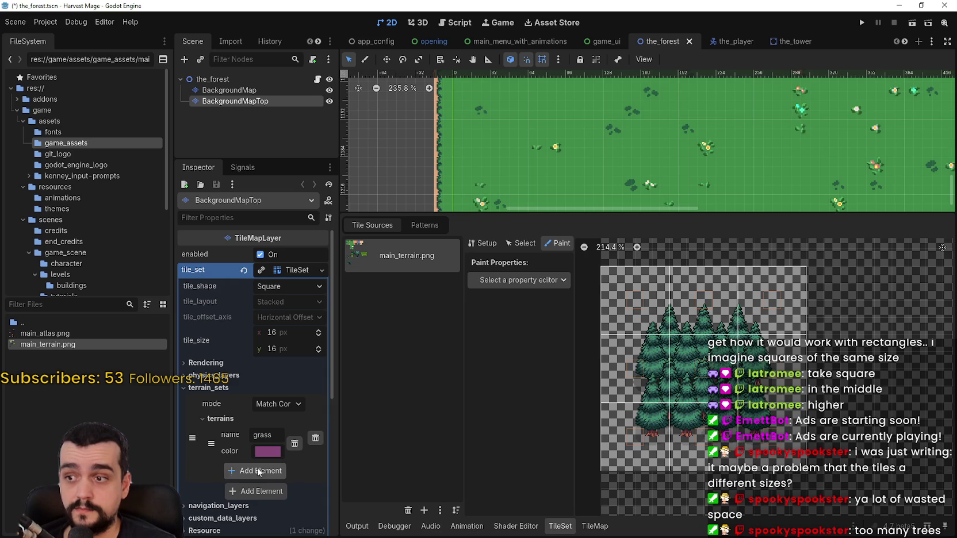
left_click(269, 470)
type("forest")
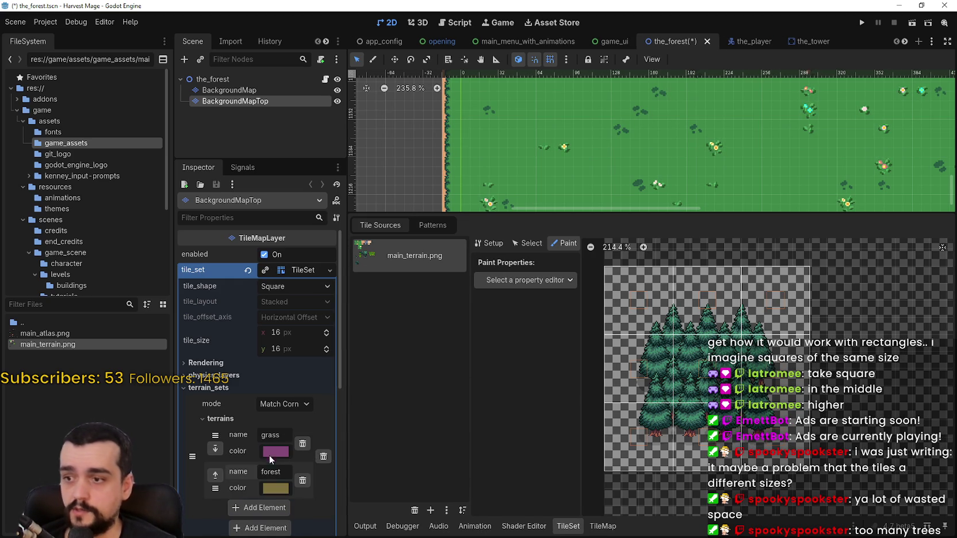
left_click(284, 489)
left_click_drag(324, 240, 330, 224)
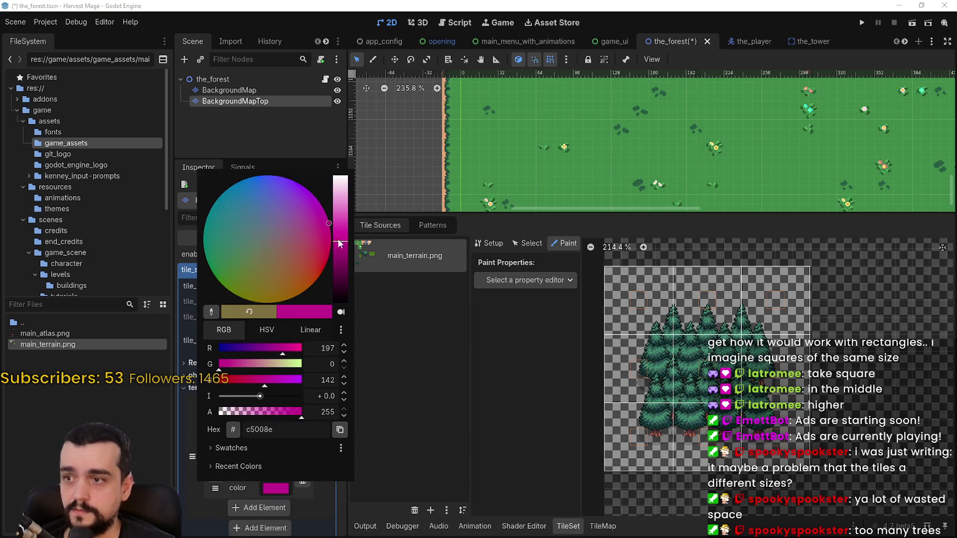
left_click(461, 495)
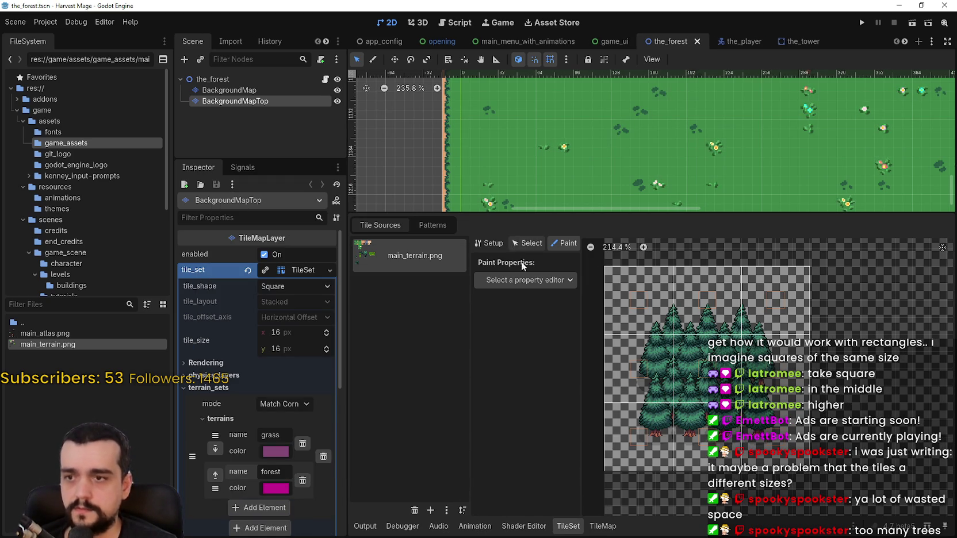
Paint Terrains with Terrain Set 0 and forest selected, marking a tree tile
left_click(525, 280)
left_click(529, 359)
left_click(529, 314)
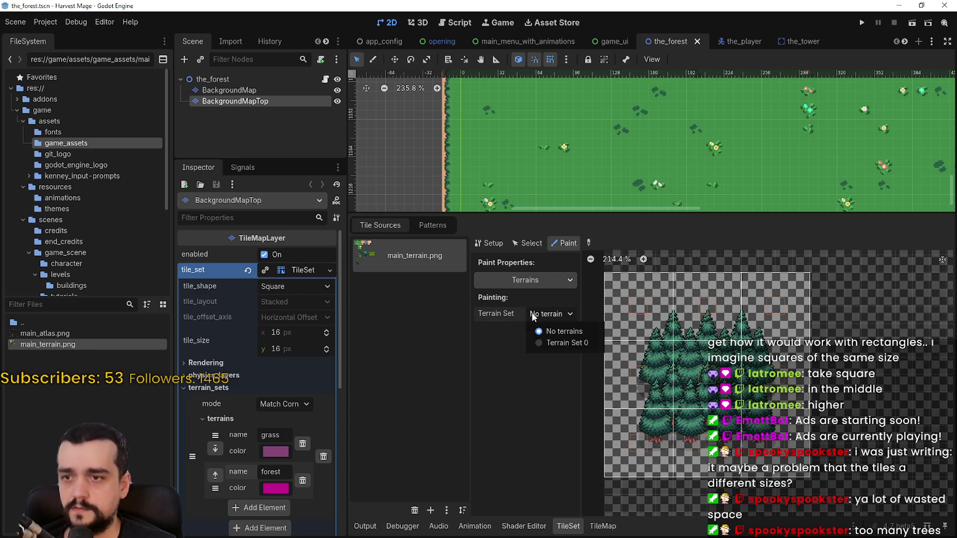
left_click(559, 339)
left_click(551, 330)
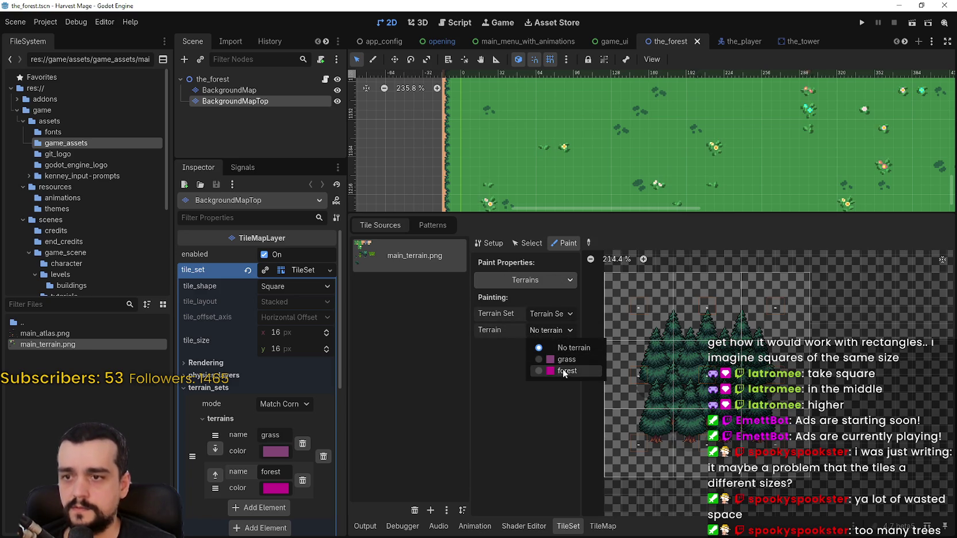
left_click(559, 371)
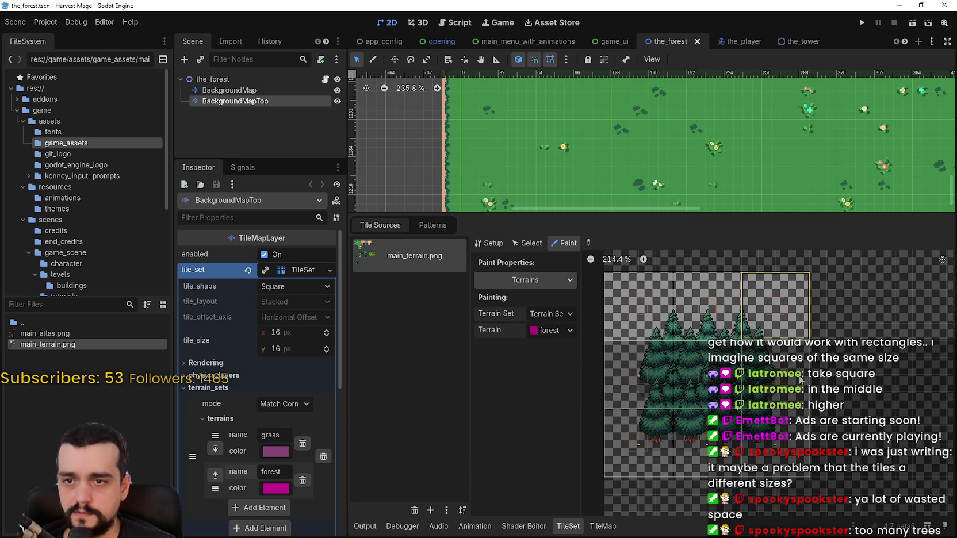
left_click(741, 369)
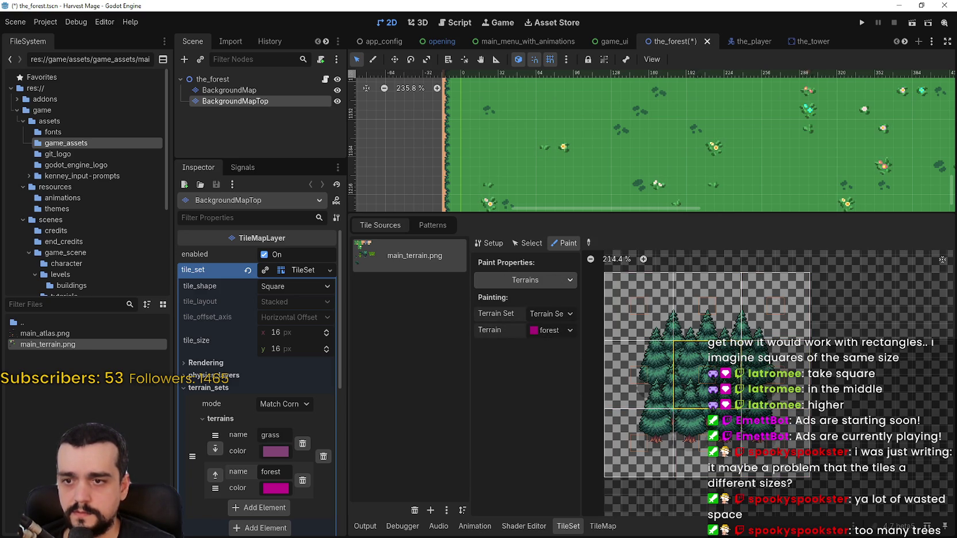
Paint forest terrain bits onto the remaining 3x3 tree tile parts, including the top-middle tile
scroll(721, 368, "up", 1)
scroll(718, 367, "up", 1)
left_click(712, 365)
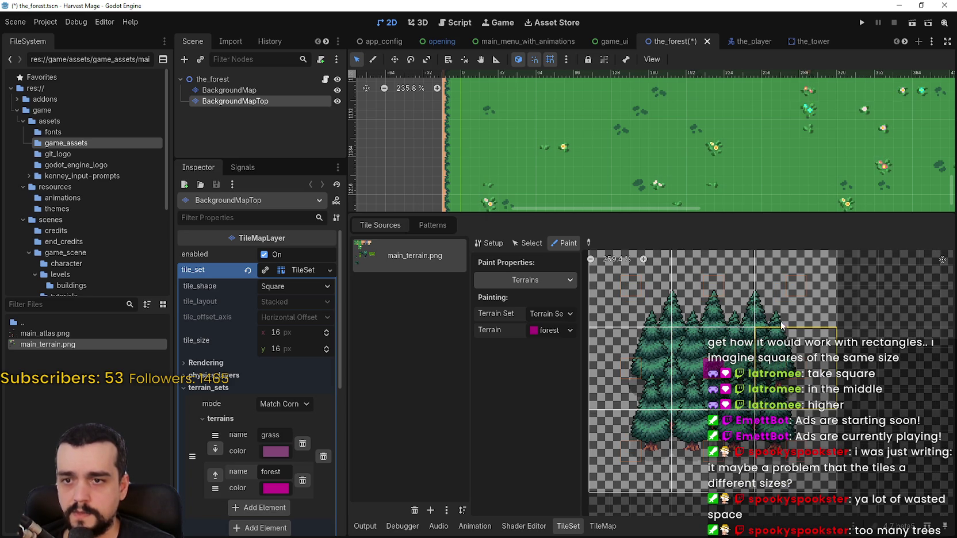
left_click(792, 292)
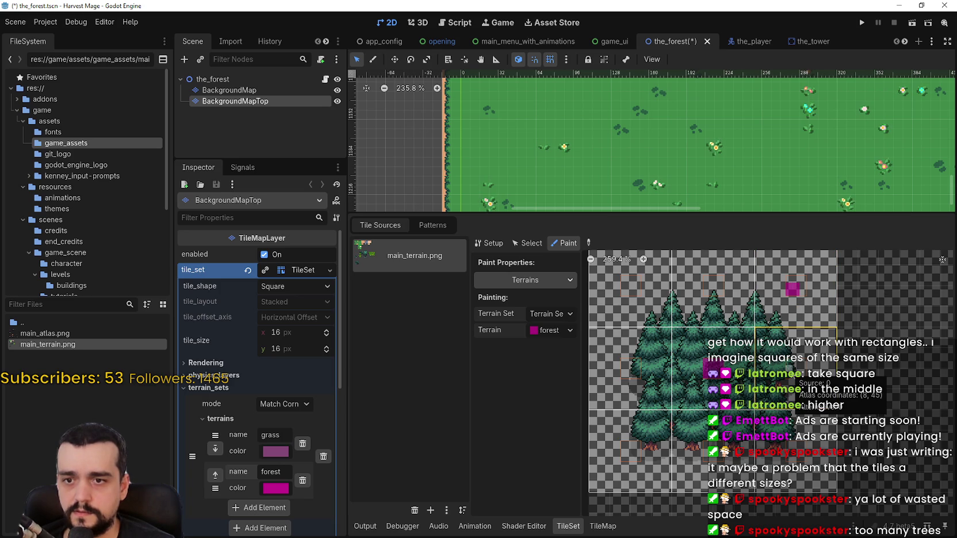
left_click(792, 364)
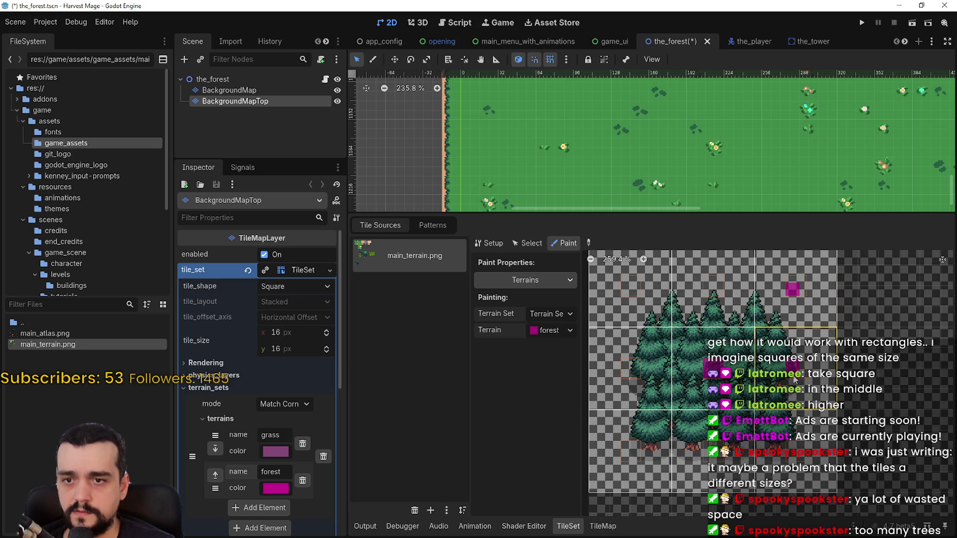
left_click(791, 448)
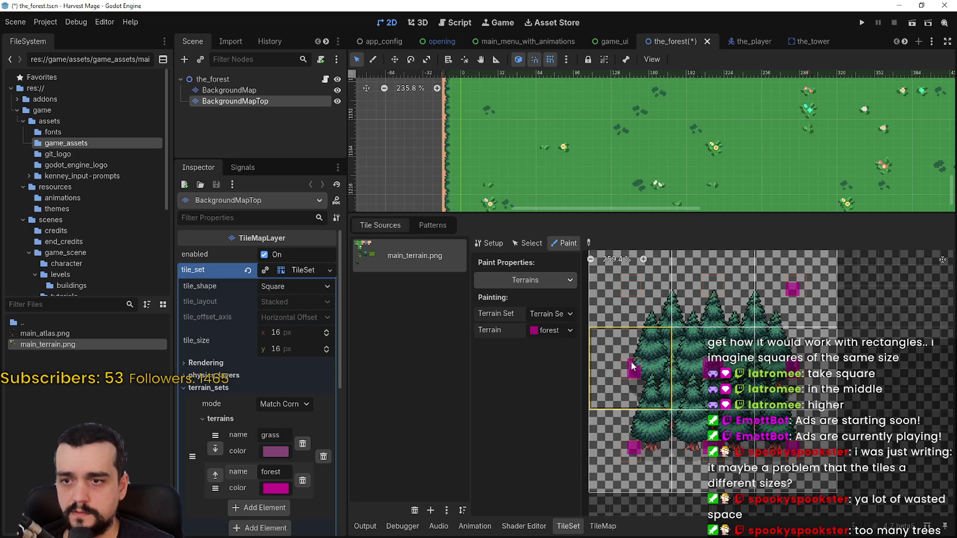
scroll(696, 361, "up", 2)
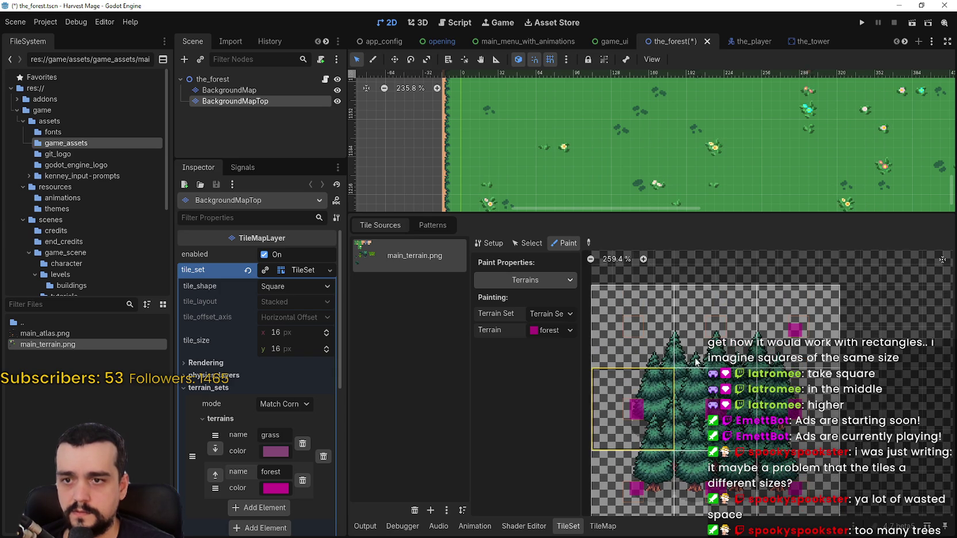
left_click(722, 332)
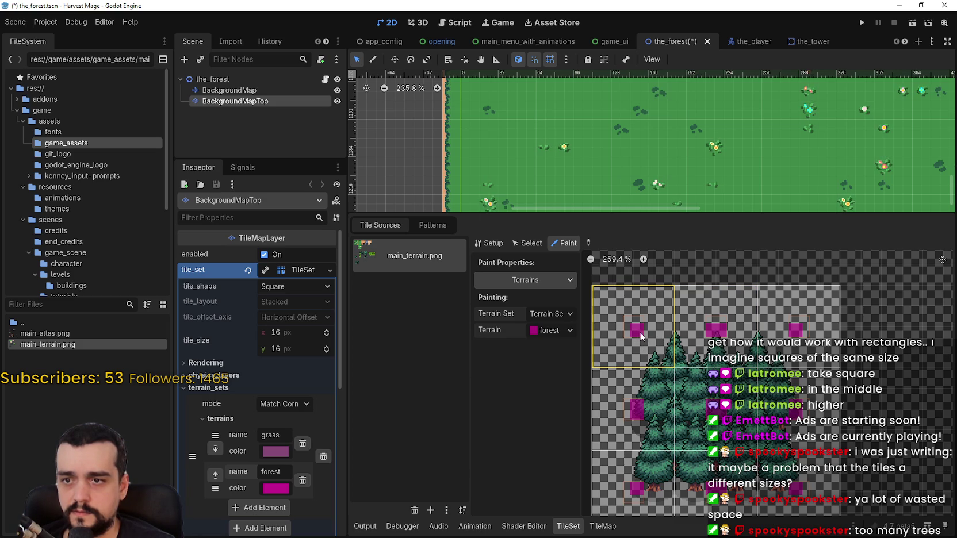
Save the_forest scene and bring up the TileMap painting panel
scroll(788, 422, "down", 1)
scroll(788, 423, "down", 1)
key("ctrl+s")
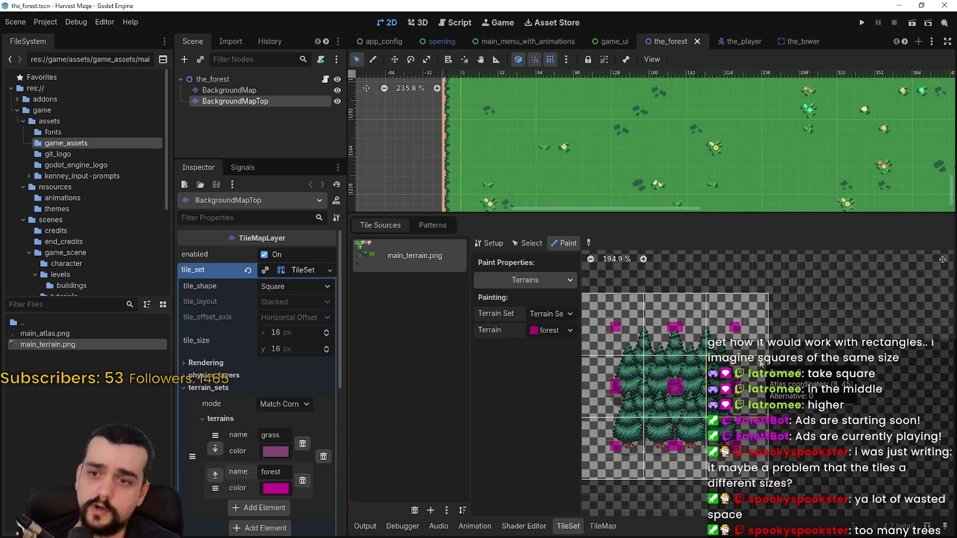
left_click(601, 526)
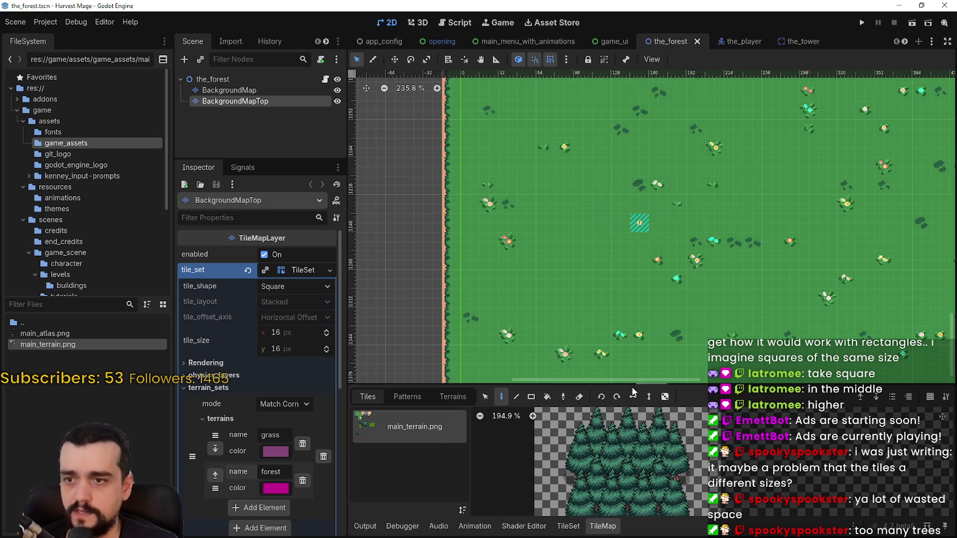
Choose the forest terrain, paint test trees and a diagonal line on the grass map, then undo them
left_click(443, 398)
left_click(403, 438)
scroll(633, 276, "down", 2)
scroll(600, 250, "right", 5)
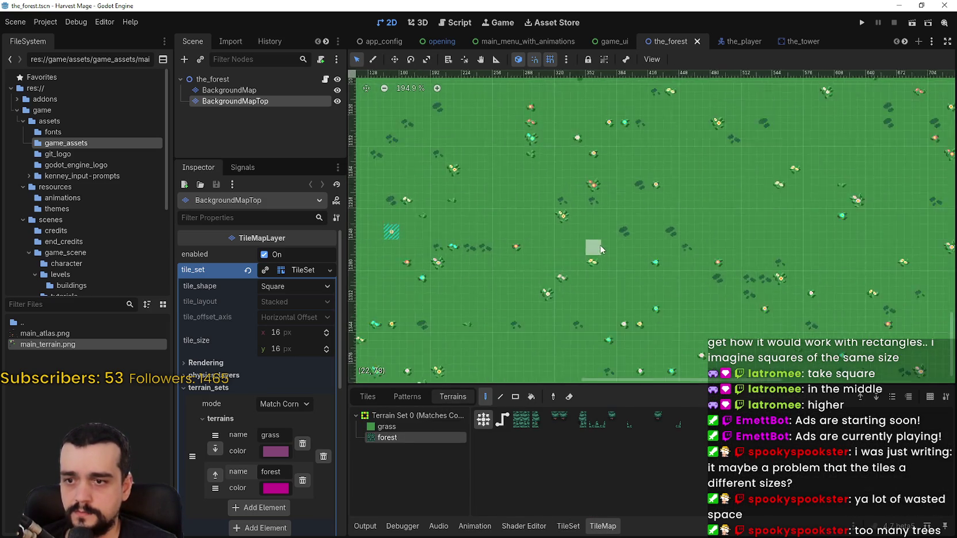
left_click(611, 234)
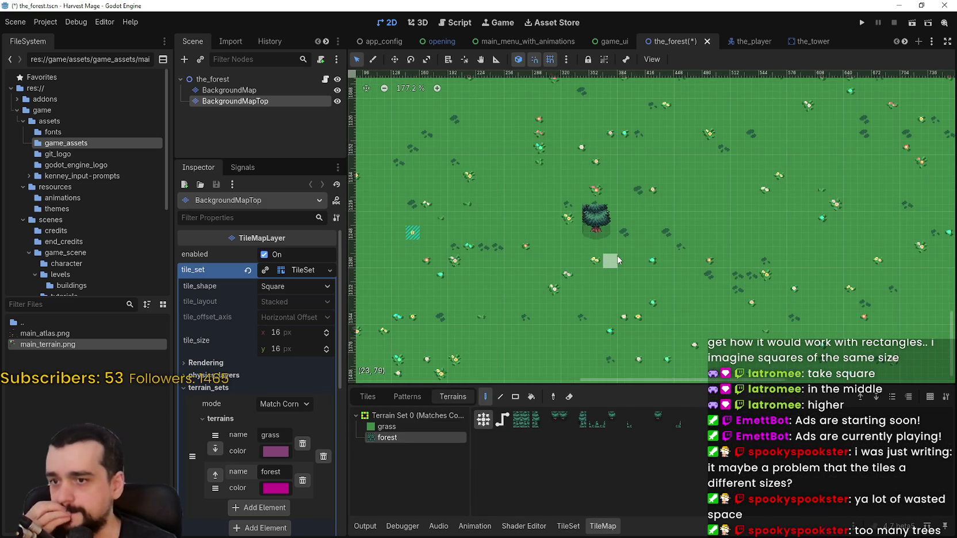
left_click(651, 247)
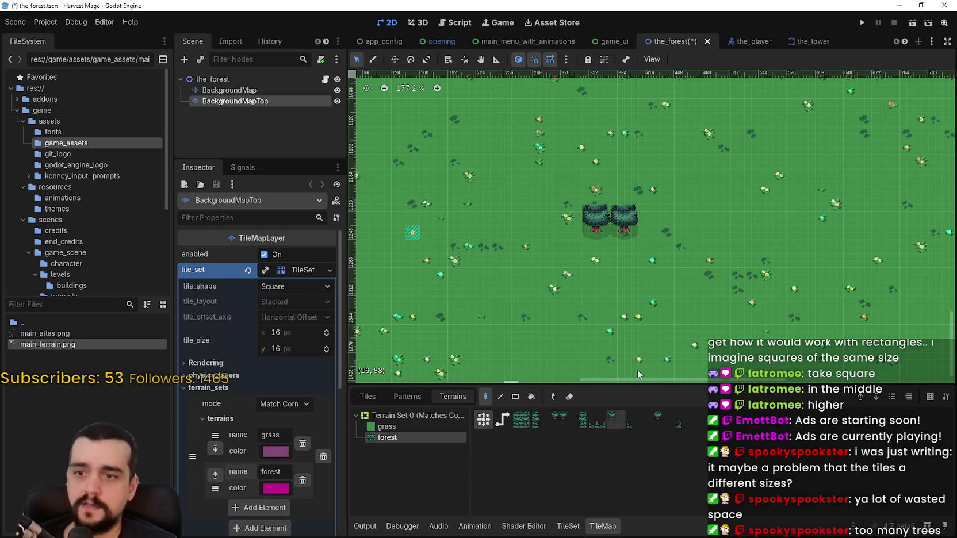
scroll(667, 241, "up", 2)
mouse_move(846, 227)
left_mouse_down()
mouse_move(788, 234)
mouse_move(653, 322)
left_mouse_up()
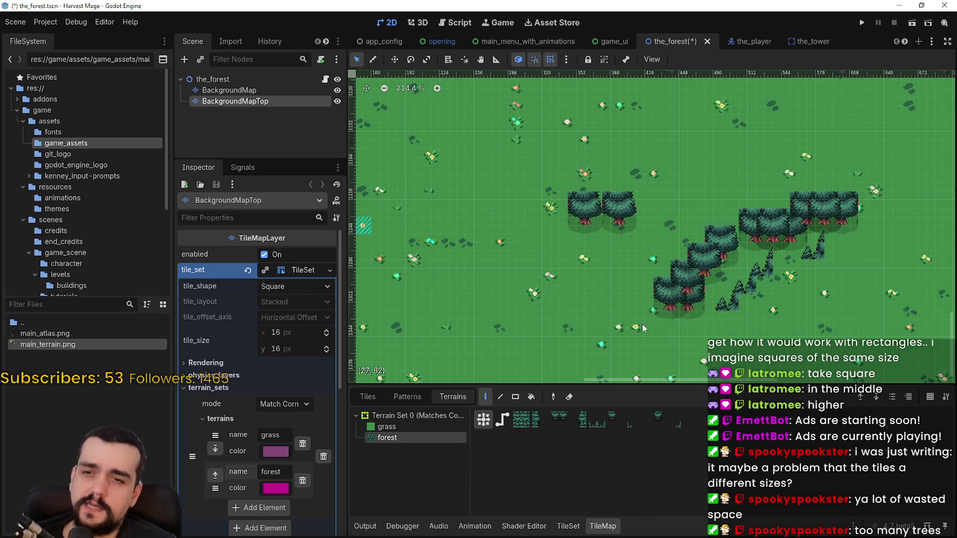
key("ctrl+z")
scroll(679, 310, "down", 6)
key("ctrl+z")
key("ctrl+z")
key("ctrl+z")
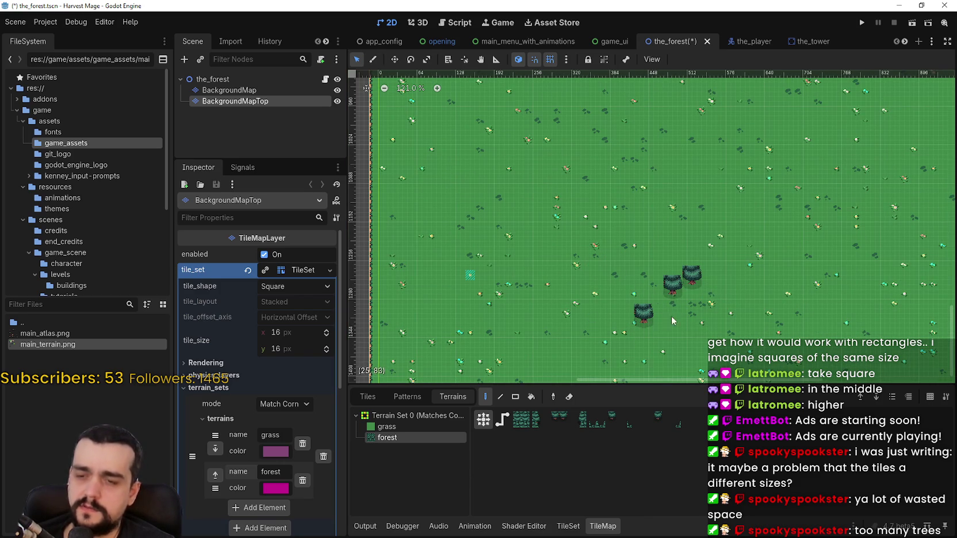
Draw a rectangular forest tree block with the Rect tool, then erase it
left_click(515, 397)
mouse_move(547, 129)
left_mouse_down()
mouse_move(564, 158)
mouse_move(736, 251)
mouse_move(690, 235)
left_mouse_up()
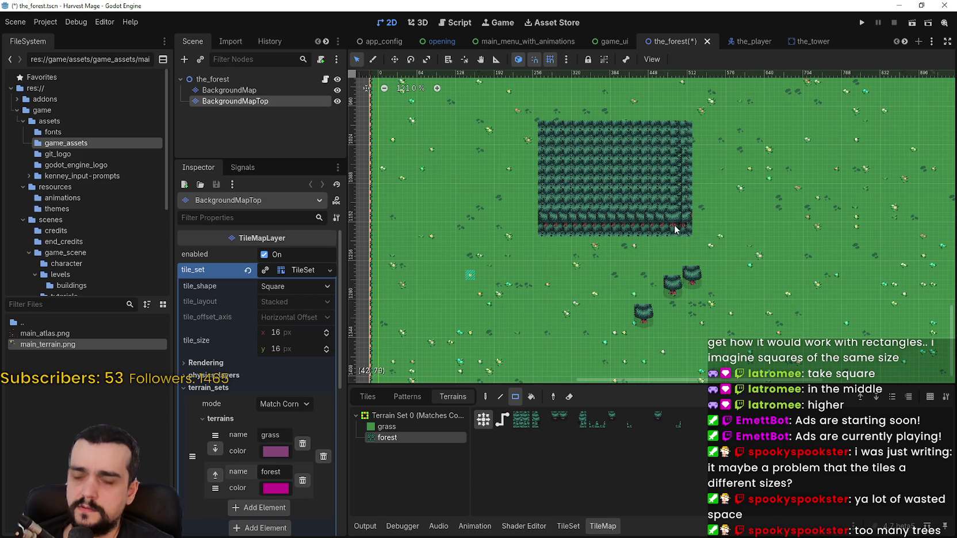
scroll(598, 184, "up", 6)
scroll(627, 193, "down", 10)
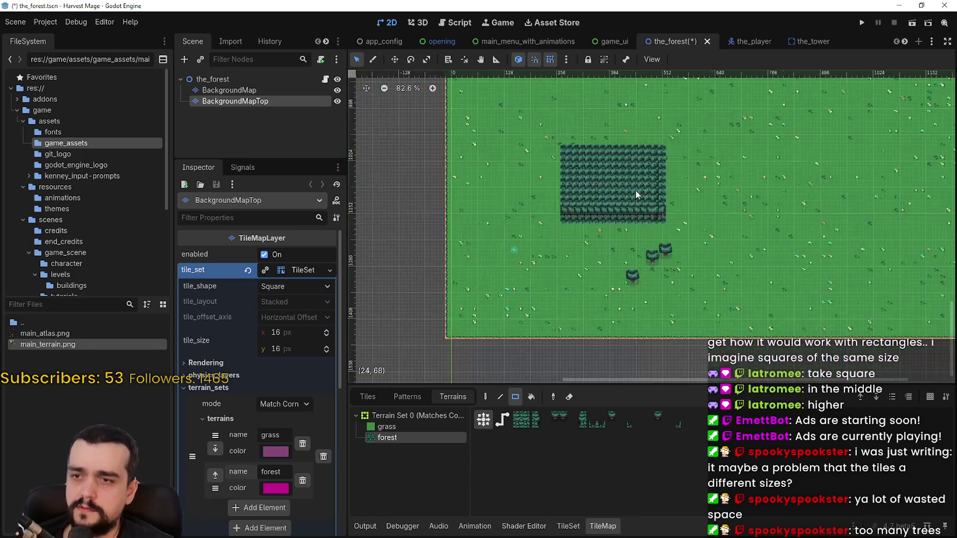
left_click_drag(747, 118, 474, 311)
scroll(575, 230, "up", 2)
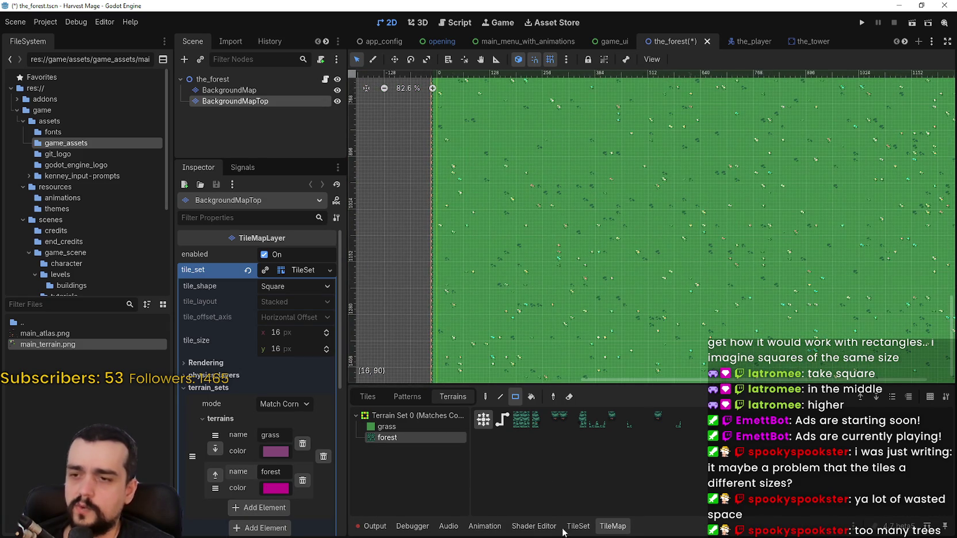
Return to the TileSet's terrain painting for main_terrain.png
left_click(600, 528)
left_click(578, 526)
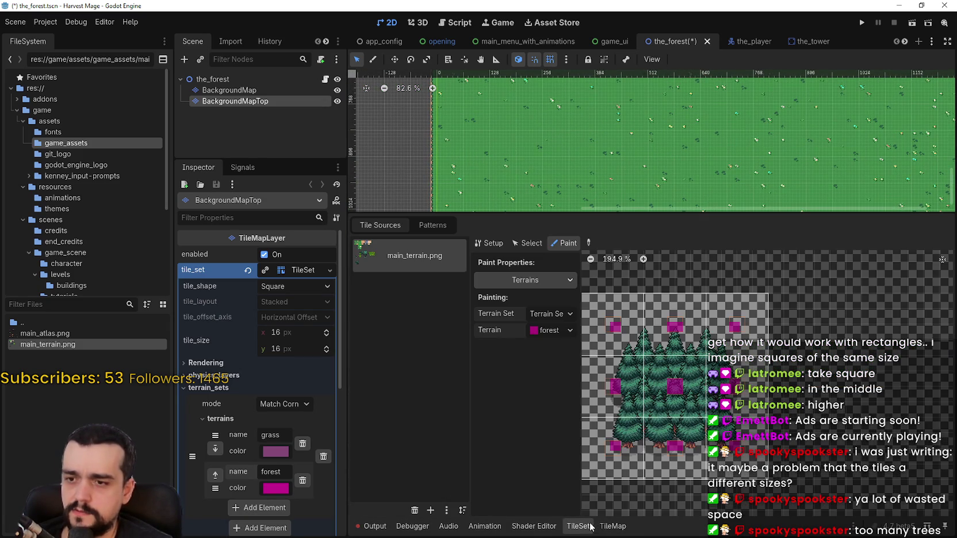
scroll(665, 401, "down", 1)
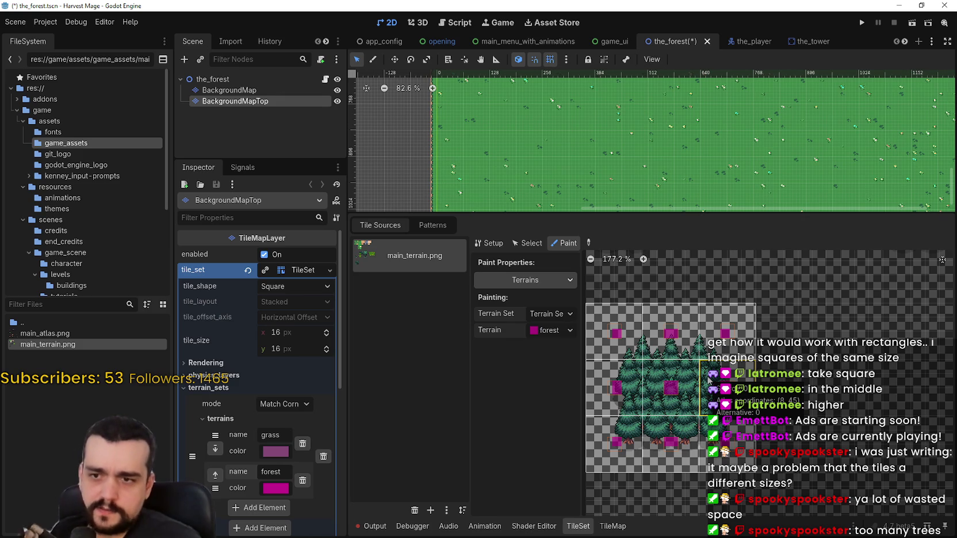
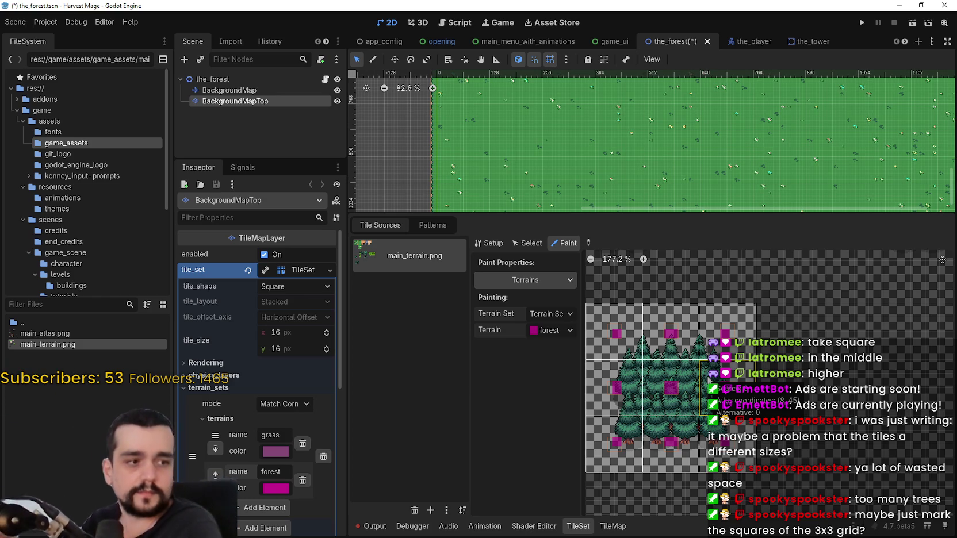
Clear the upper forest peering bits on the right, middle and left pine-tree tiles
scroll(699, 412, "up", 2)
scroll(700, 412, "up", 5)
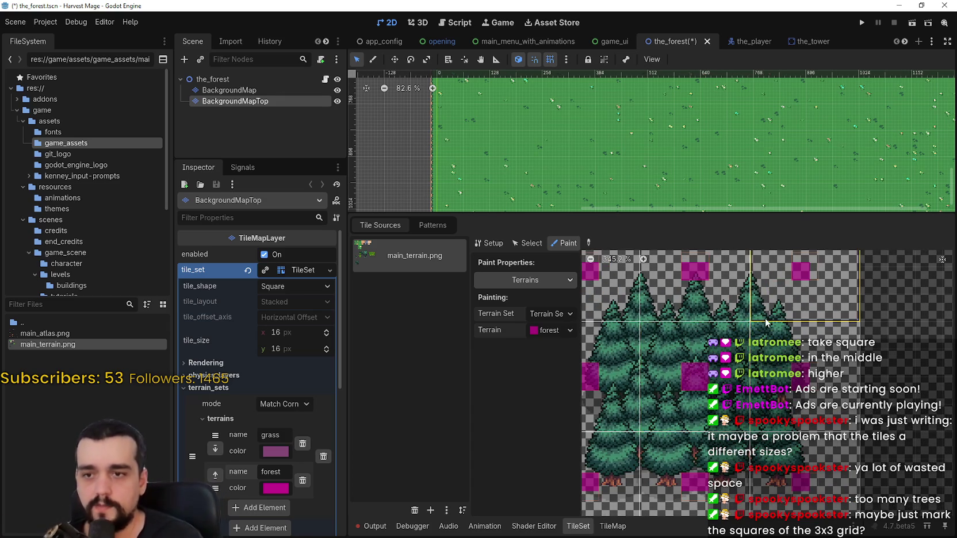
left_click_drag(809, 278, 823, 303)
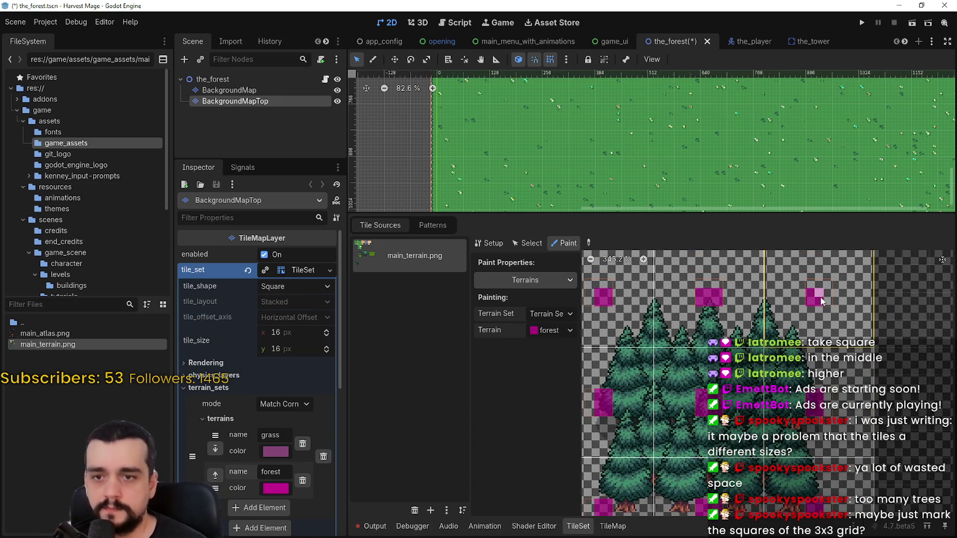
right_click(813, 289)
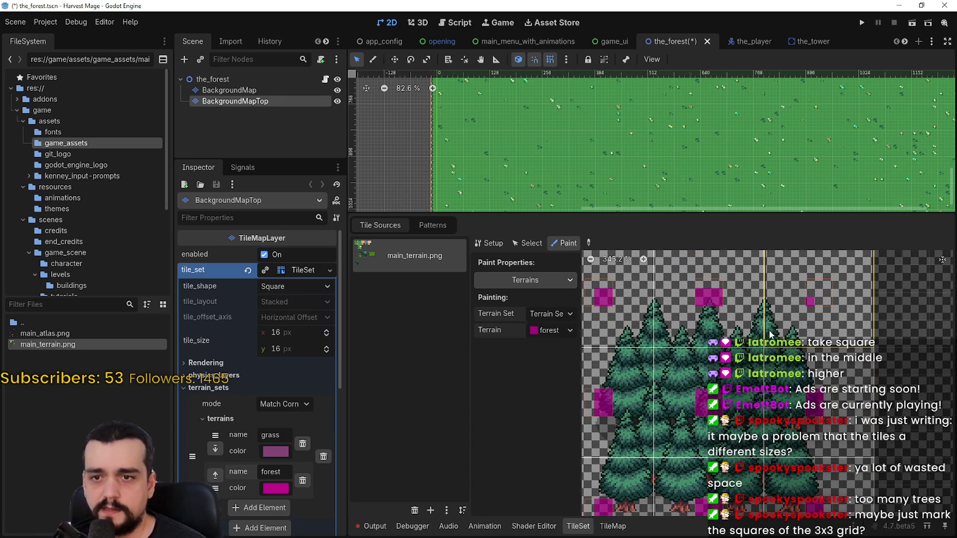
right_click(700, 292)
right_click(604, 293)
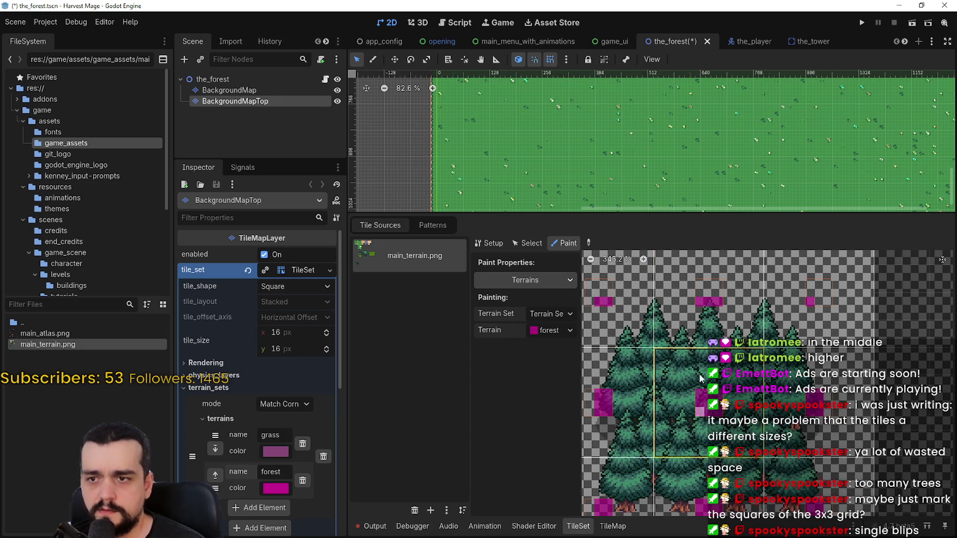
Erase part of the lower-left tile's forest bit and save the scene
scroll(610, 345, "down", 2)
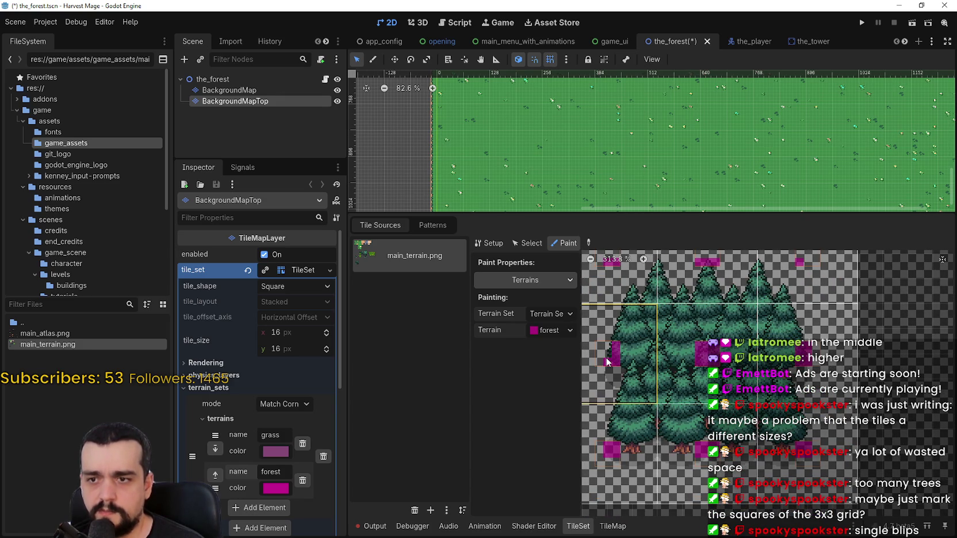
right_click(610, 456)
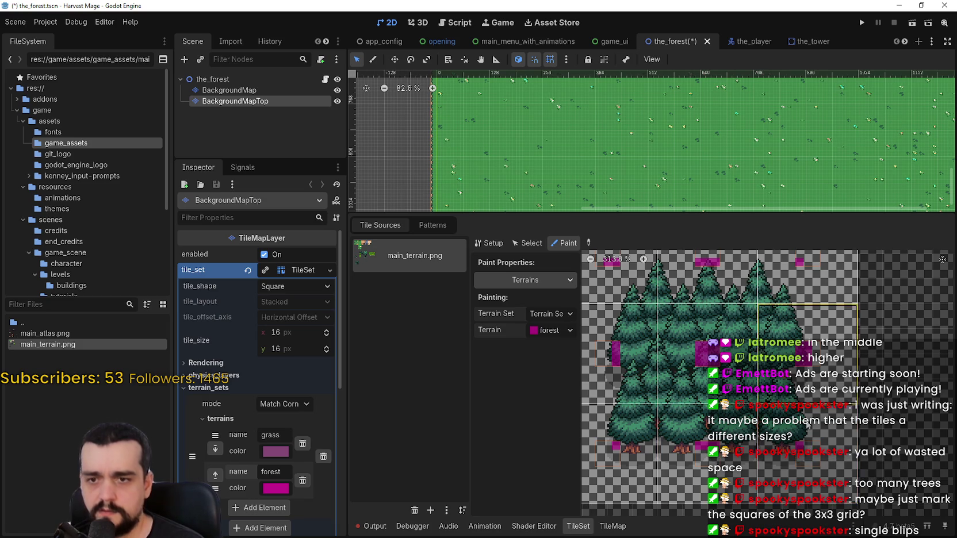
scroll(802, 400, "up", 1)
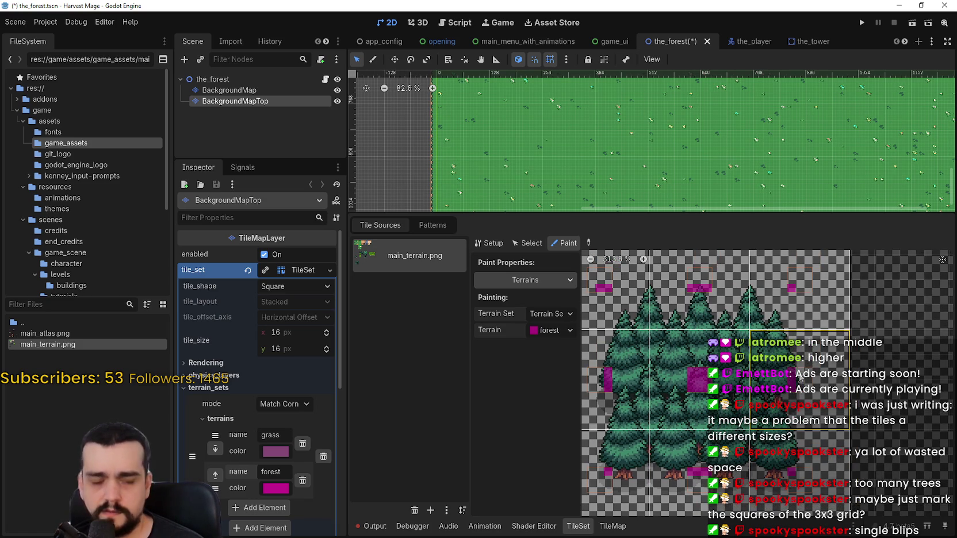
key("ctrl+s")
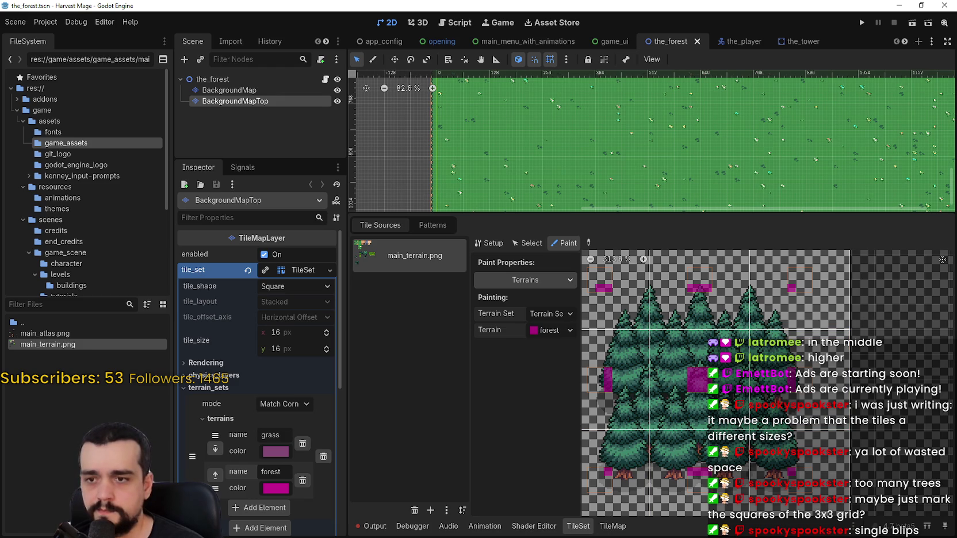
left_click(613, 526)
Select the forest terrain and paint two test forest blocks on the grass map
left_click(420, 437)
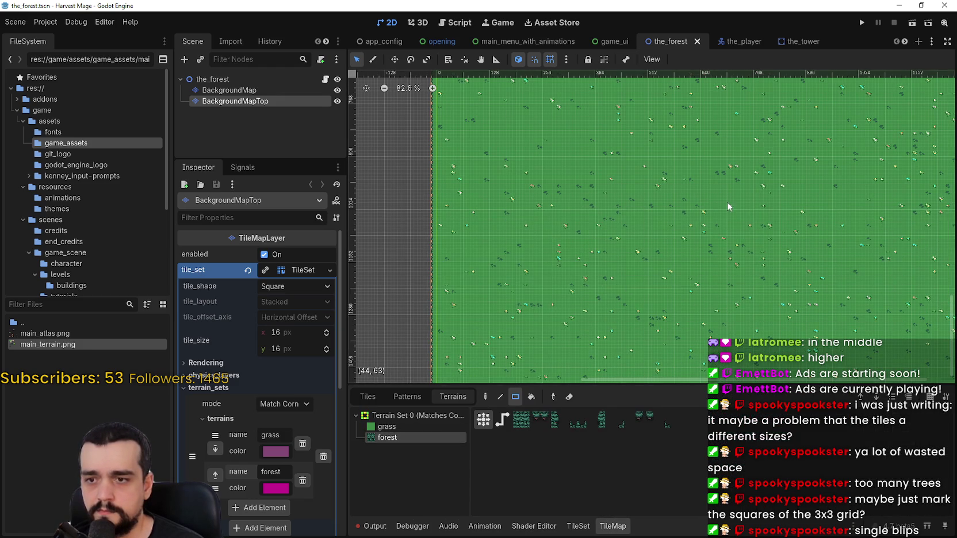
scroll(728, 207, "up", 3)
left_click_drag(644, 247, 604, 222)
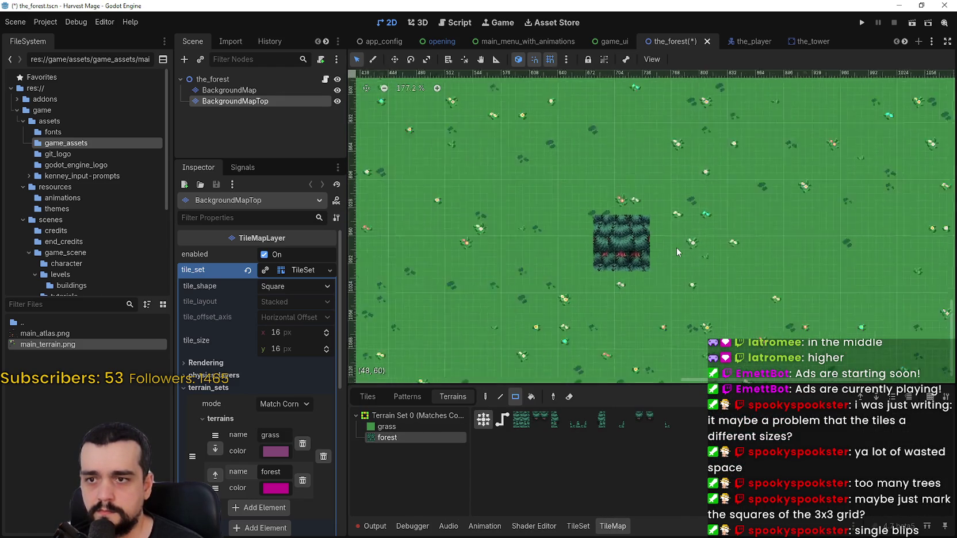
scroll(676, 247, "up", 3)
left_click(694, 237)
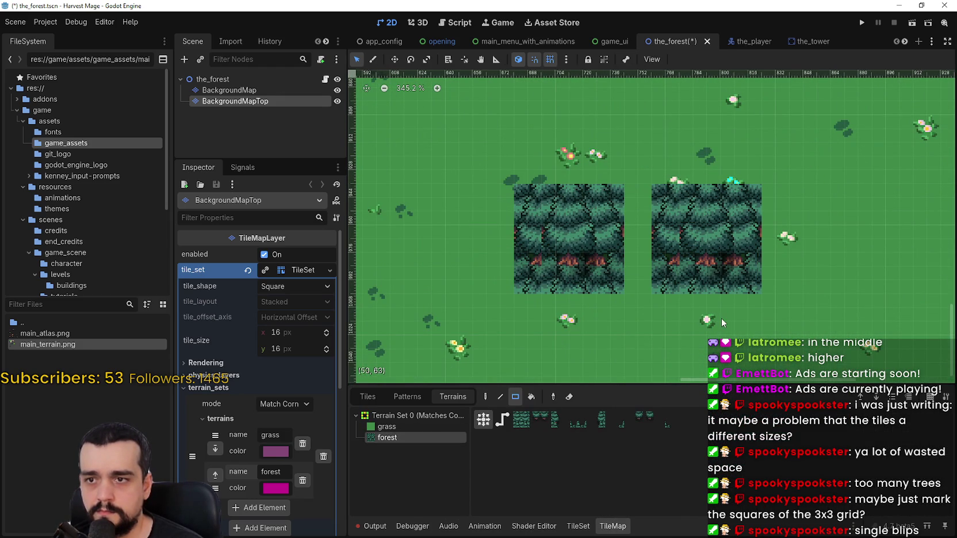
Erase both test forest blocks from the grass
scroll(723, 247, "up", 1)
scroll(723, 251, "down", 3)
scroll(713, 242, "up", 4)
scroll(690, 226, "down", 2)
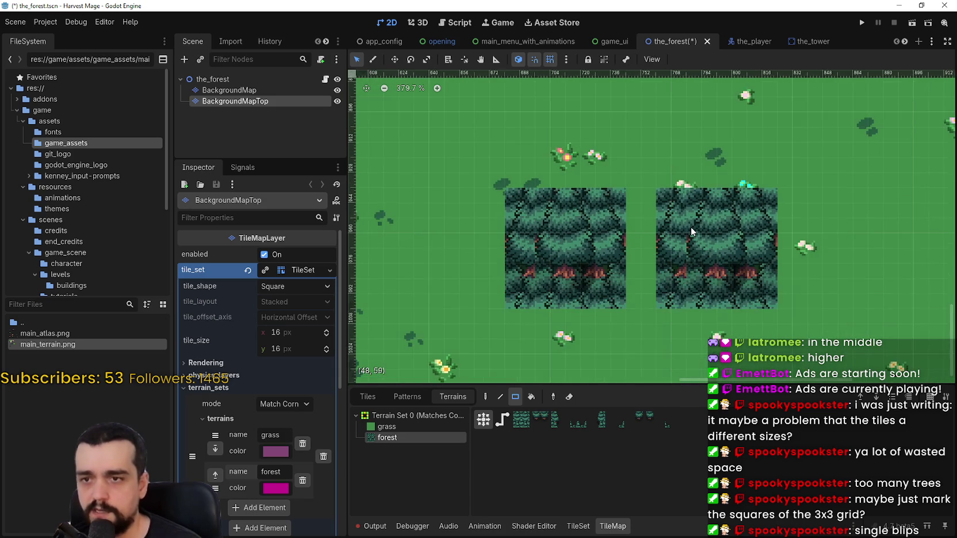
scroll(691, 227, "down", 1)
scroll(701, 227, "up", 2)
right_click(716, 226)
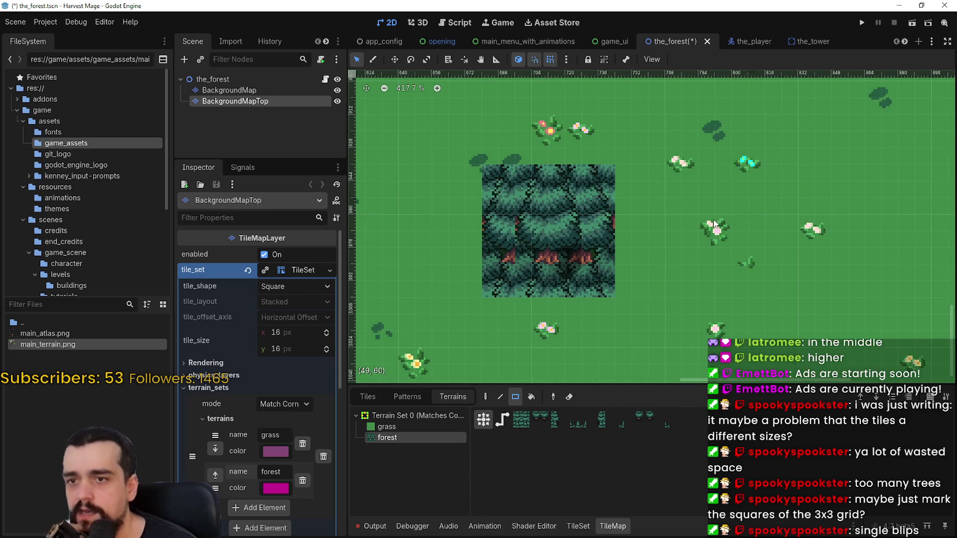
right_click(548, 230)
Paint a large forest rectangle over the grass, undo it, and return to the TileSet
scroll(716, 226, "down", 3)
left_click_drag(578, 194, 760, 292)
scroll(805, 310, "down", 1)
scroll(805, 301, "up", 2)
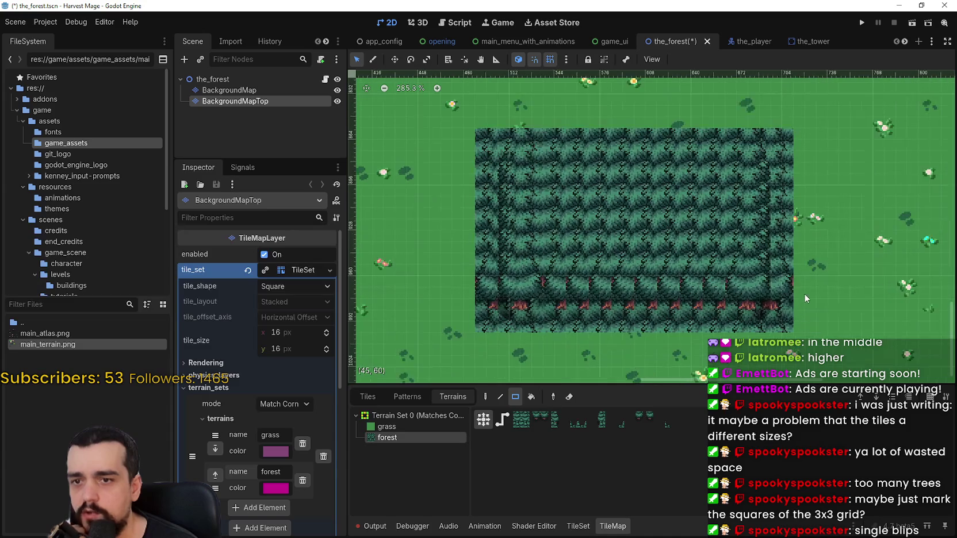
scroll(804, 294, "down", 5)
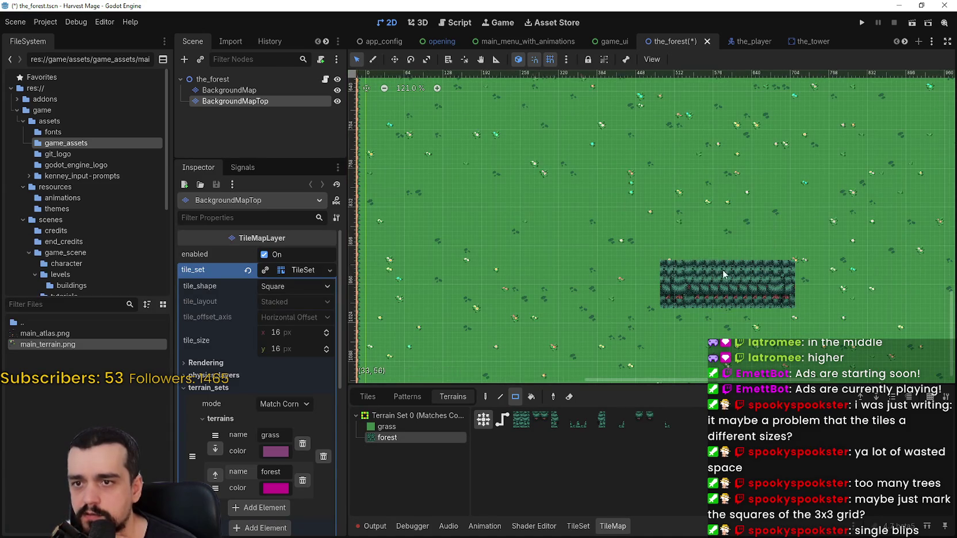
key("ctrl+z")
left_click(586, 528)
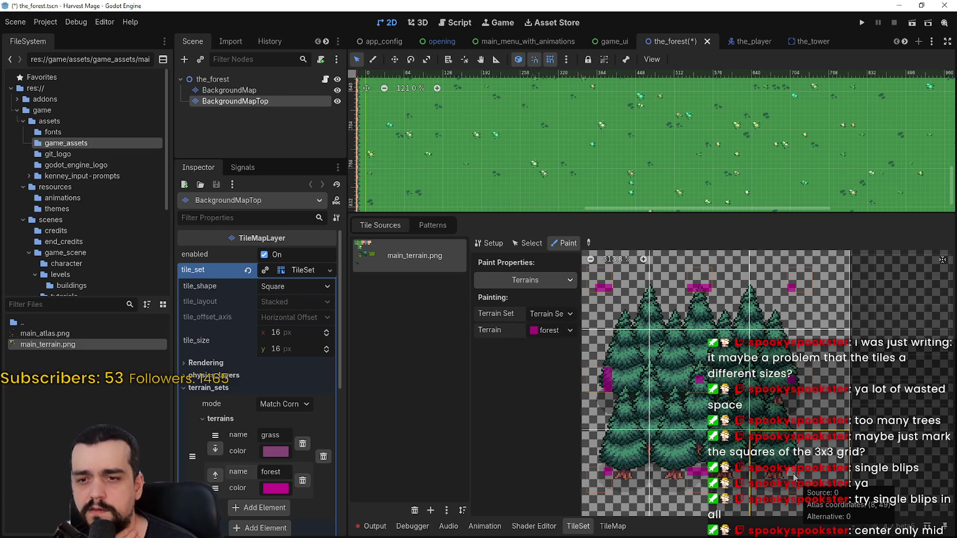
Mark the lower-right and top-left tree tiles' centre bits as forest, then save the scene
left_click(704, 475)
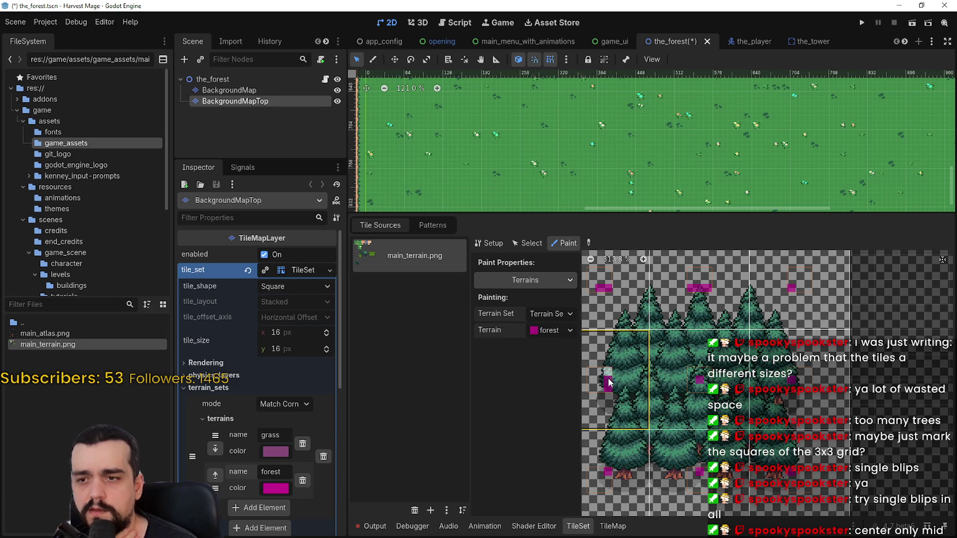
left_click(605, 290)
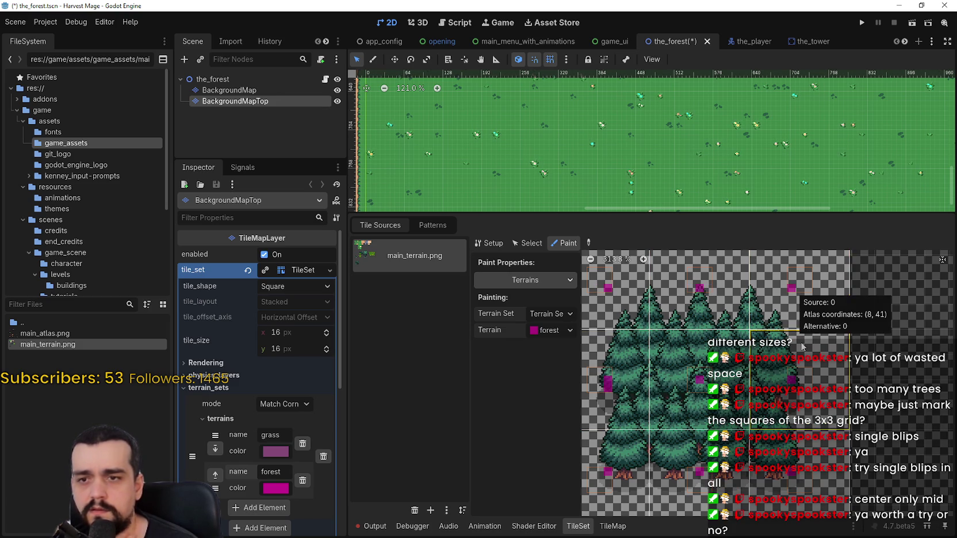
scroll(805, 322, "down", 1)
key("ctrl+s")
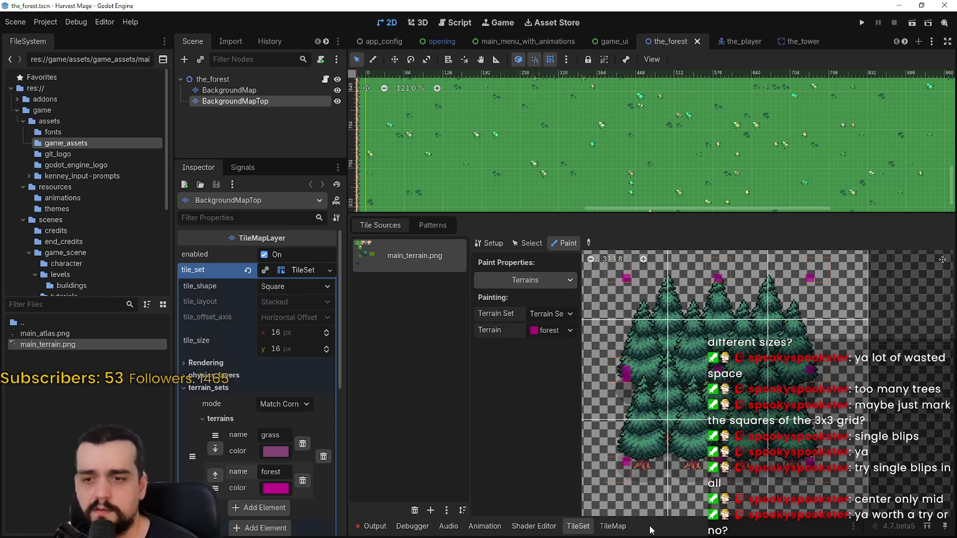
Switch to TileMap terrain painting with the forest terrain selected
left_click(612, 526)
left_click(391, 437)
scroll(667, 222, "up", 4)
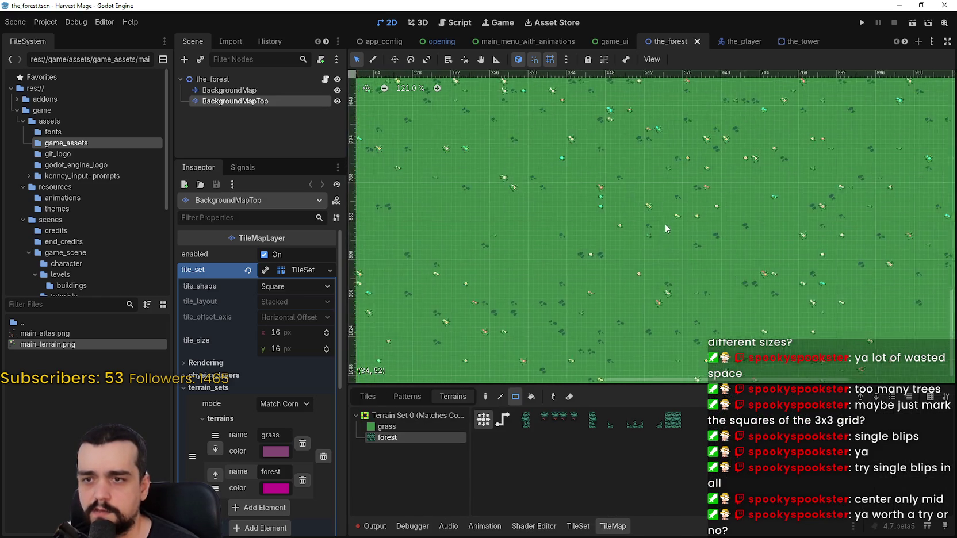
Paint a forest patch near the map centre, then a large forest rectangle that gets undone
left_click(665, 222)
scroll(685, 228, "up", 10)
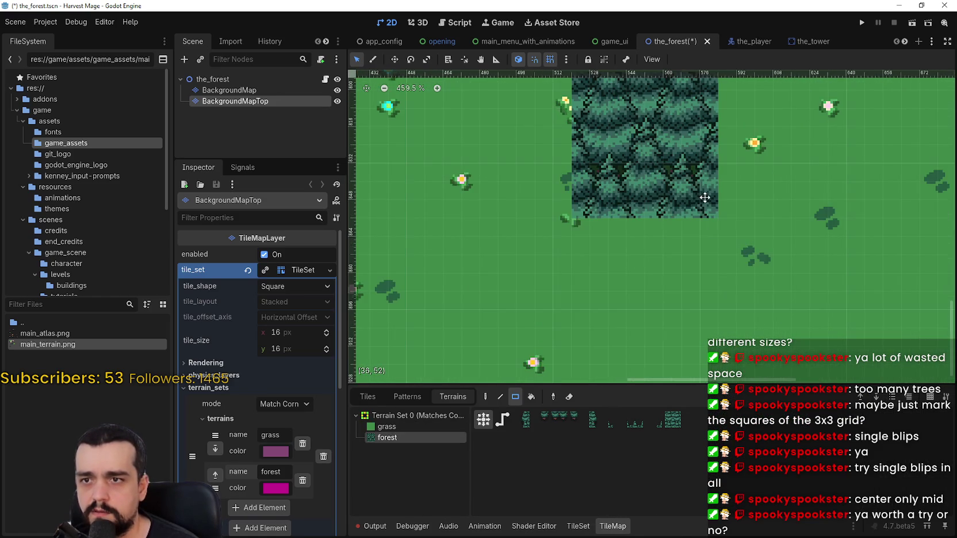
scroll(727, 289, "down", 9)
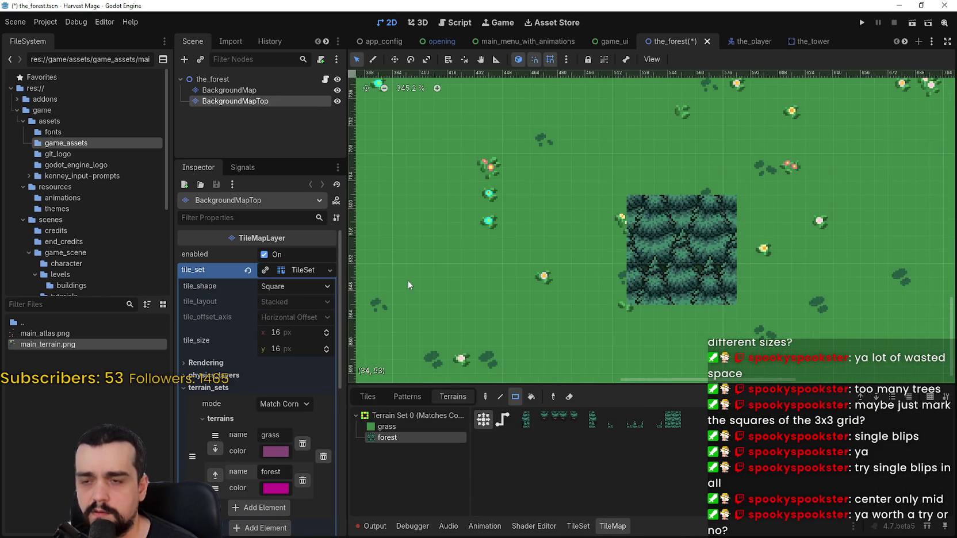
mouse_move(644, 154)
left_mouse_down()
mouse_move(526, 249)
mouse_move(484, 307)
left_mouse_up()
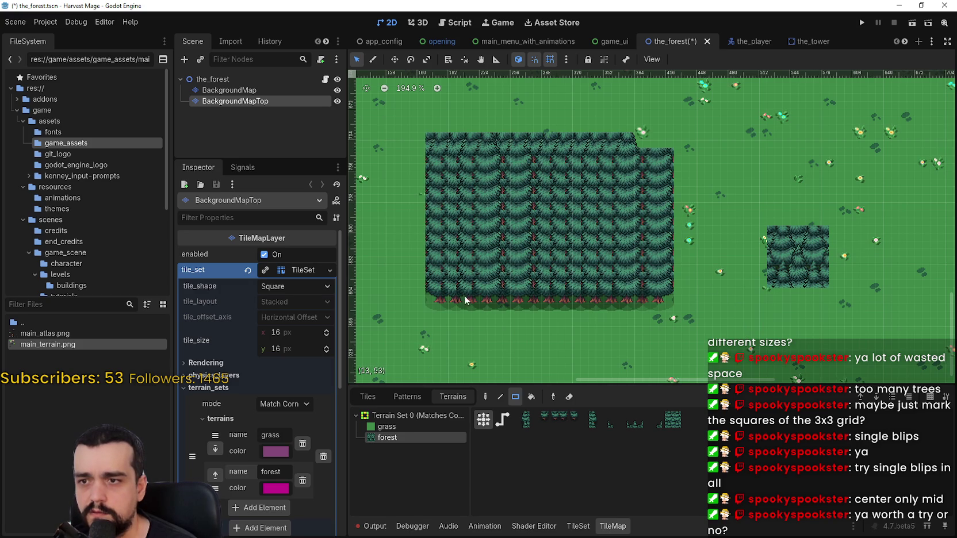
scroll(466, 299, "up", 2)
scroll(578, 240, "down", 5)
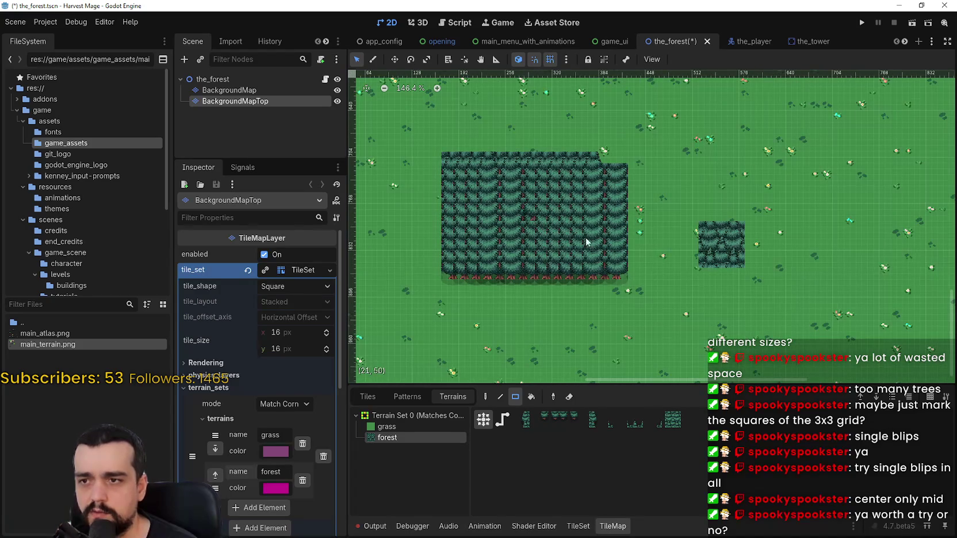
key("ctrl+z")
Try a 4x3 forest rectangle and single forest tiles, undo them, and open the snapping options
scroll(625, 357, "up", 3)
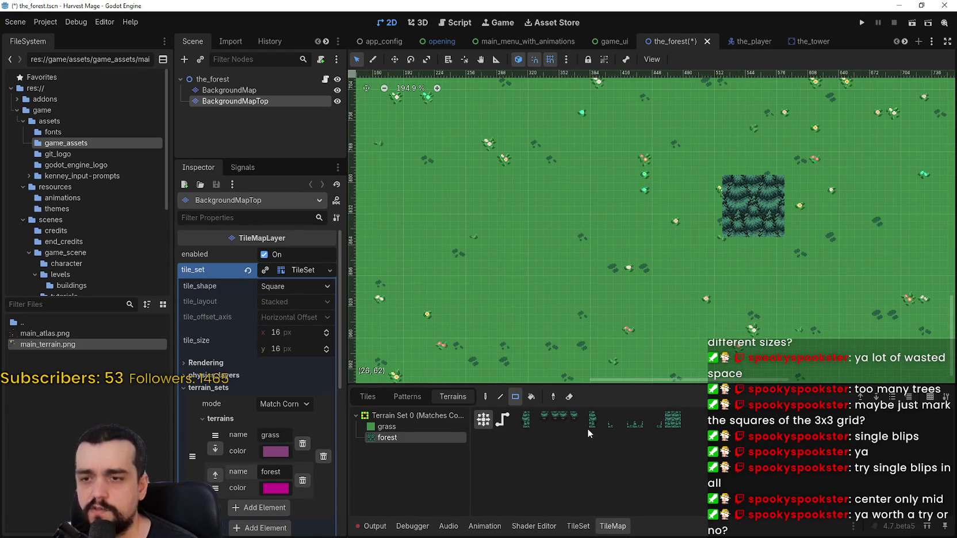
left_click_drag(489, 177, 541, 216)
scroll(564, 211, "up", 3)
key("ctrl+z")
scroll(591, 206, "up", 1)
left_click(590, 207)
scroll(598, 207, "up", 3)
left_click(603, 208)
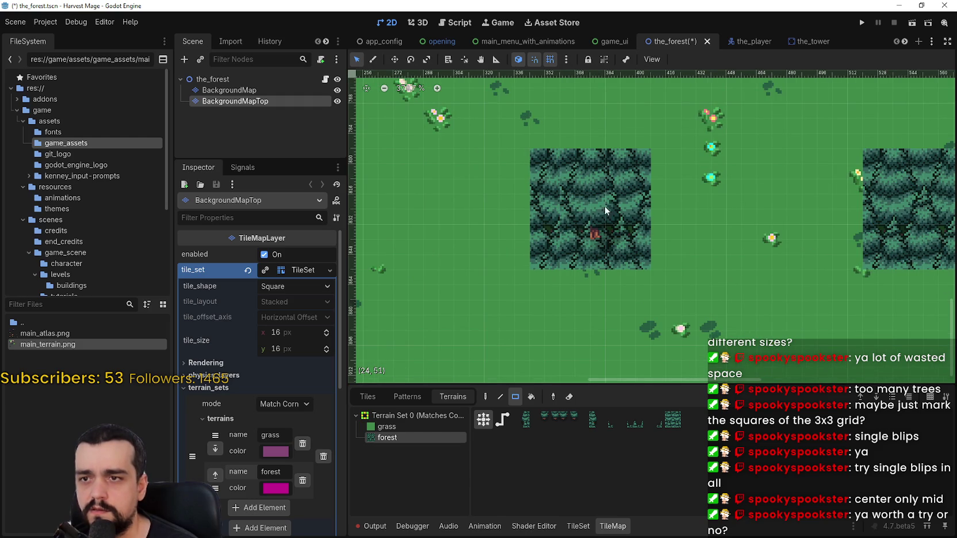
key("ctrl+z")
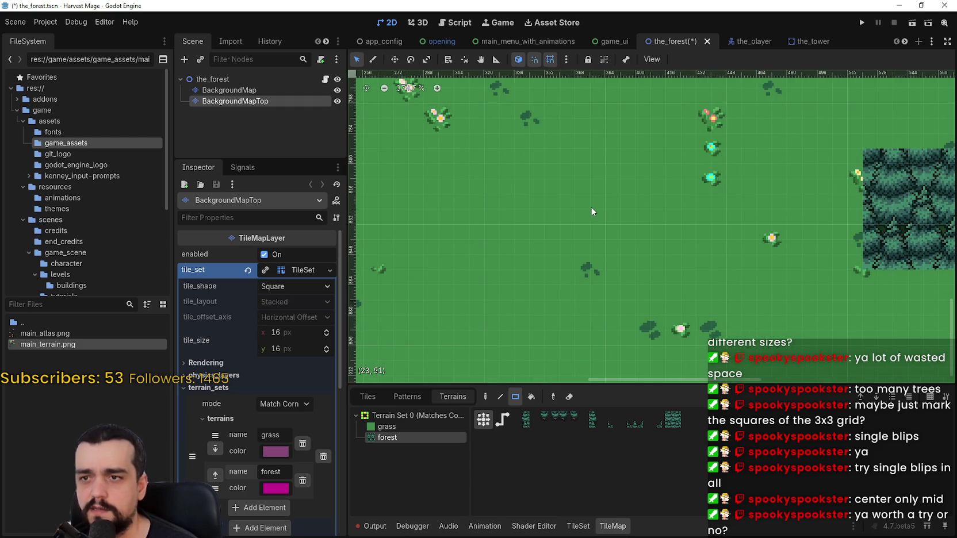
scroll(658, 305, "down", 1)
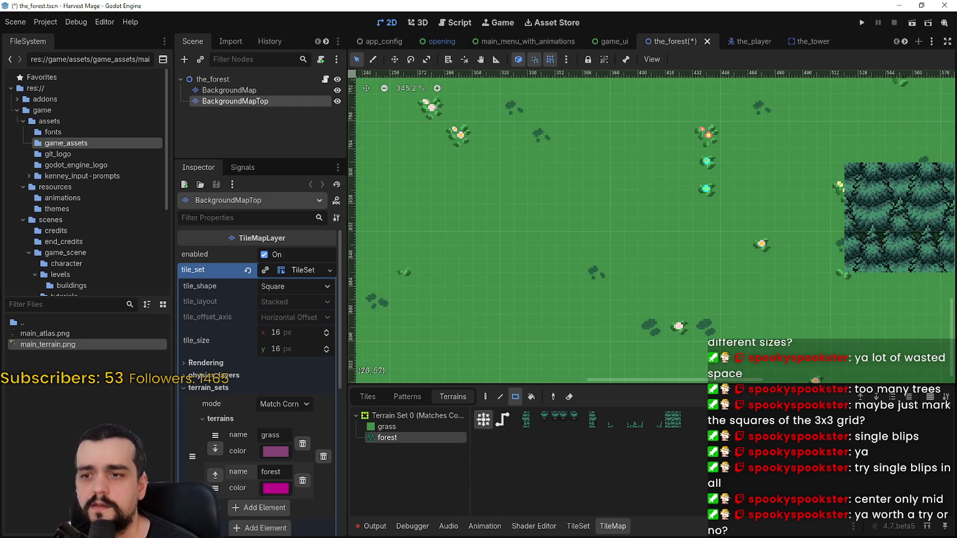
left_click(568, 60)
mouse_move(640, 127)
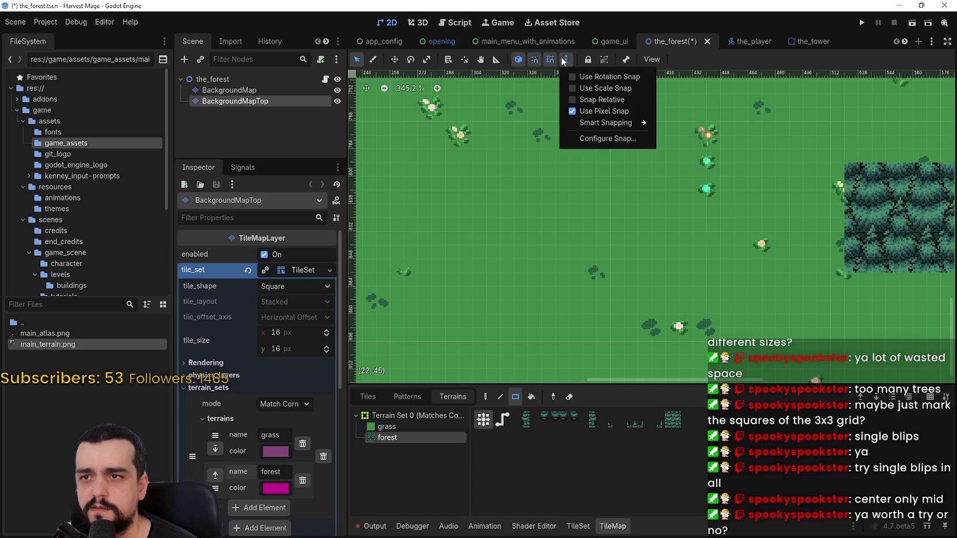
In Configure Snap, change the grid step to 64 px and confirm with OK
left_click(617, 139)
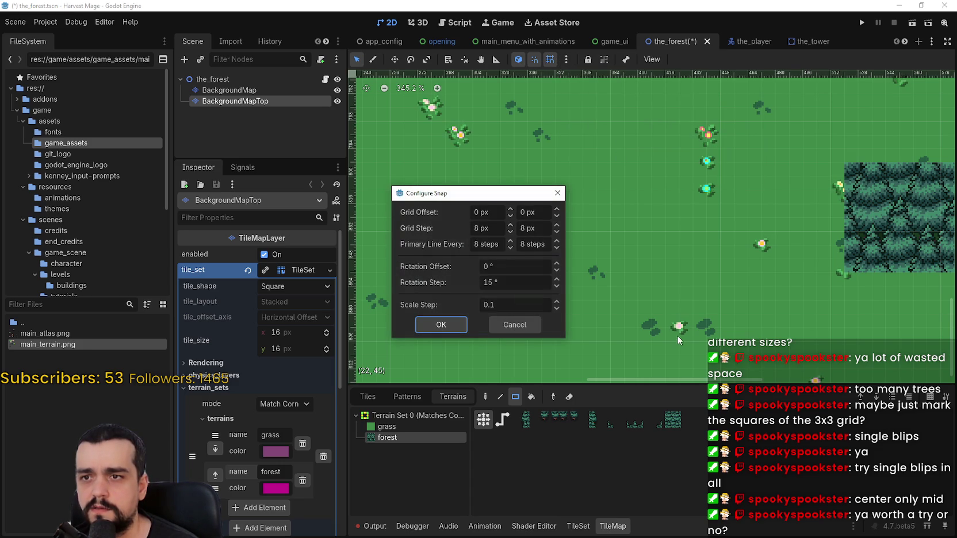
left_click(471, 229)
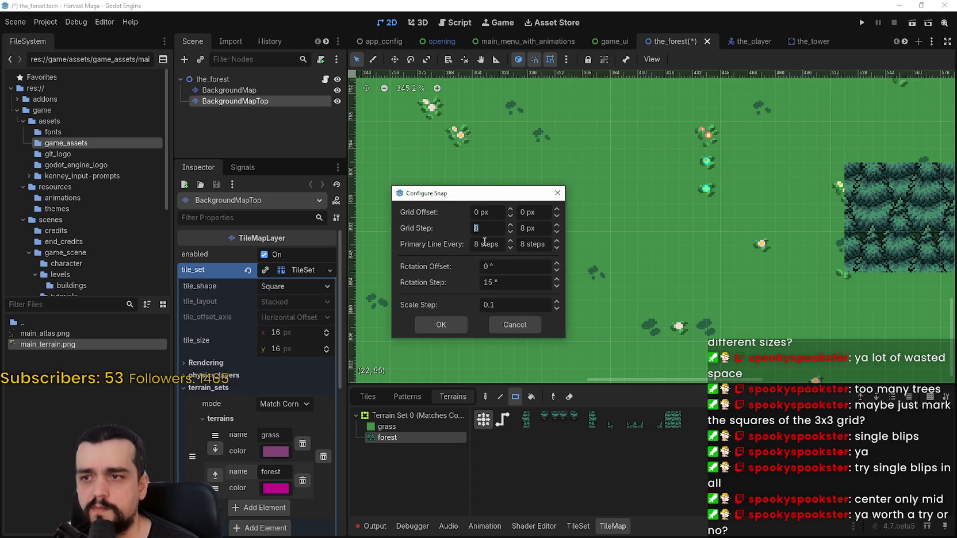
type("64")
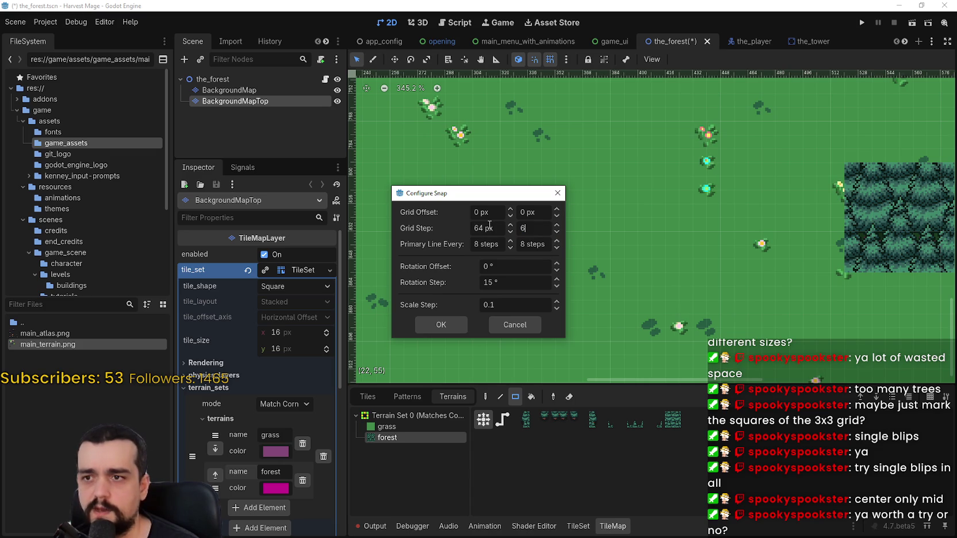
left_click(448, 323)
scroll(530, 187, "down", 3)
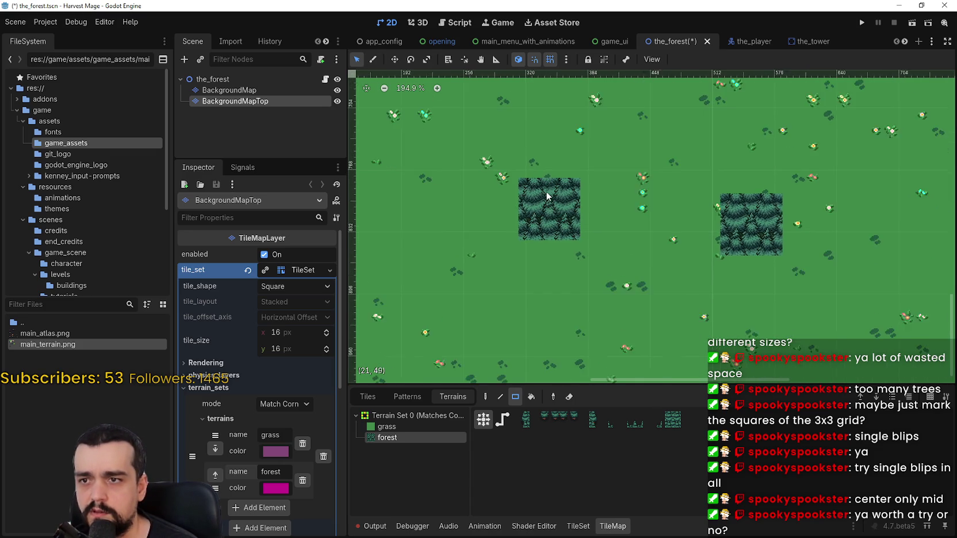
Test forest blocks with the rectangle tool and freehand Paint (D), undoing each trial
scroll(547, 196, "up", 3)
left_click(557, 185)
key("ctrl+z")
scroll(569, 196, "up", 2)
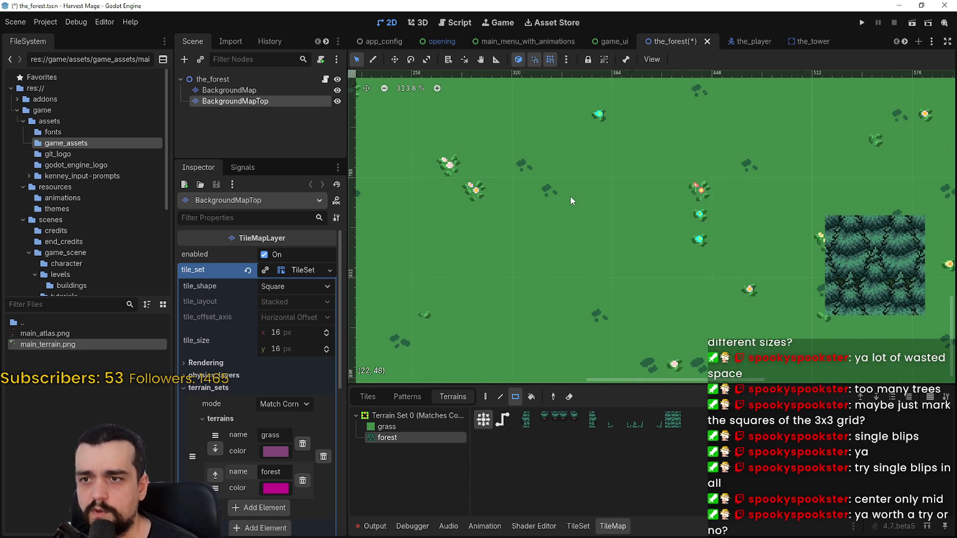
key("d")
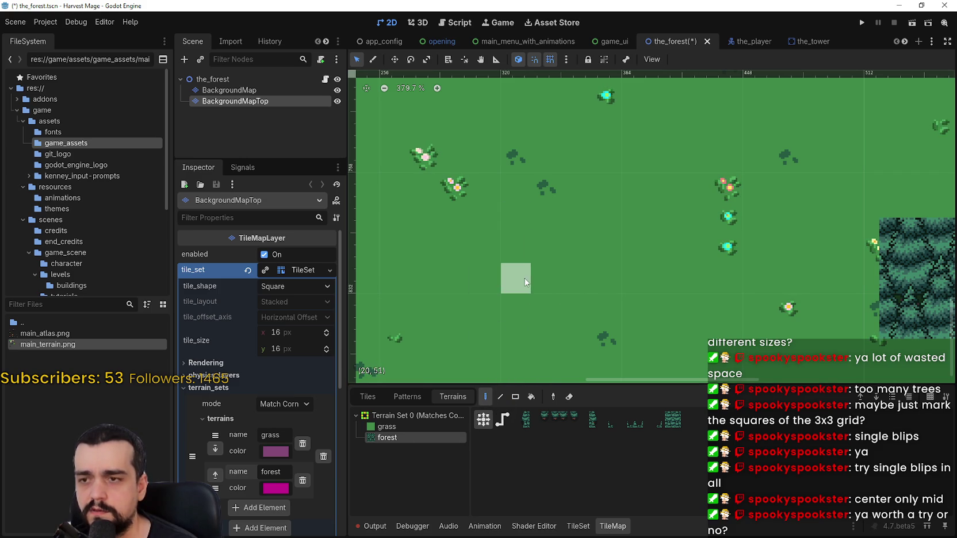
left_click(515, 277)
key("ctrl+z")
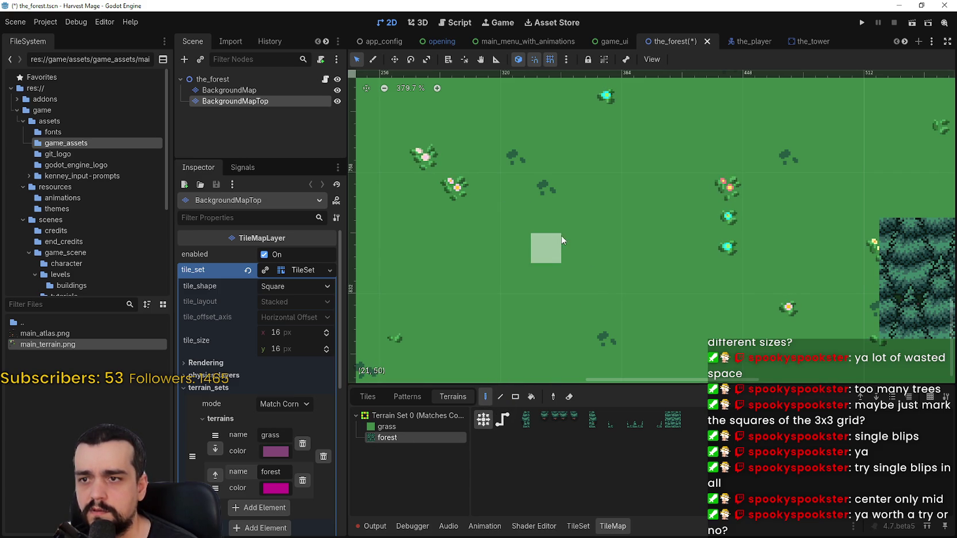
left_click(552, 217)
key("ctrl+z")
left_click(583, 277)
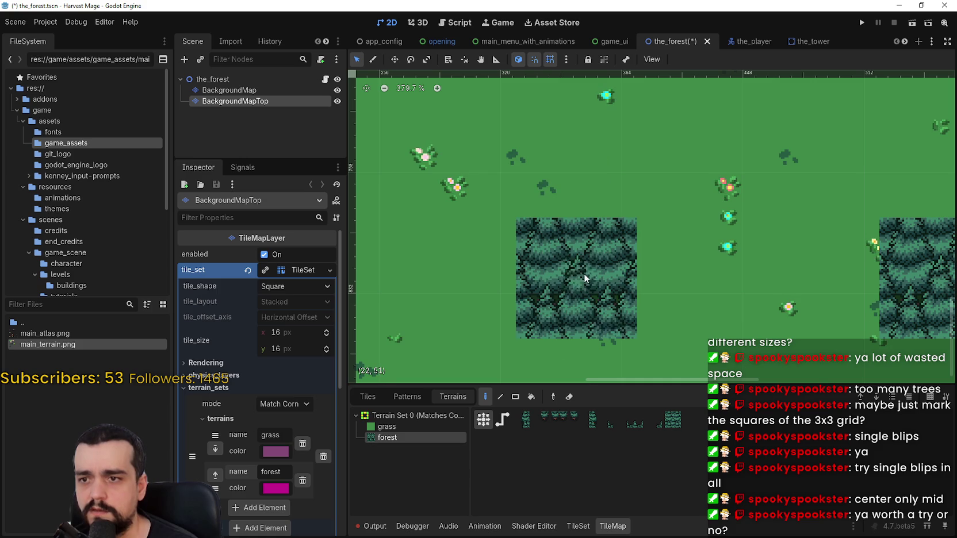
key("ctrl+z")
left_click(541, 189)
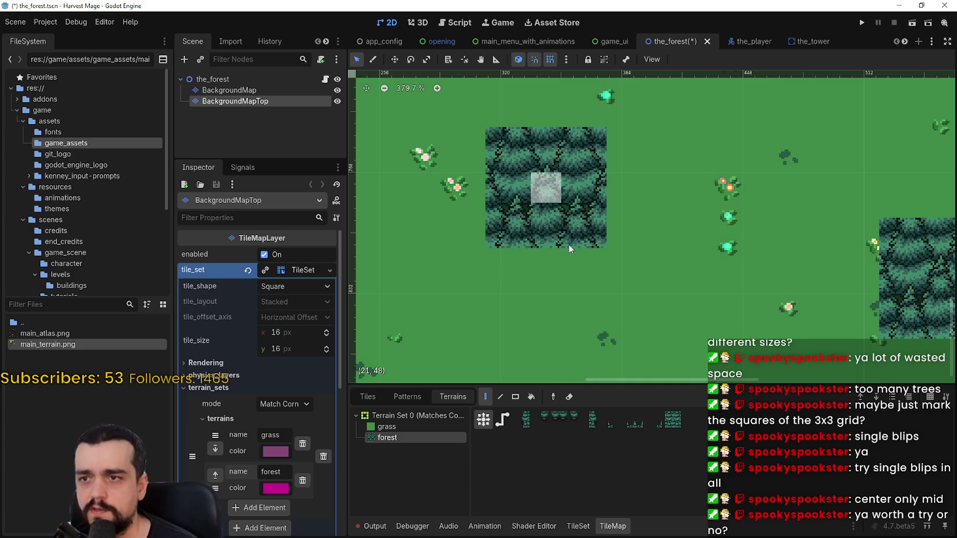
key("ctrl+z")
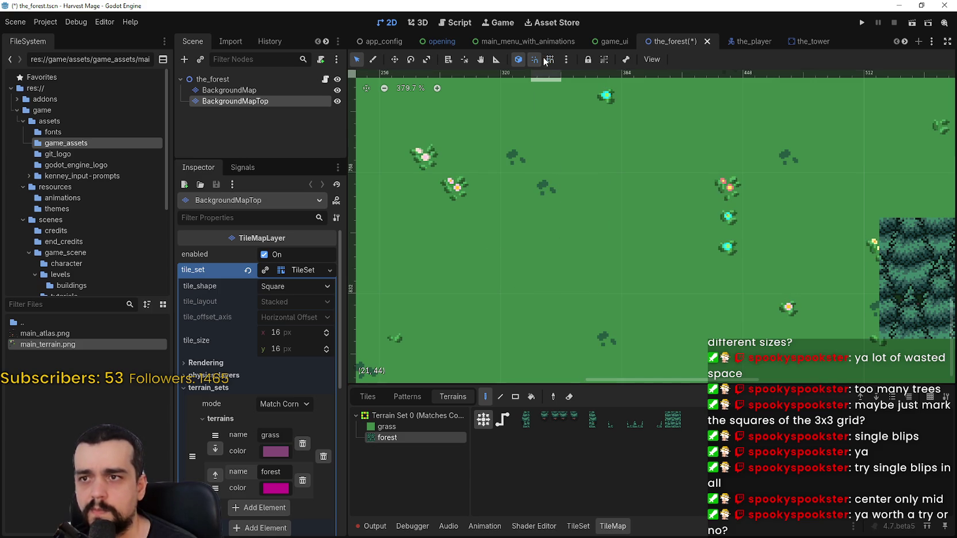
Paint a forest block, extend it right and upward, and fill its upper-left notch
left_click(516, 278)
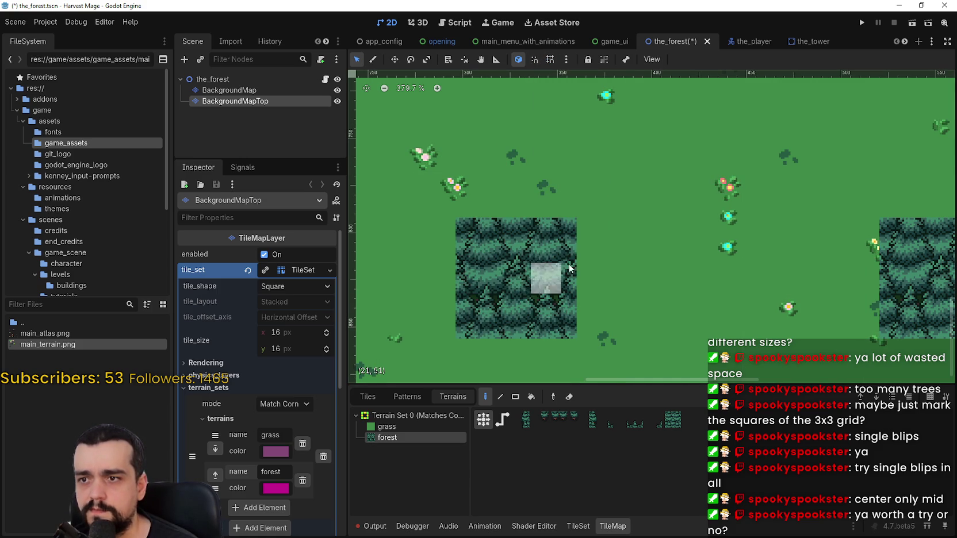
left_click(650, 280)
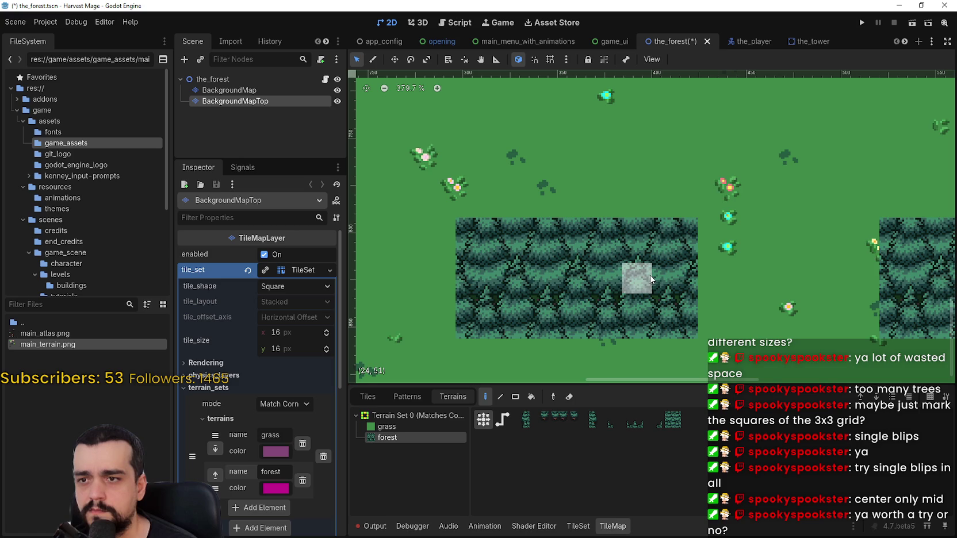
left_click(637, 157)
scroll(635, 157, "down", 1)
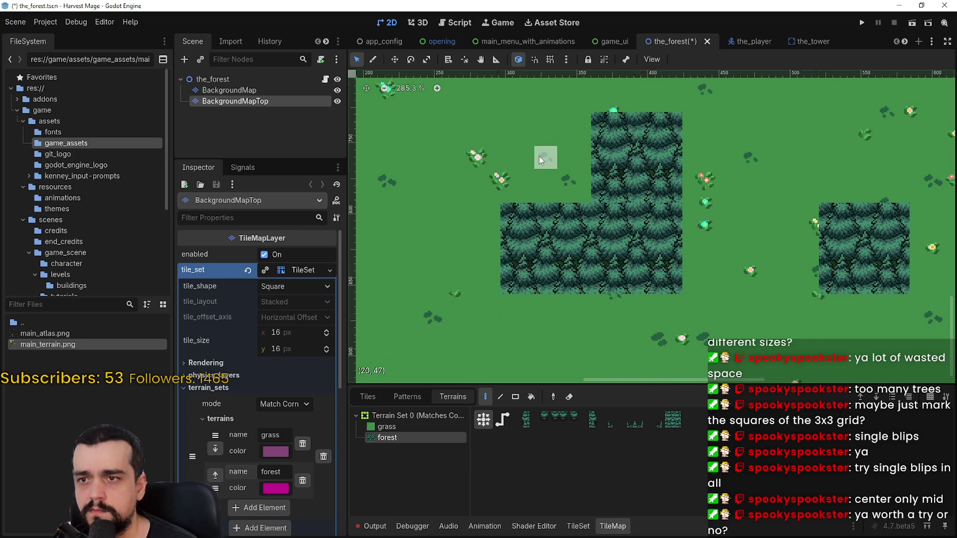
left_click(542, 155)
scroll(511, 173, "down", 3)
scroll(515, 172, "down", 2)
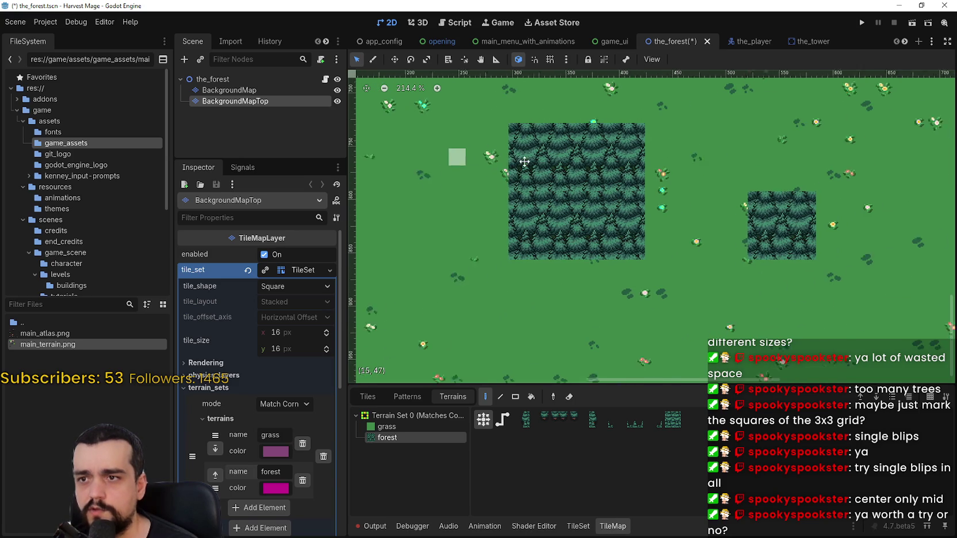
scroll(523, 270, "left", 3)
scroll(548, 162, "up", 2)
Adjust the forest's upper-left tiles and fill the gap into a solid rectangle, then undo
left_click(541, 165)
key("ctrl+z")
left_click(522, 146)
key("ctrl+z")
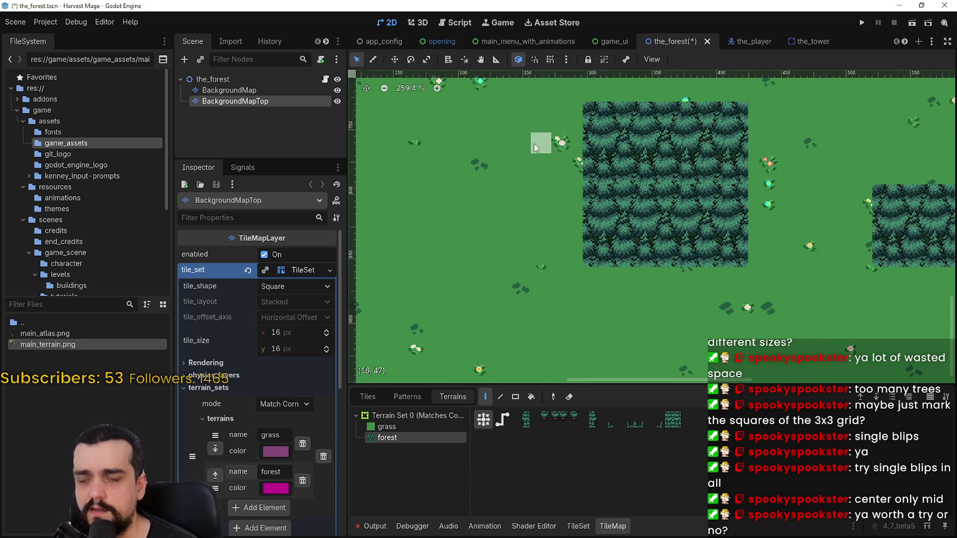
left_click(541, 144)
left_click(540, 233)
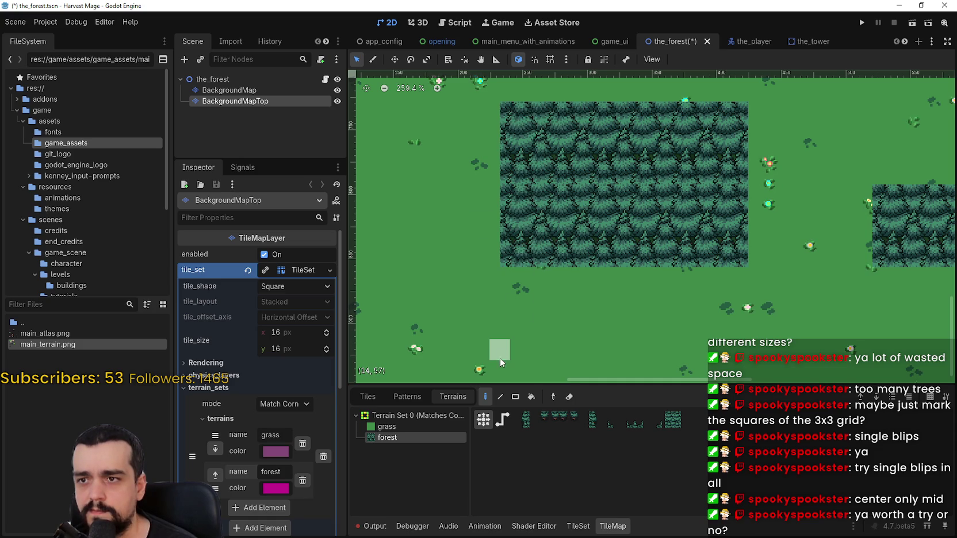
scroll(662, 227, "up", 2)
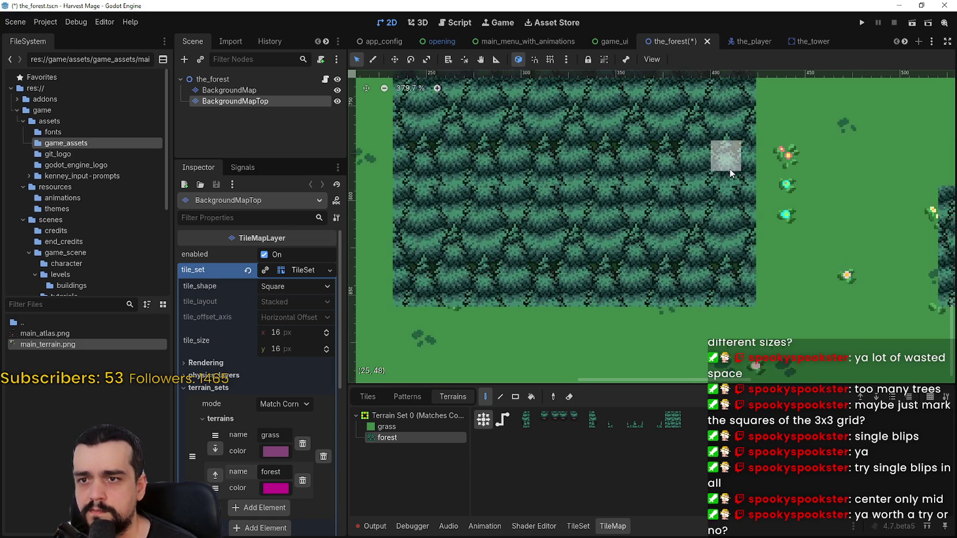
key("ctrl+z")
key("ctrl+z")
Undo the upper forest tiles and repaint a forest block left of the trees
key("ctrl+z")
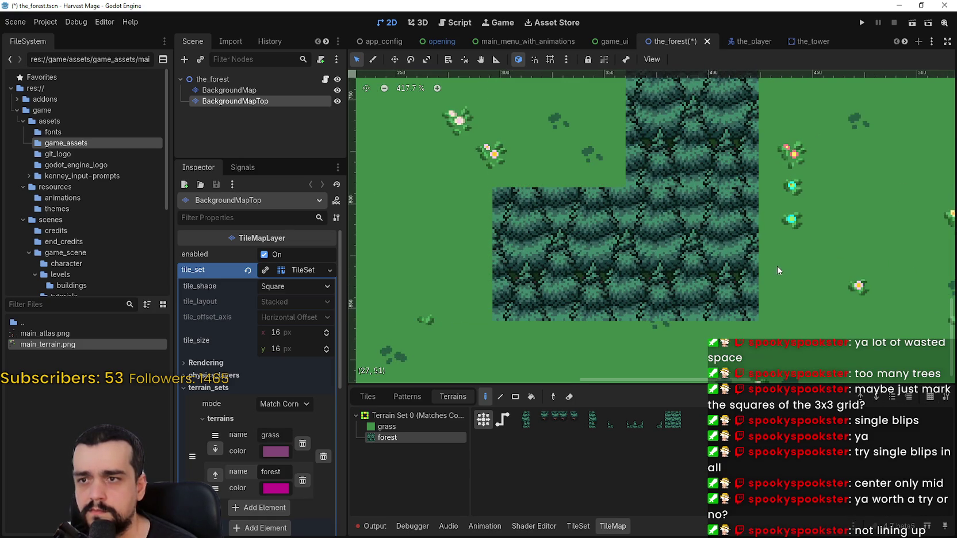
left_click_drag(626, 154, 652, 285)
key("ctrl+z")
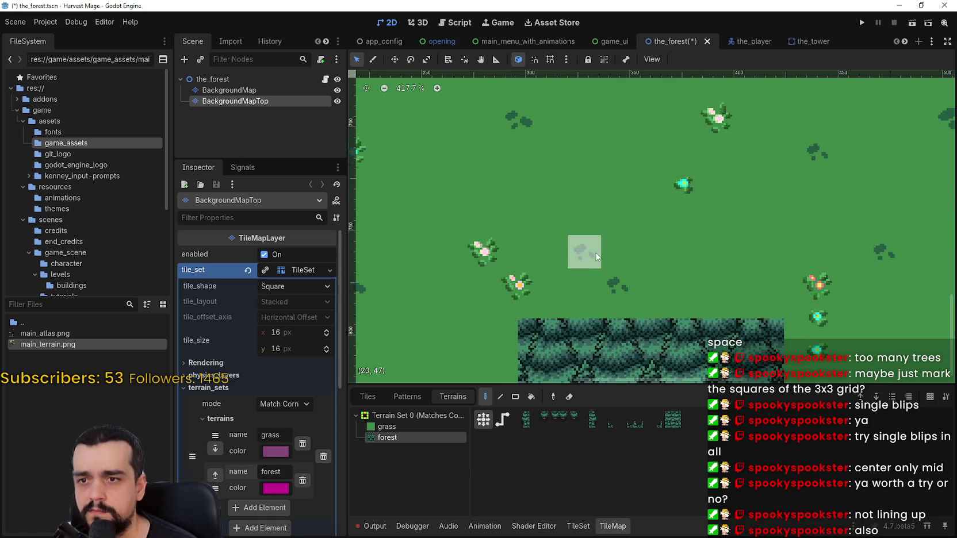
scroll(593, 243, "down", 2)
left_click_drag(598, 236, 632, 165)
scroll(613, 194, "down", 1)
left_click(536, 246)
key("ctrl+z")
left_click(556, 242)
scroll(607, 174, "up", 2)
left_click(562, 178)
key("ctrl+z")
Try forest blocks across the top of the map, undo them all, and return to TileSet
left_click(563, 180)
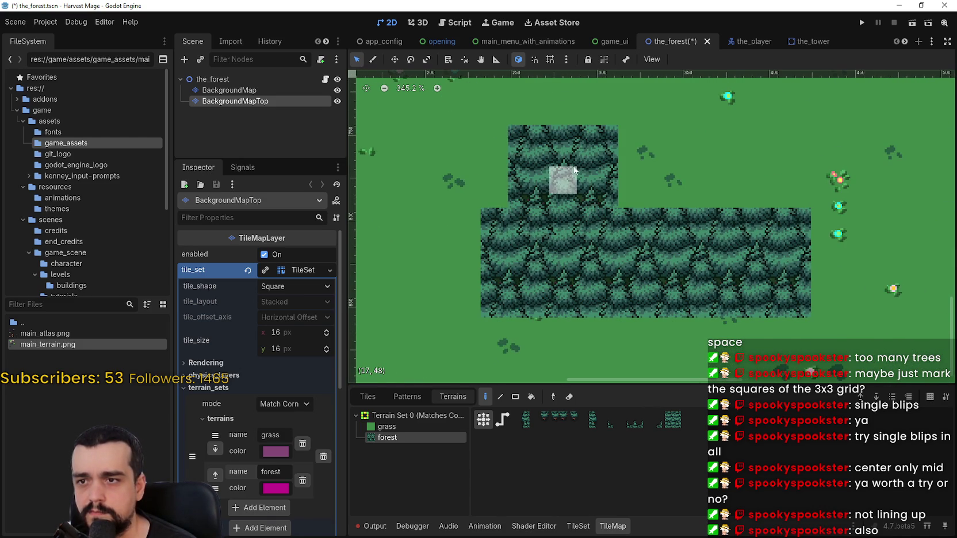
scroll(632, 168, "up", 1)
left_click(670, 166)
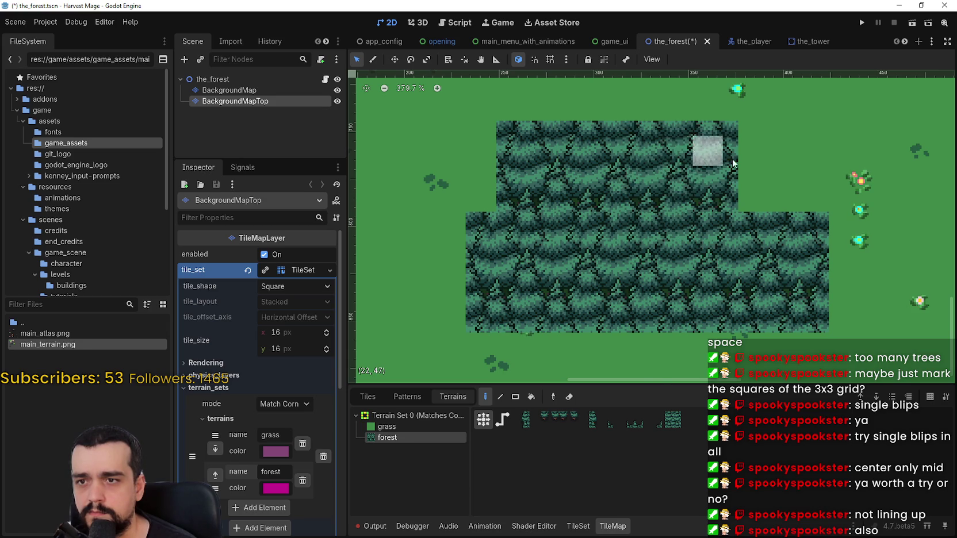
scroll(798, 165, "up", 3)
left_click(796, 174)
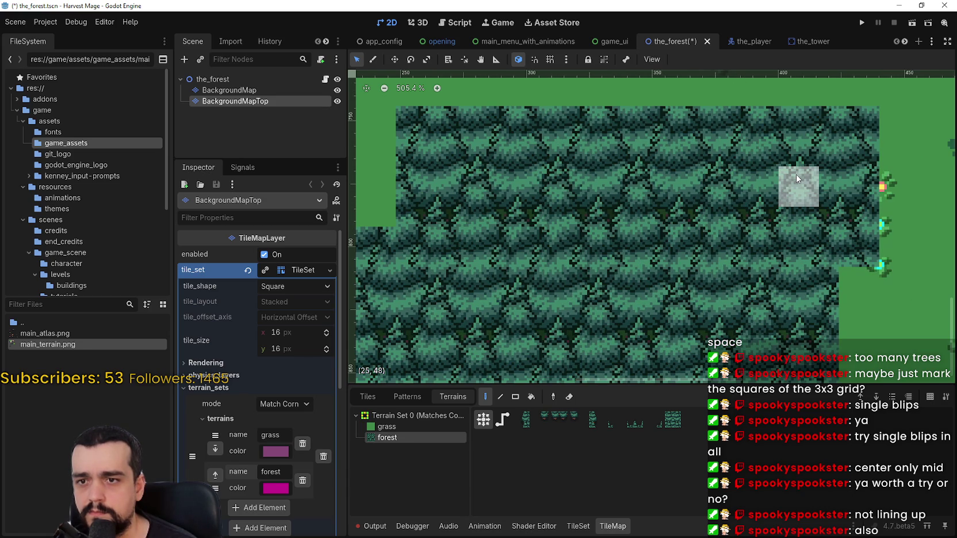
scroll(795, 174, "down", 3)
key("ctrl+z")
key("ctrl+z")
key("ctrl+z")
key("ctrl+z")
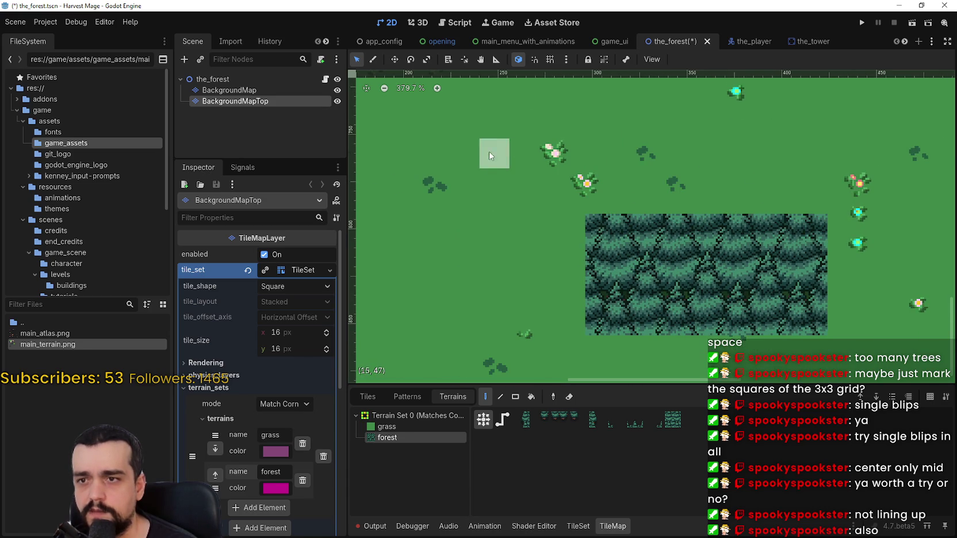
left_click(586, 147)
key("ctrl+z")
left_click(625, 138)
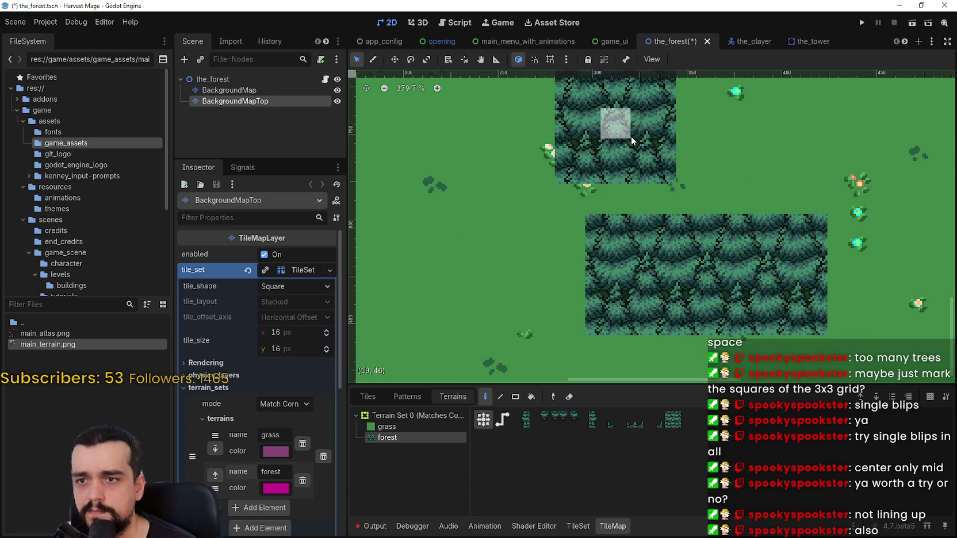
key("ctrl+z")
left_click(649, 148)
key("ctrl+z")
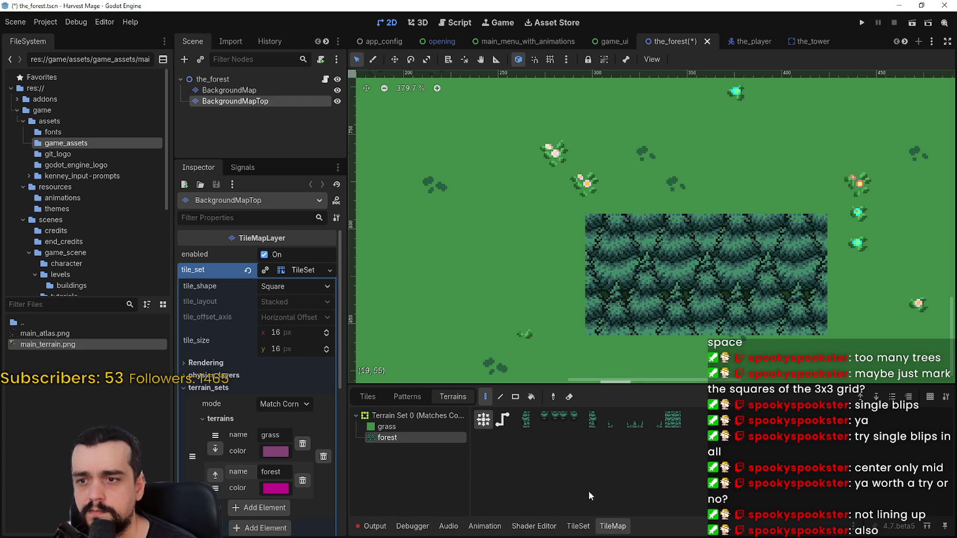
left_click(577, 527)
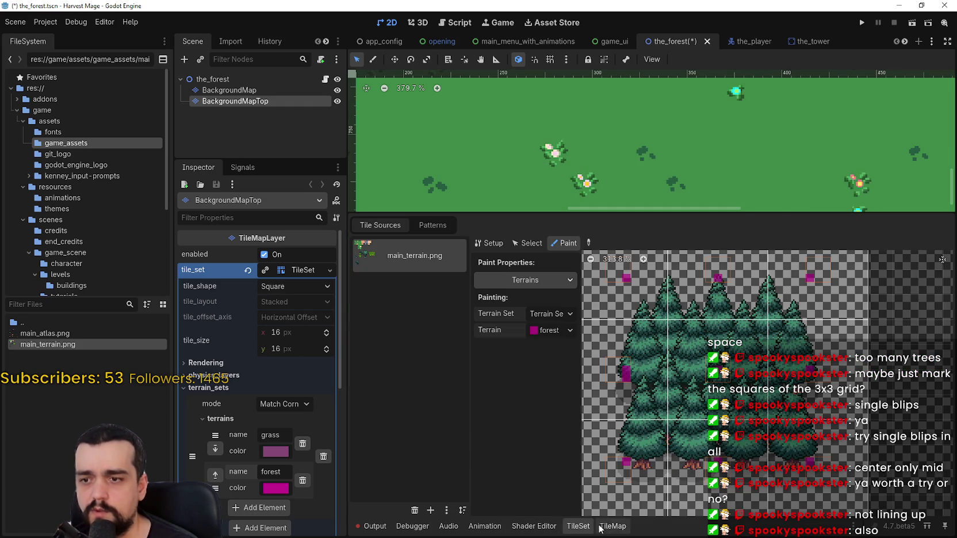
In the TileMap Tiles tab, pick a forest tile from the main_terrain.png atlas
left_click(613, 526)
left_click(400, 397)
left_click(367, 397)
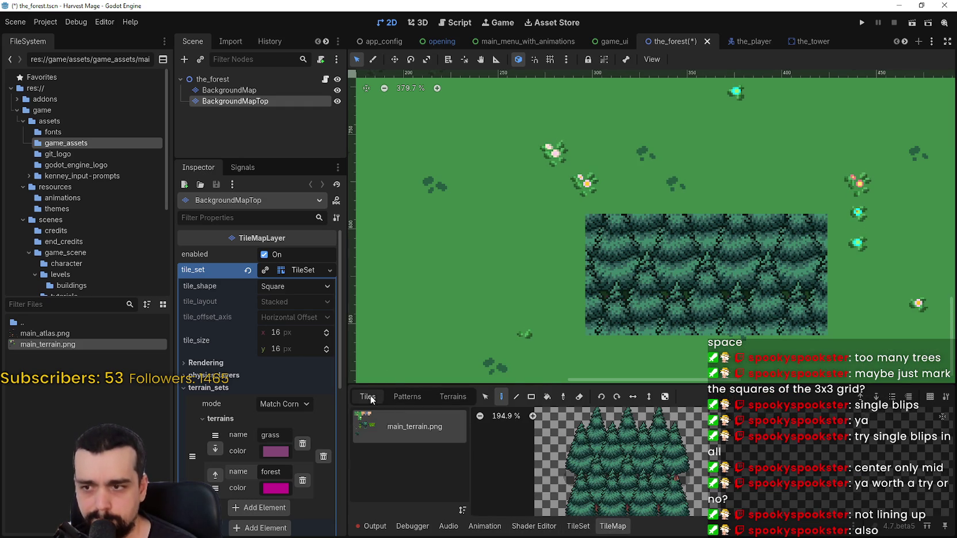
left_click(627, 464)
scroll(627, 236, "up", 3)
scroll(626, 236, "left", 3)
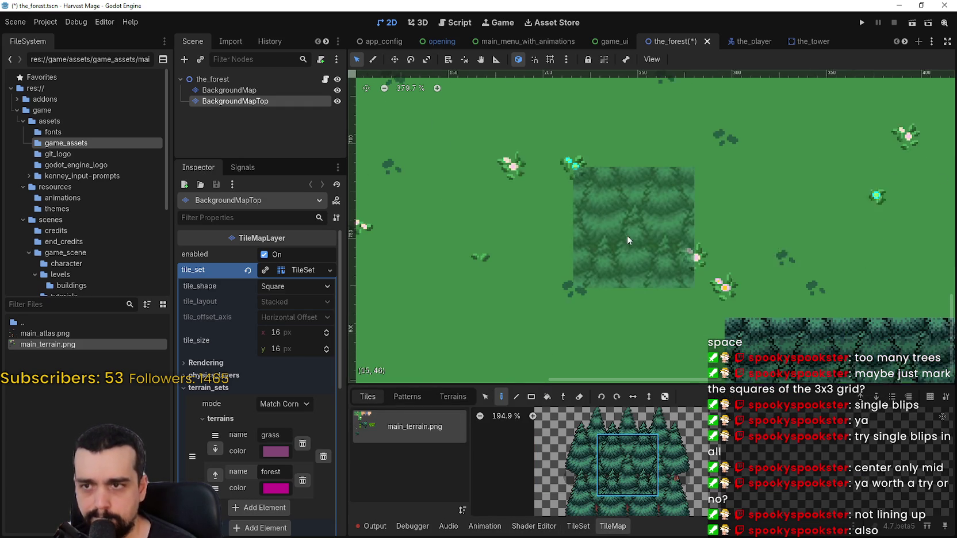
Stamp forest tiles into a solid block on the grass and pick the left-edge forest tile
left_click(563, 169)
left_click(674, 178)
left_click(554, 287)
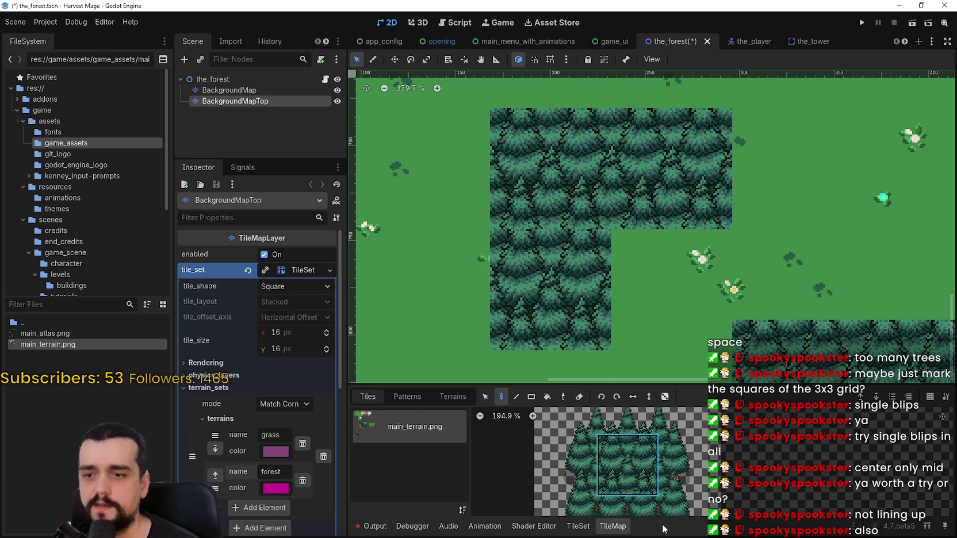
scroll(627, 466, "down", 2)
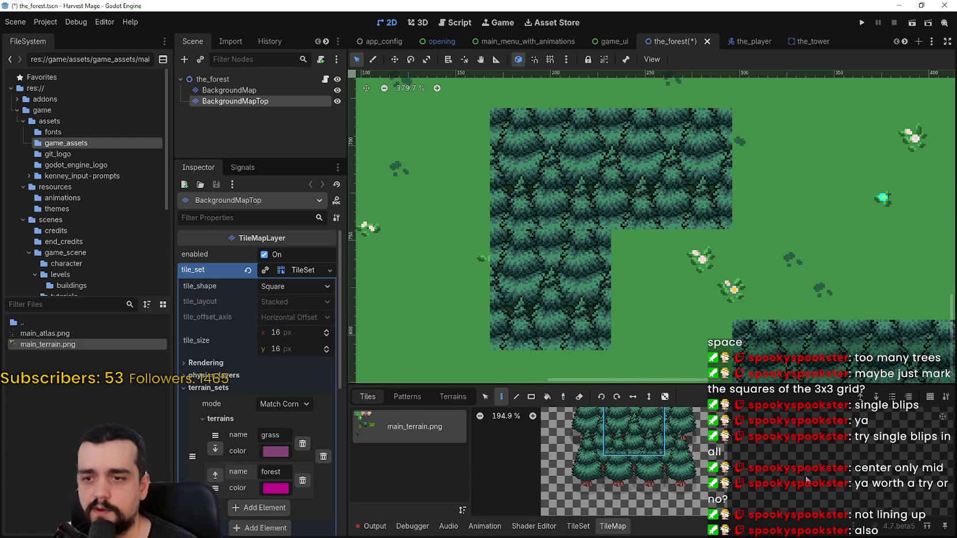
scroll(644, 477, "up", 2)
scroll(659, 501, "down", 2)
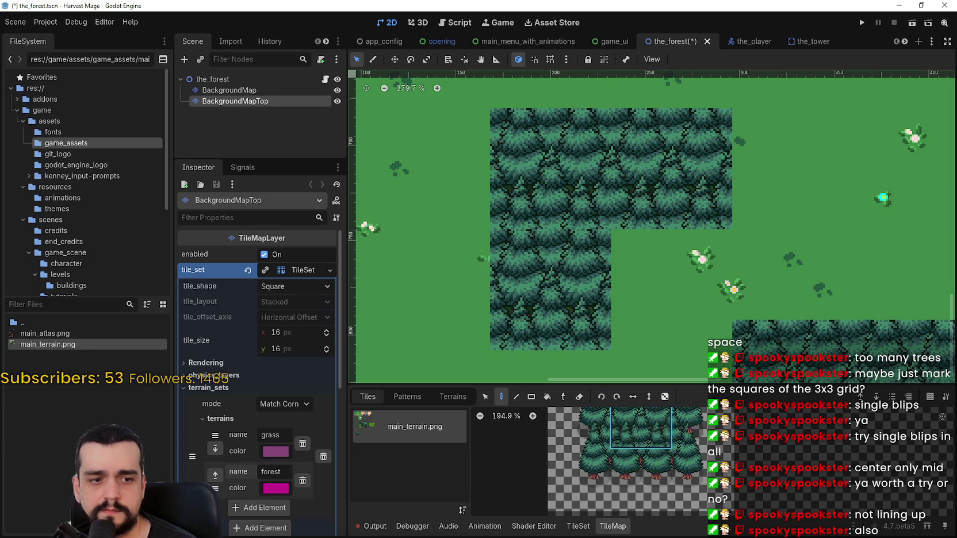
scroll(627, 319, "down", 3)
left_click(660, 294)
scroll(652, 502, "down", 1)
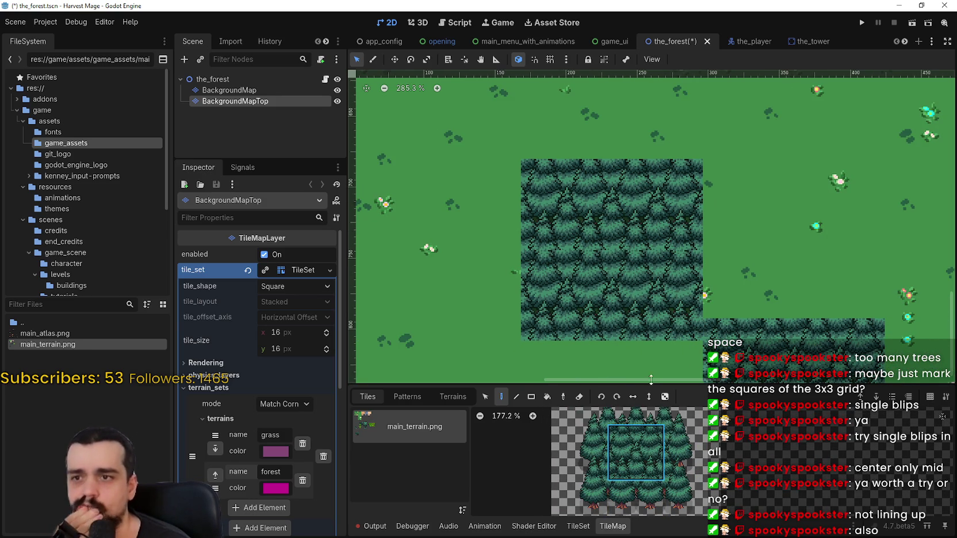
left_click(579, 452)
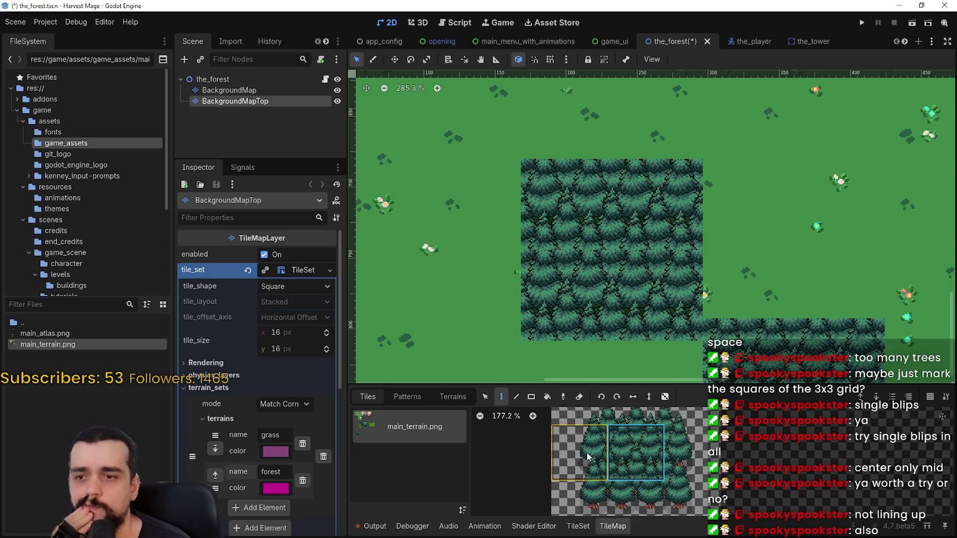
Paint forest tiles along the forest's left edge, erasing and repainting the lower-left column
left_click(467, 205)
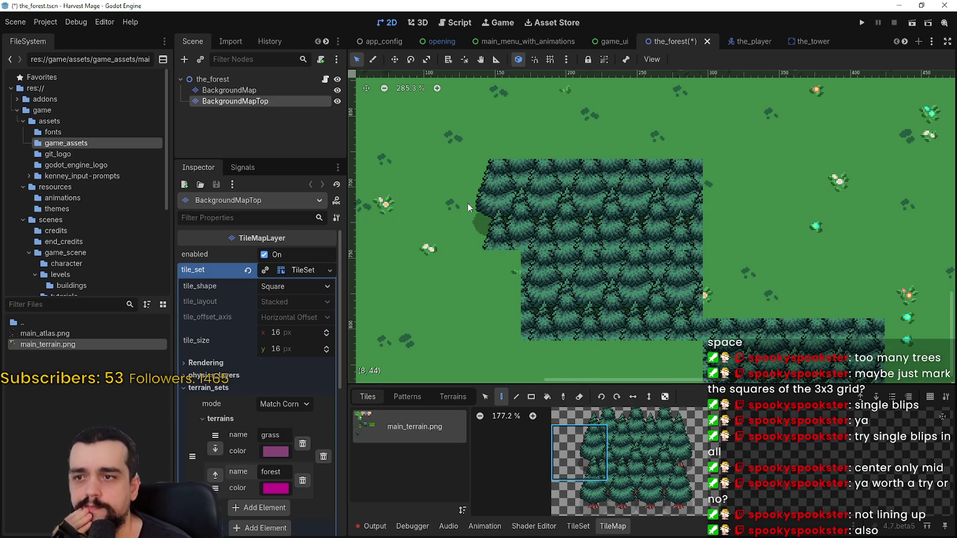
left_click(468, 300)
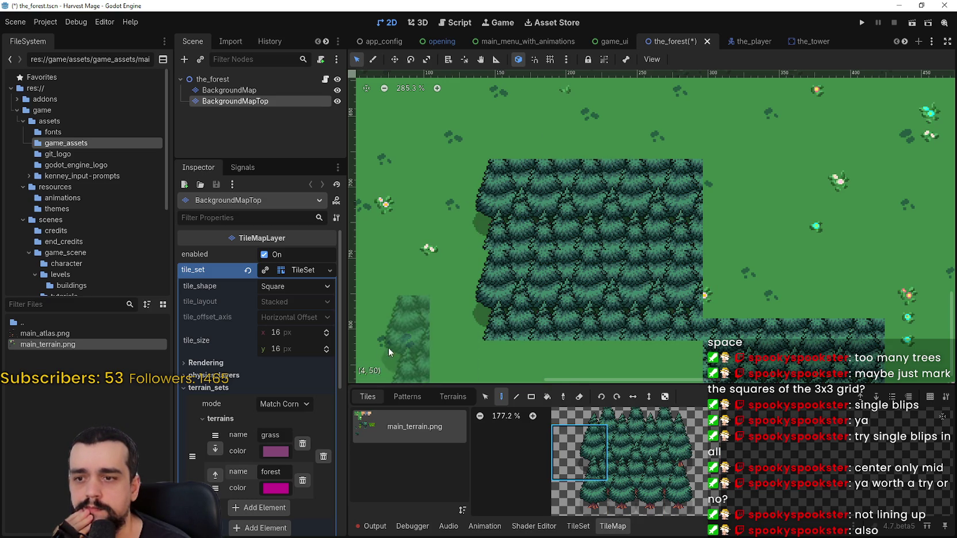
scroll(670, 466, "down", 3)
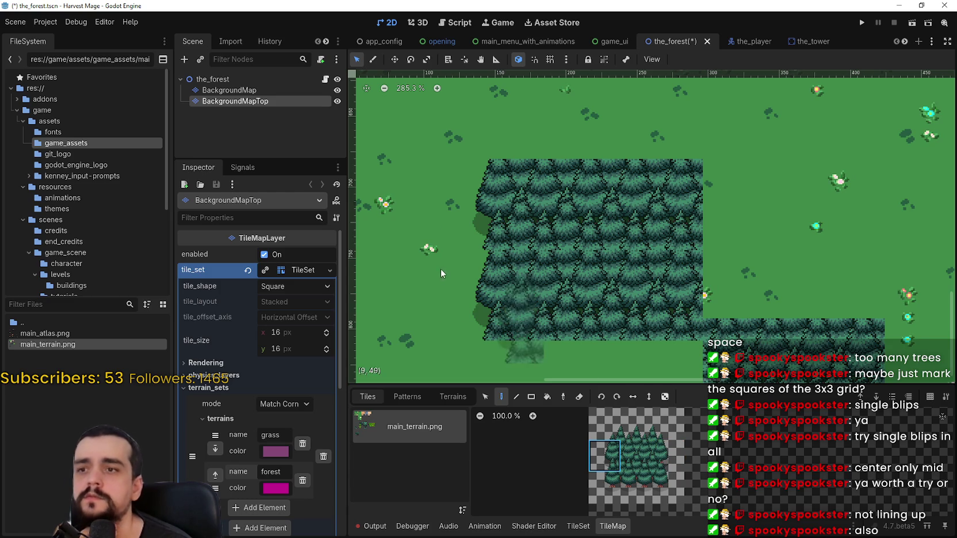
right_click(475, 286)
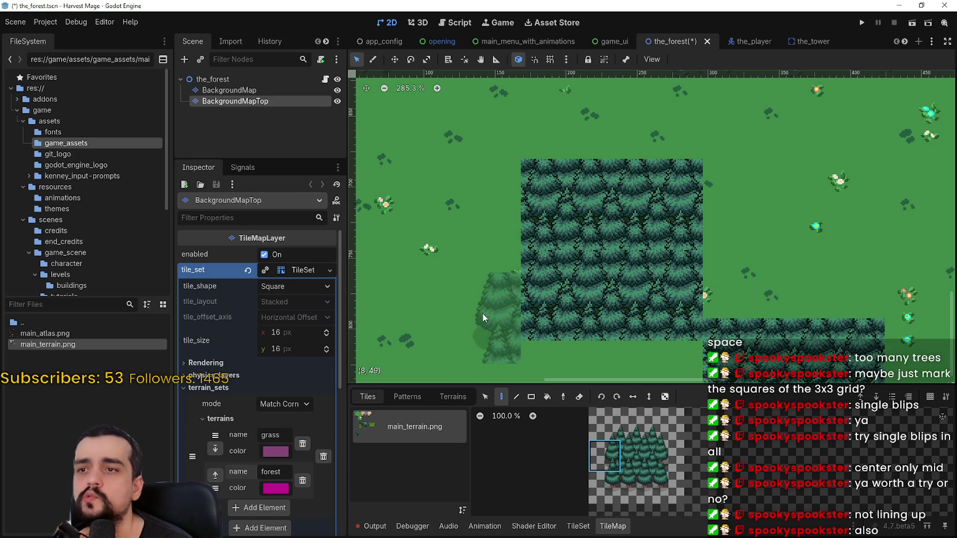
left_click(484, 283)
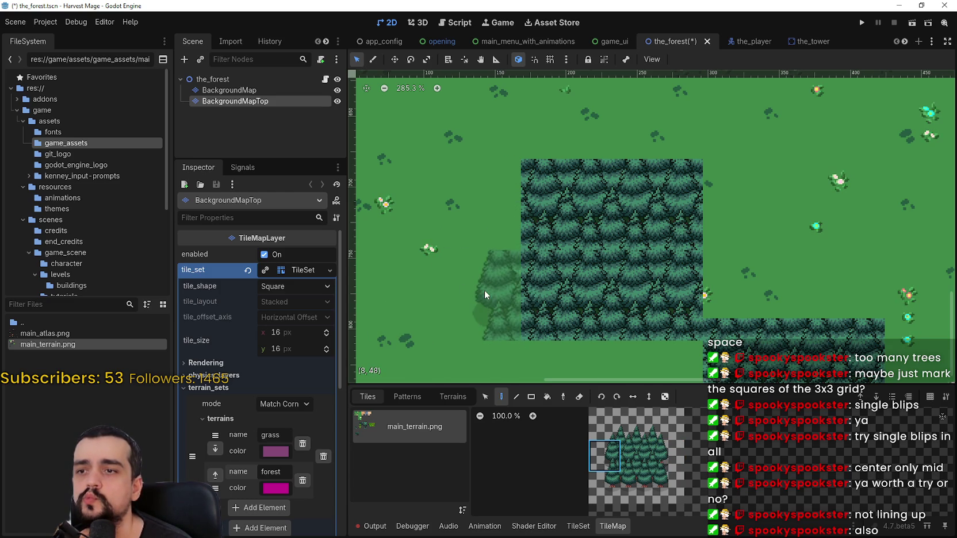
left_click(467, 241)
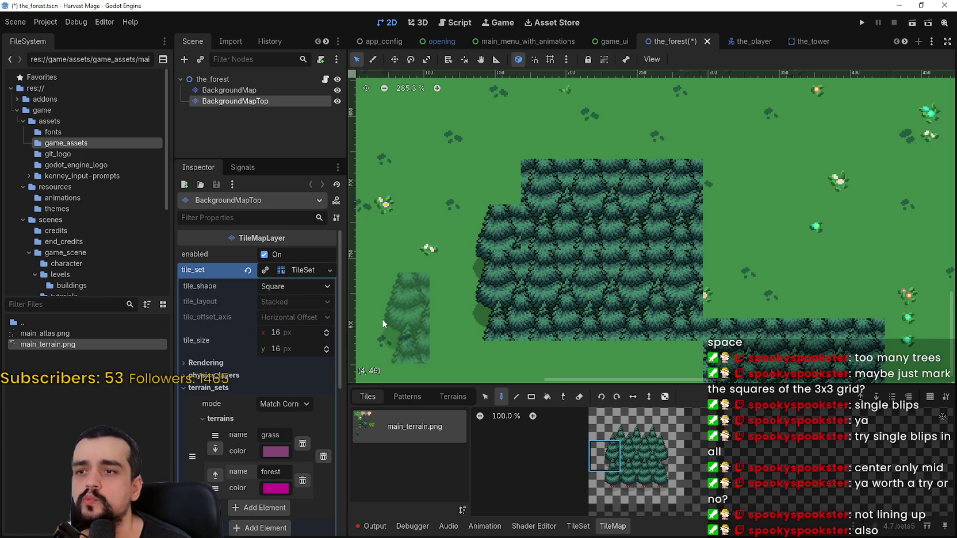
left_click(469, 197)
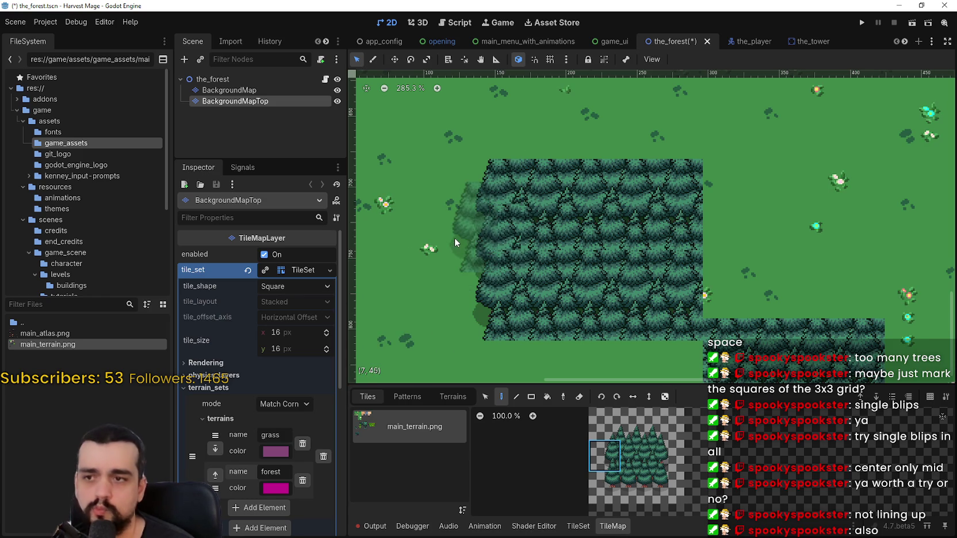
Undo those tiles, drag a forest column down the left edge, then undo it too
key("ctrl+z")
key("ctrl+z")
key("ctrl+z")
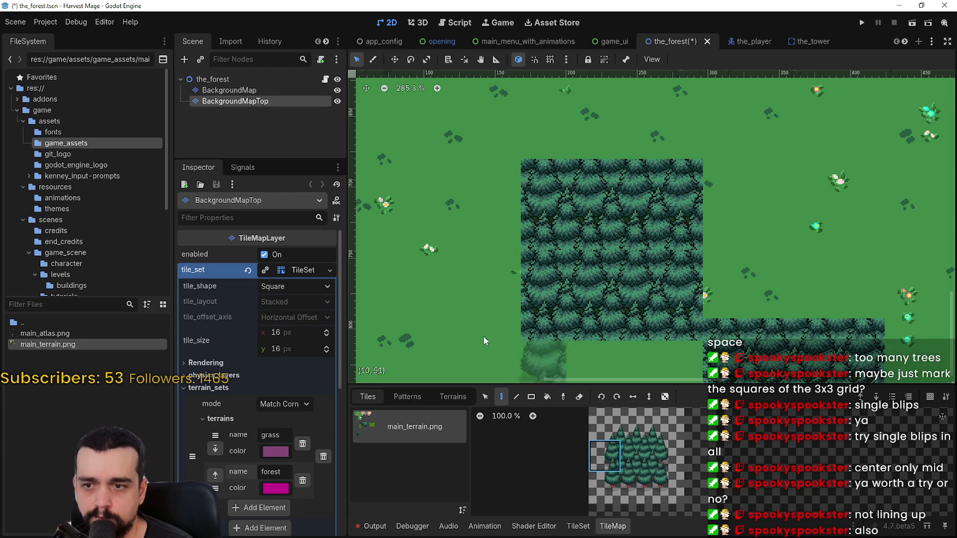
mouse_move(482, 200)
left_mouse_down()
mouse_move(475, 325)
mouse_move(452, 378)
mouse_move(491, 355)
mouse_move(482, 357)
left_mouse_up()
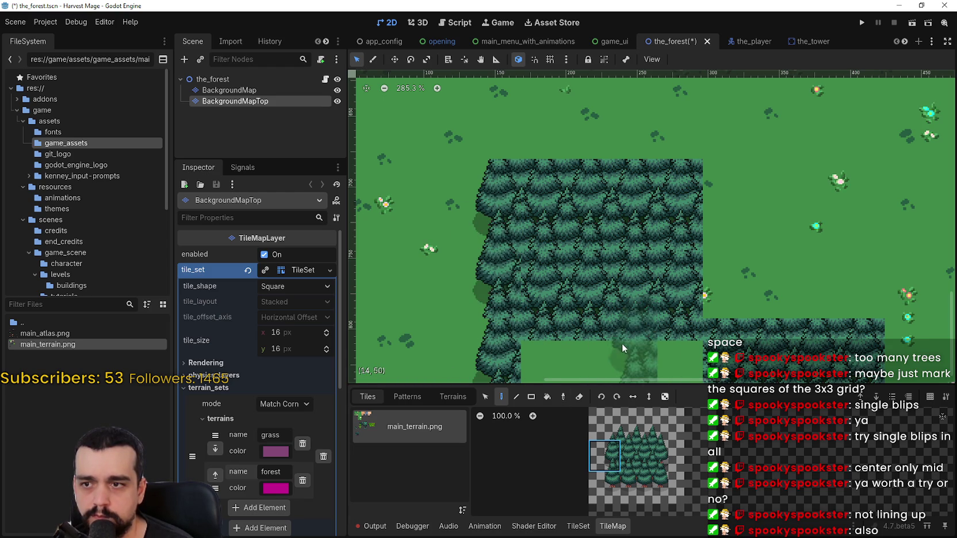
key("ctrl+z")
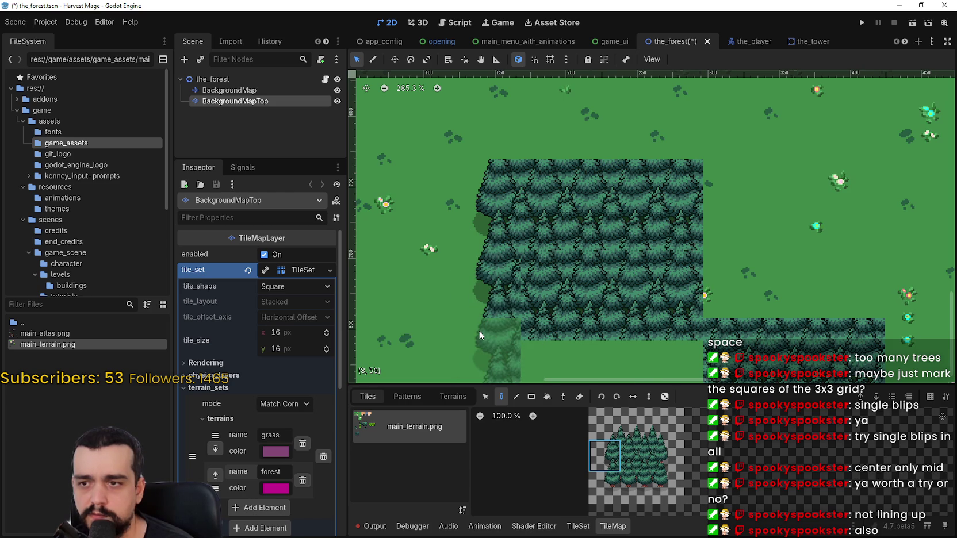
scroll(482, 350, "down", 3)
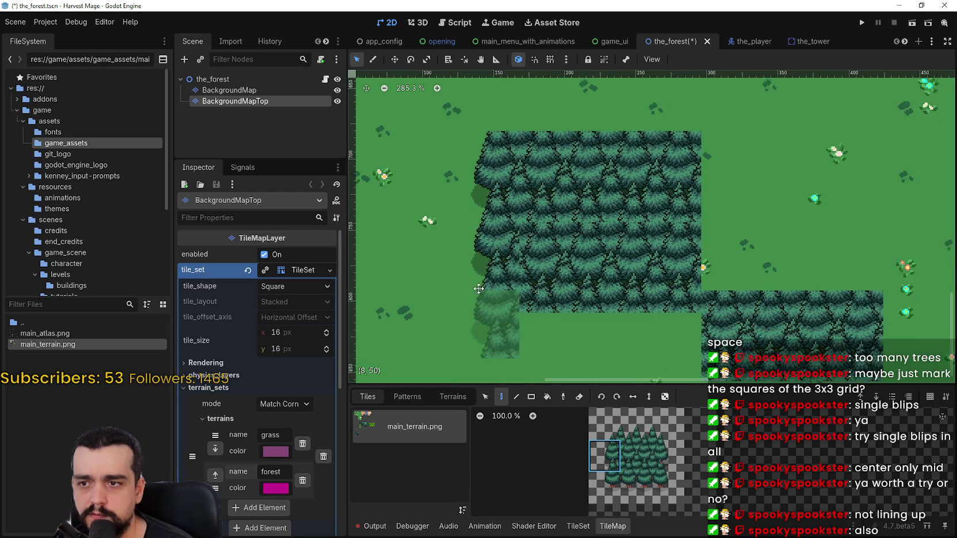
scroll(454, 320, "down", 1)
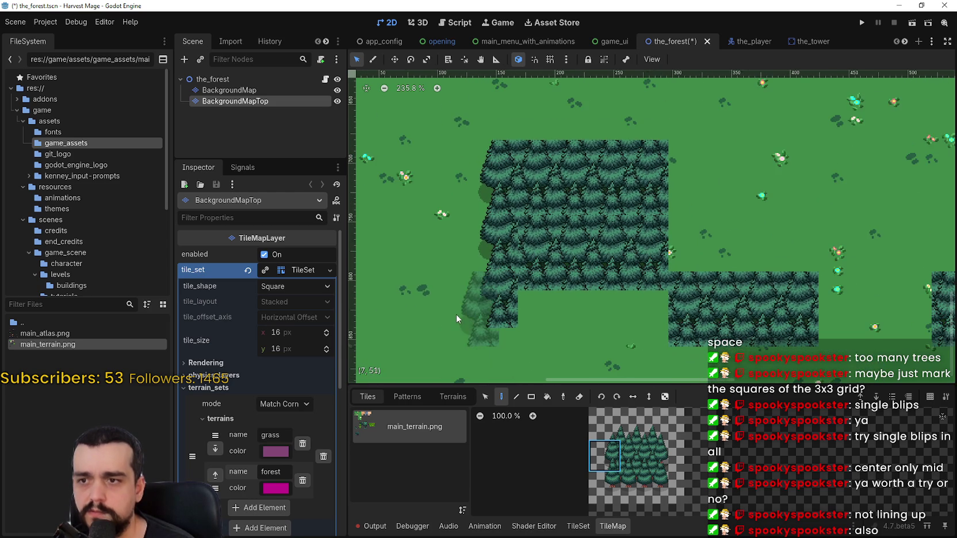
scroll(456, 320, "down", 1)
scroll(456, 316, "down", 1)
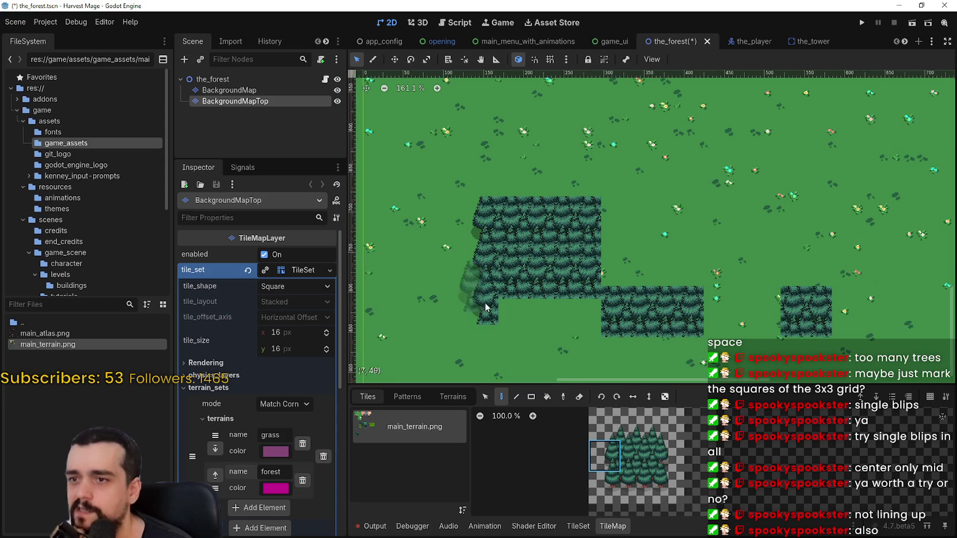
scroll(546, 316, "down", 1)
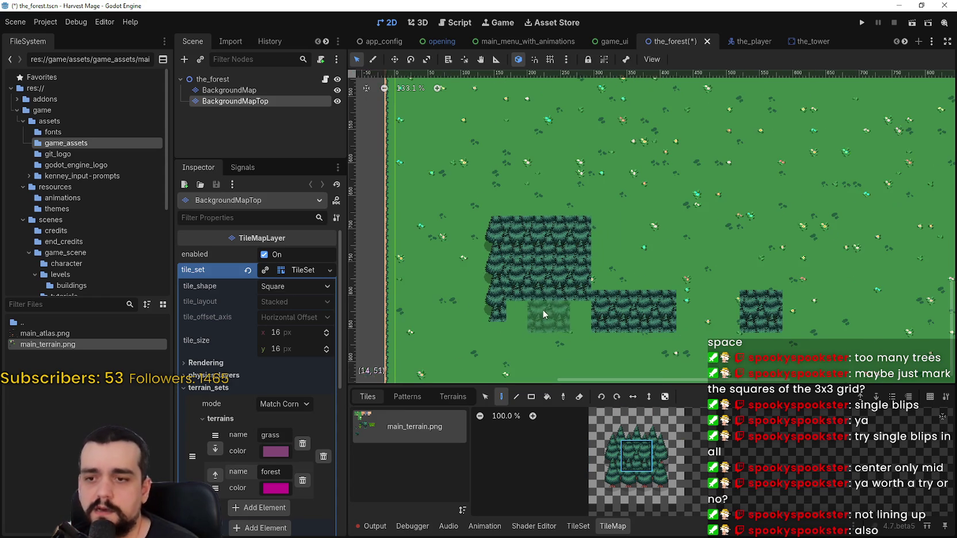
Undo the earlier forest tile painting and zoom out over the grass map
key("ctrl+z")
key("ctrl+z")
scroll(513, 294, "down", 2)
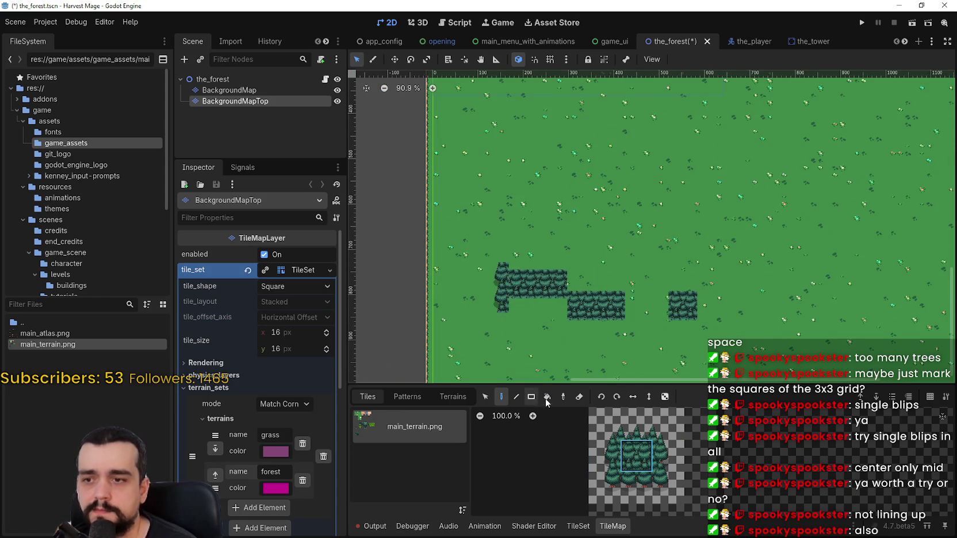
key("ctrl+z")
scroll(699, 334, "down", 1)
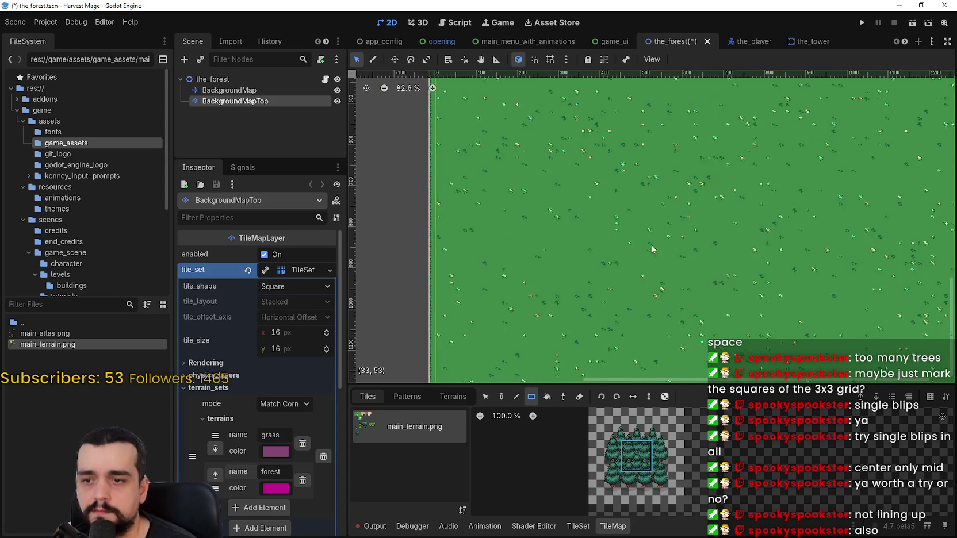
scroll(645, 275, "down", 4)
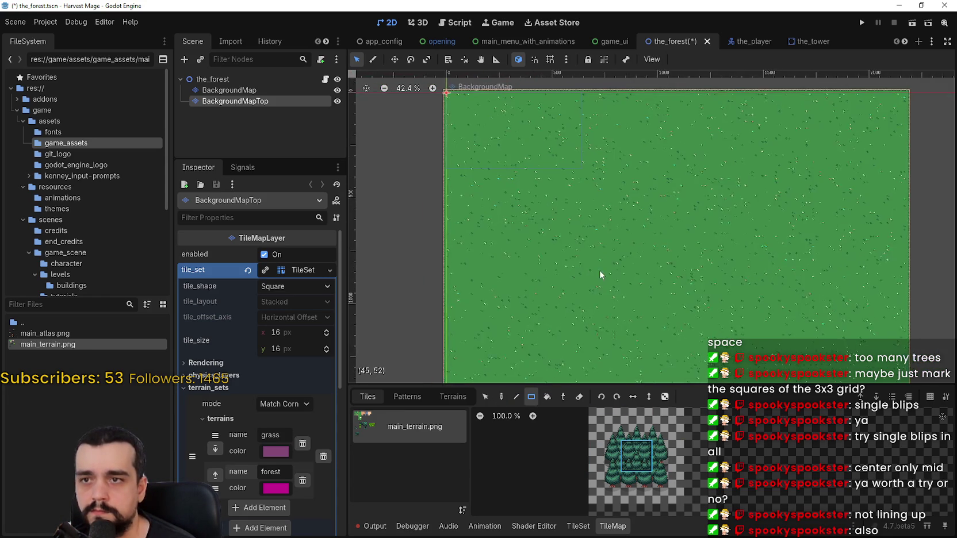
scroll(552, 184, "up", 4)
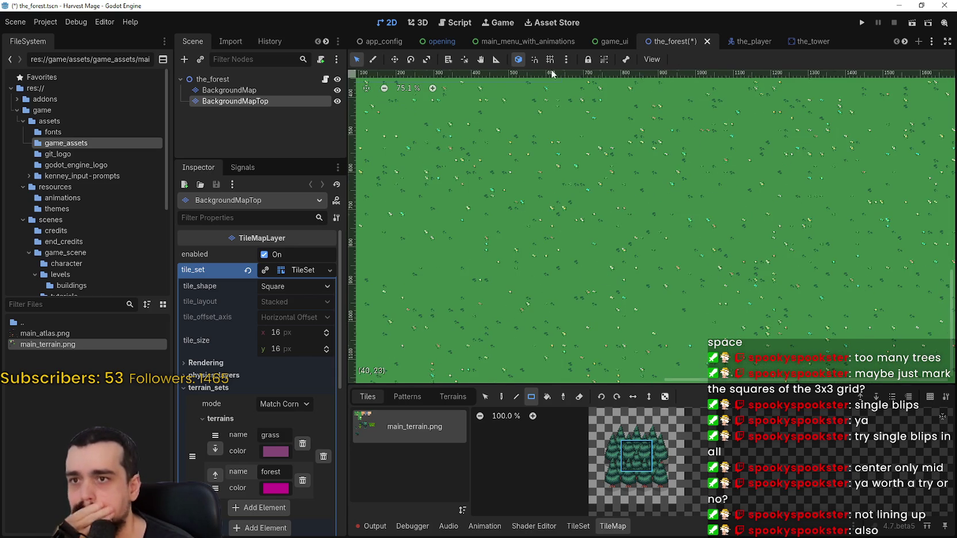
Turn on grid snapping and stamp one small forest patch on the grass
left_click(551, 60)
scroll(518, 197, "up", 6)
left_click(552, 187)
scroll(550, 177, "up", 5)
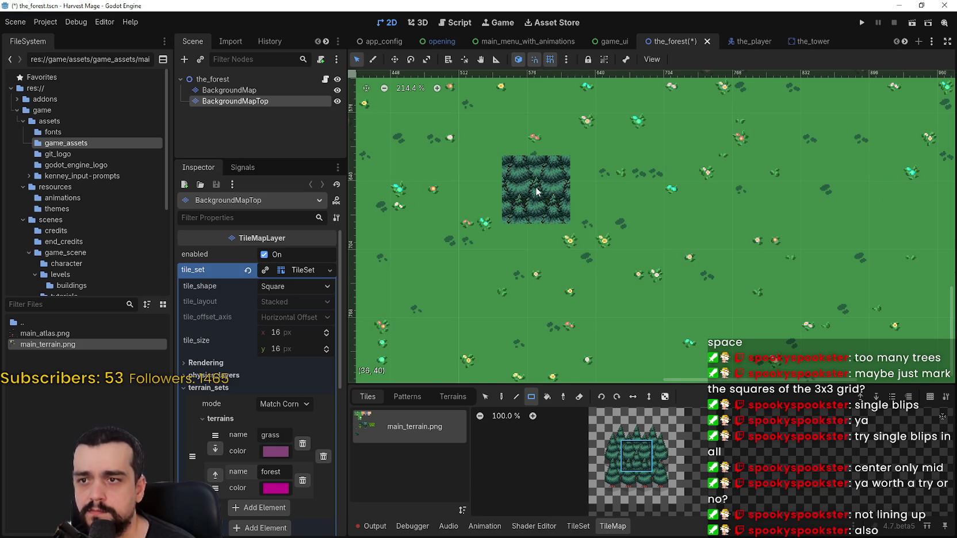
scroll(551, 184, "up", 4)
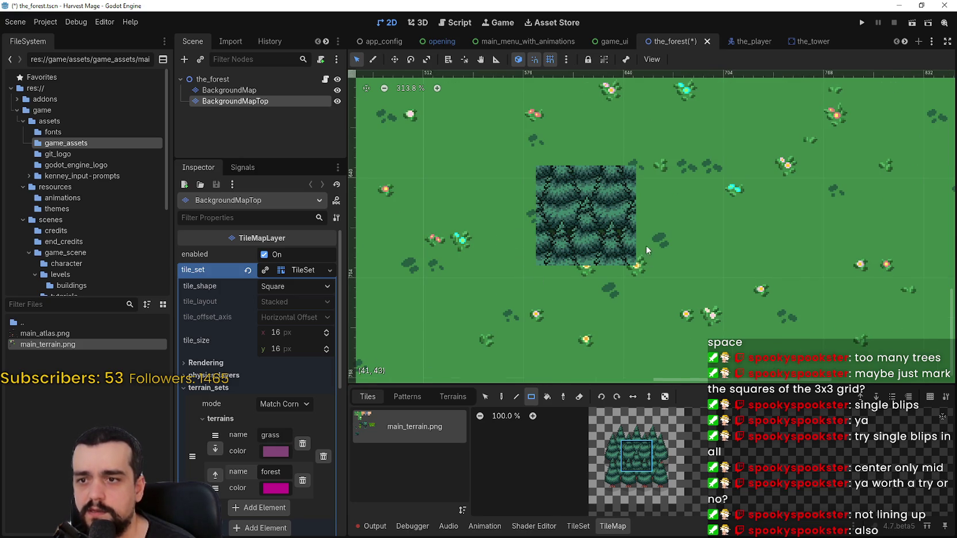
Make the editor grid always visible via the View options
left_click(567, 60)
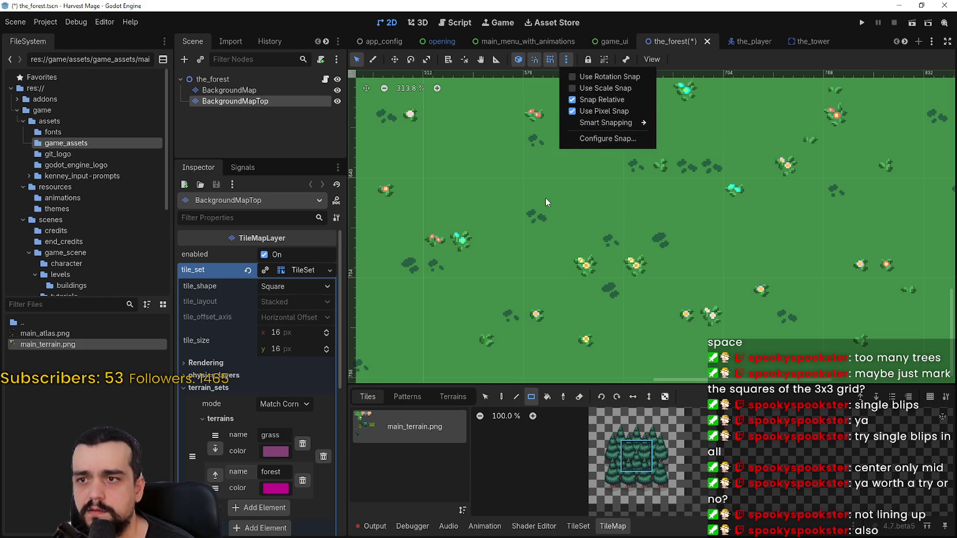
left_click(547, 213)
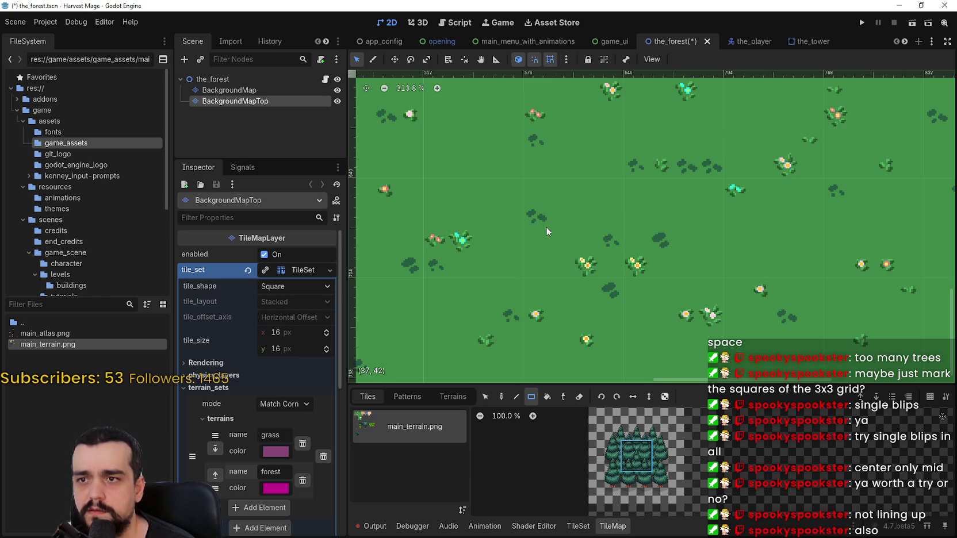
left_click(648, 60)
left_click(612, 70)
left_click(648, 60)
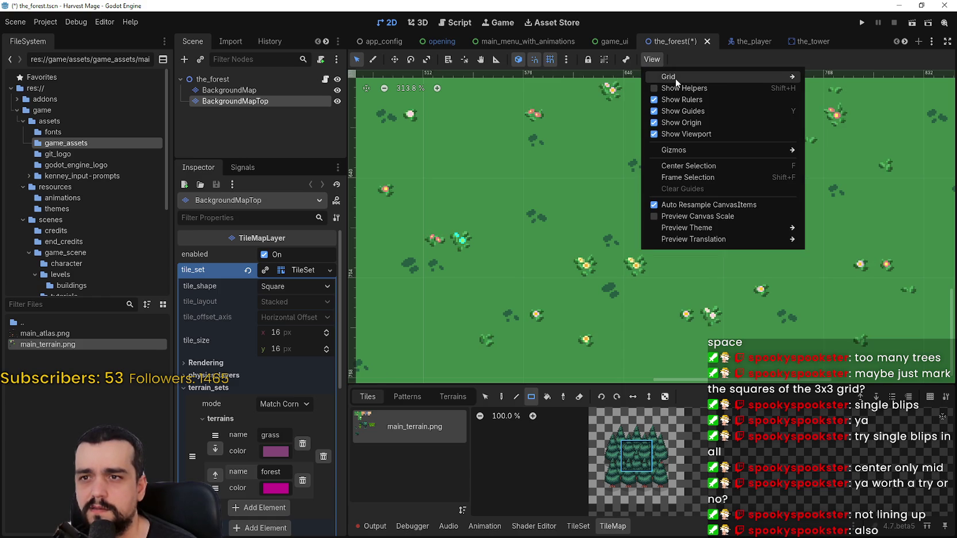
mouse_move(676, 78)
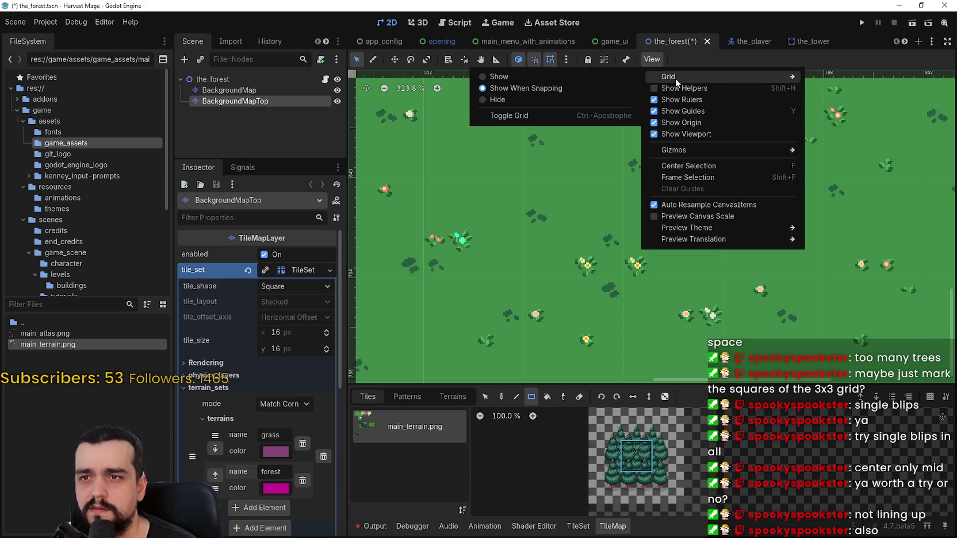
left_click(570, 77)
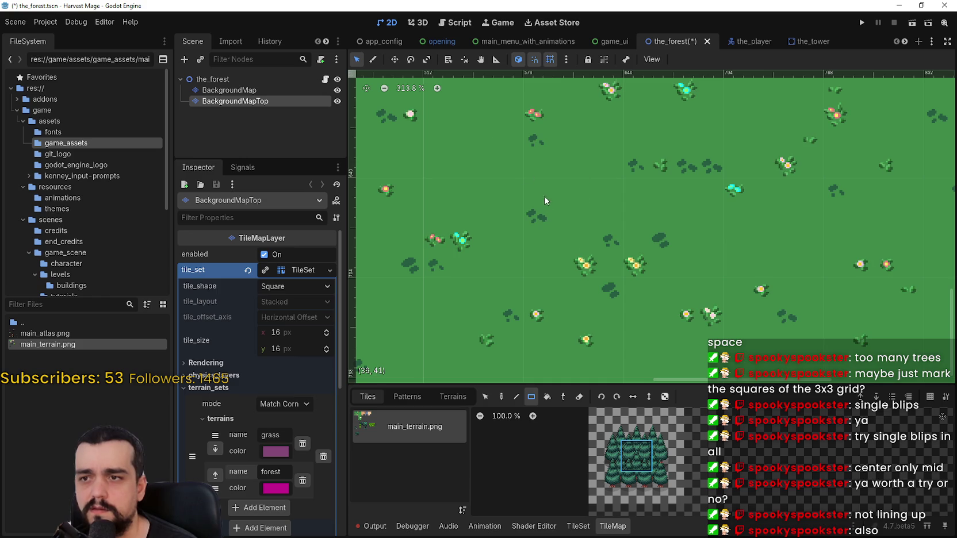
In Configure Snap, set the horizontal grid offset to 16 px and apply
left_click(567, 59)
left_click(628, 141)
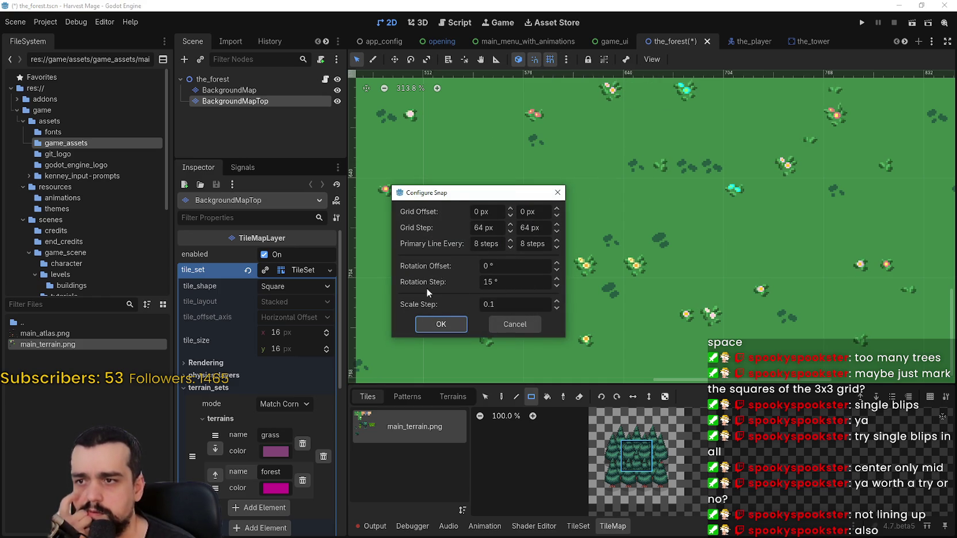
mouse_move(460, 192)
left_mouse_down()
mouse_move(456, 231)
mouse_move(472, 251)
left_mouse_up()
left_click(495, 271)
type("16")
key("Tab")
left_click(463, 382)
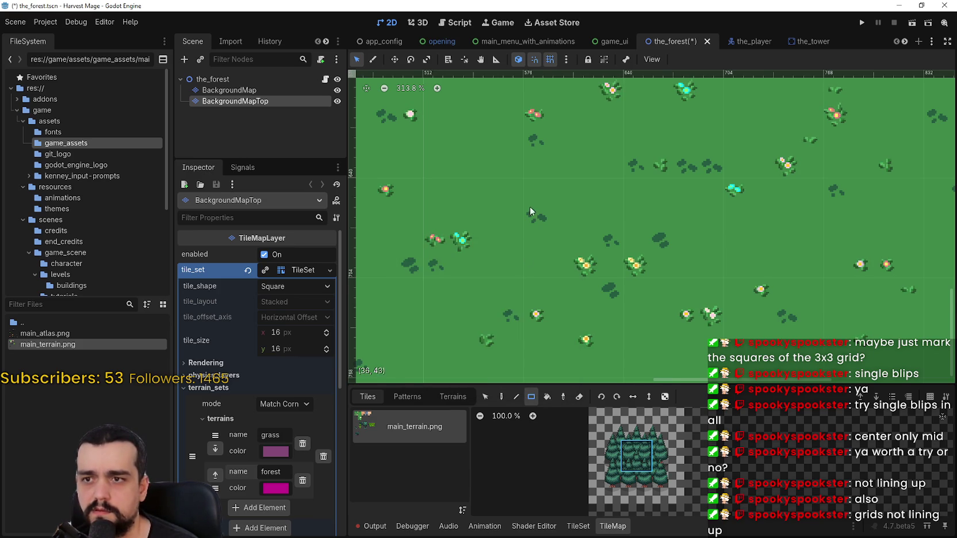
Test-stamp forest patches on the snapped grid, undoing each placement
scroll(530, 228, "up", 1)
left_click(540, 198)
key("ctrl+z")
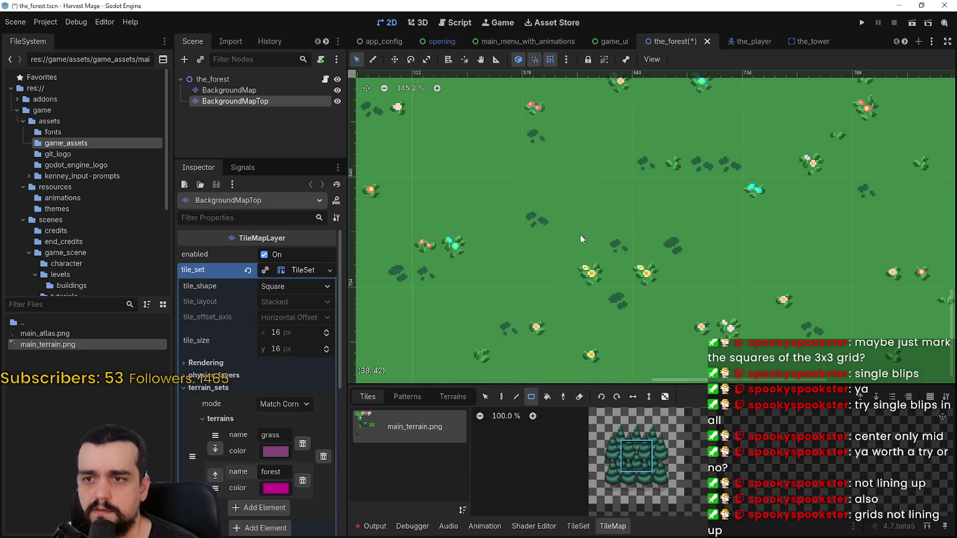
left_click(580, 234)
left_click(572, 218)
key("ctrl+z")
key("ctrl+z")
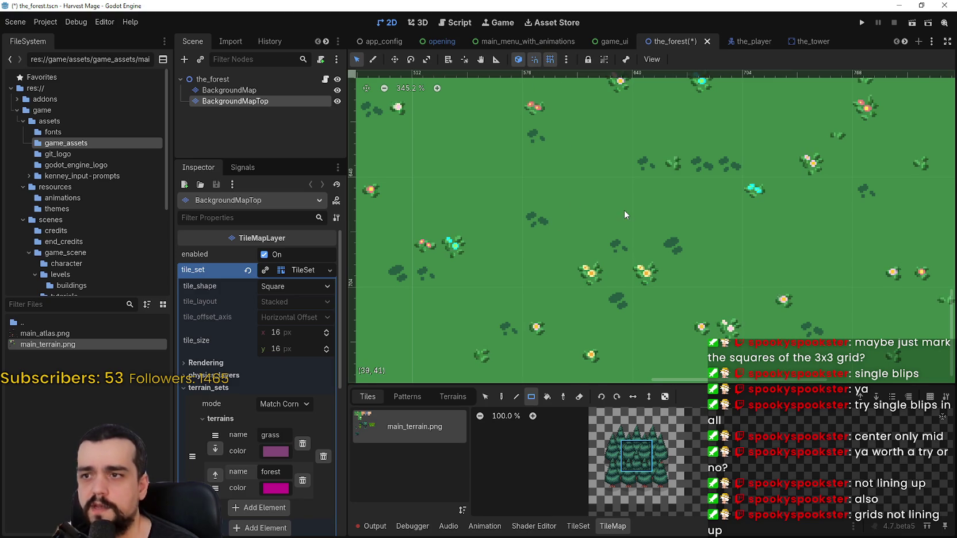
scroll(624, 208, "down", 2)
Reset the snap grid offset to 0 px on both X and Y and apply
left_click(565, 60)
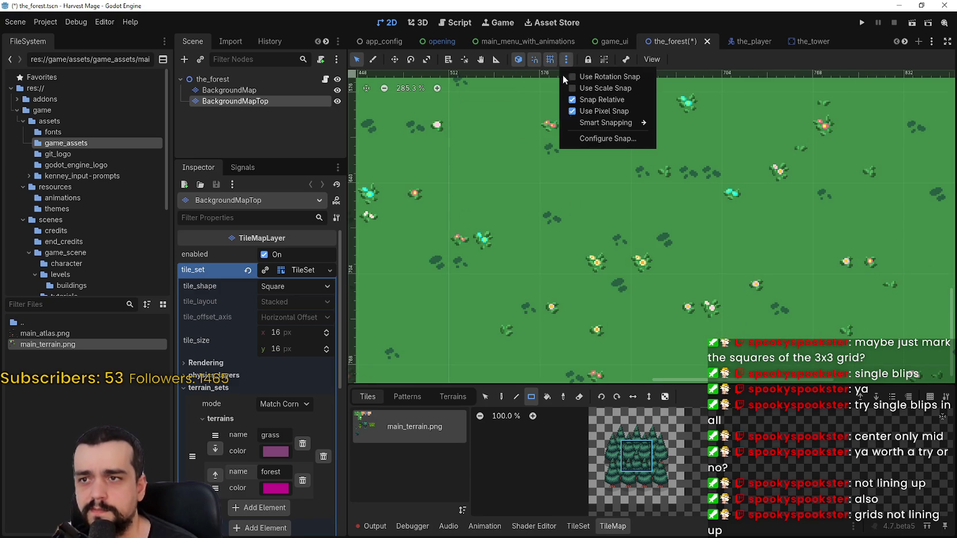
left_click(601, 138)
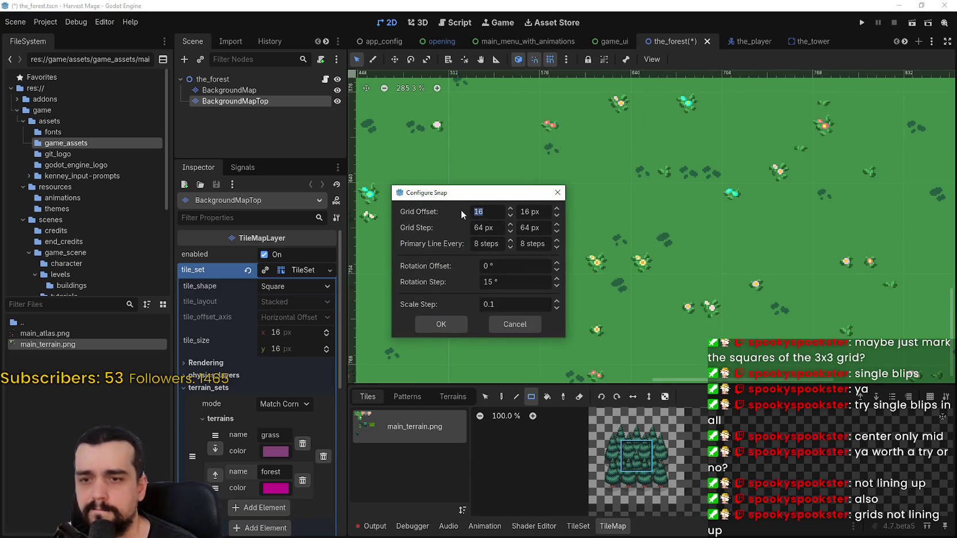
type("0")
key("Tab")
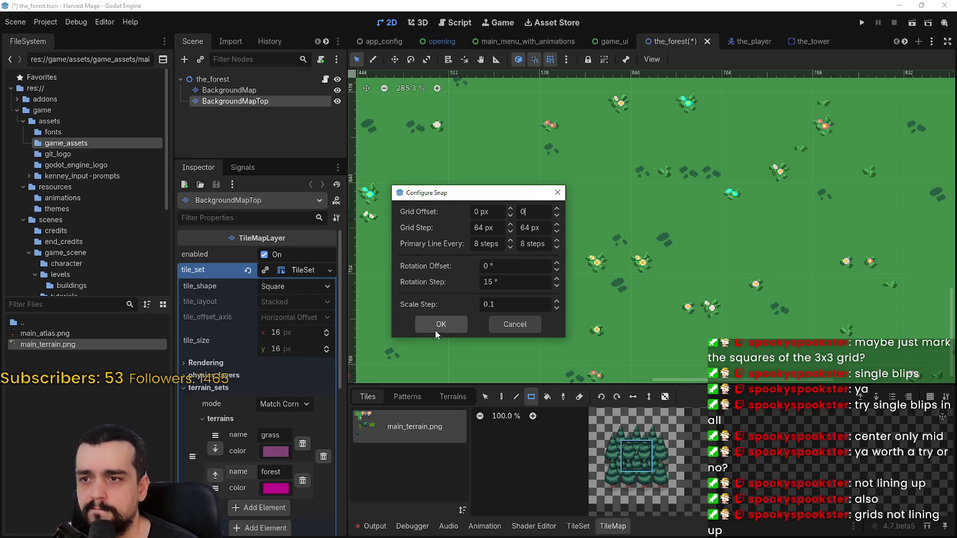
key("Tab")
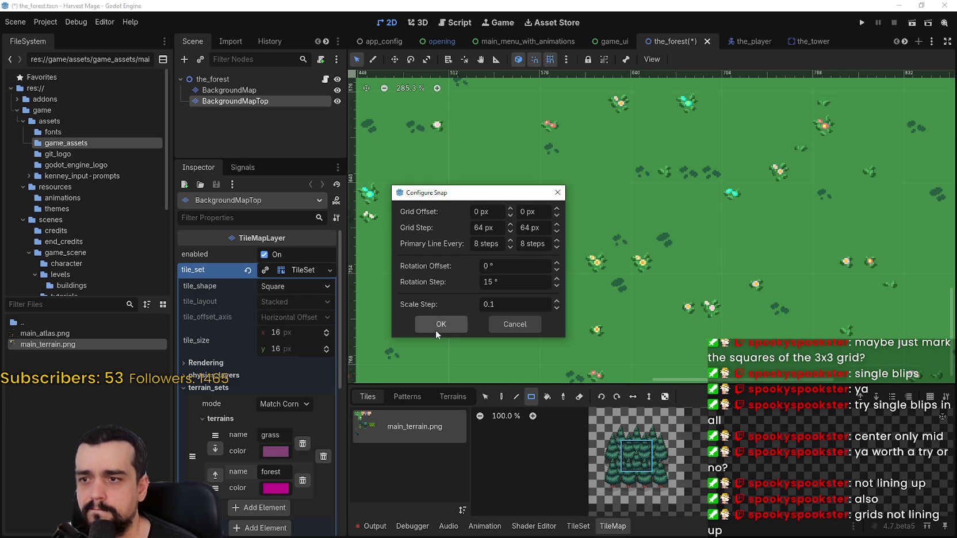
left_click(435, 329)
Pick the single-tile Paint tool in the TileMap panel and zoom around the map
scroll(418, 183, "down", 6)
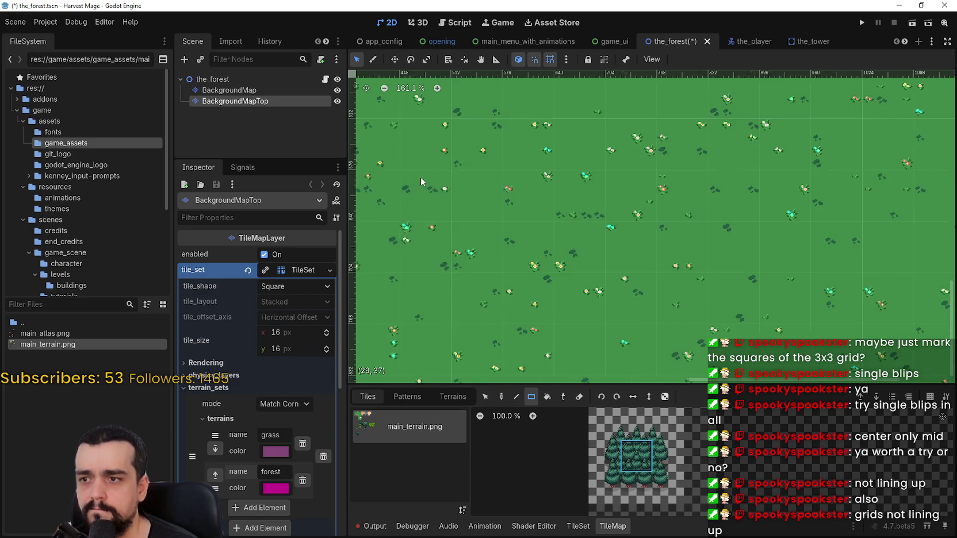
scroll(418, 183, "down", 2)
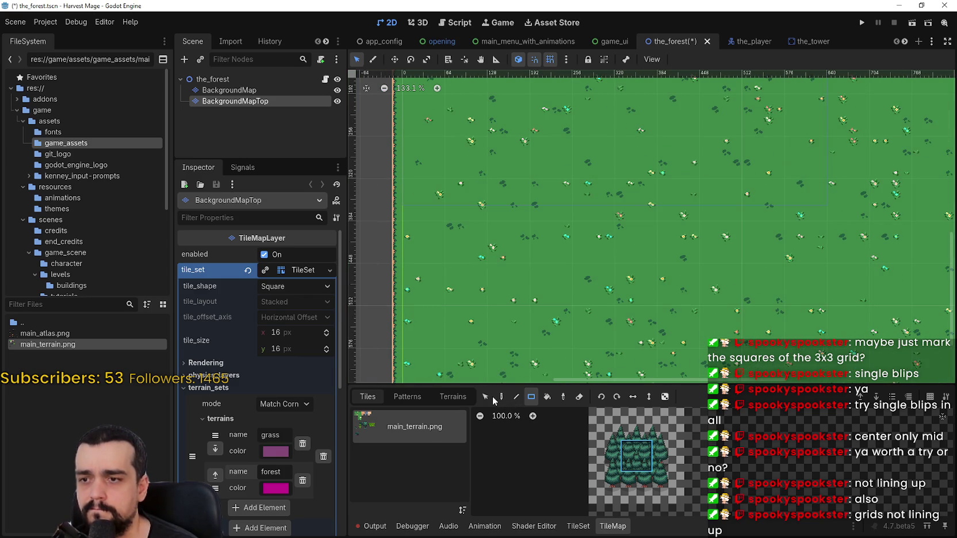
left_click(502, 397)
scroll(509, 241, "up", 10)
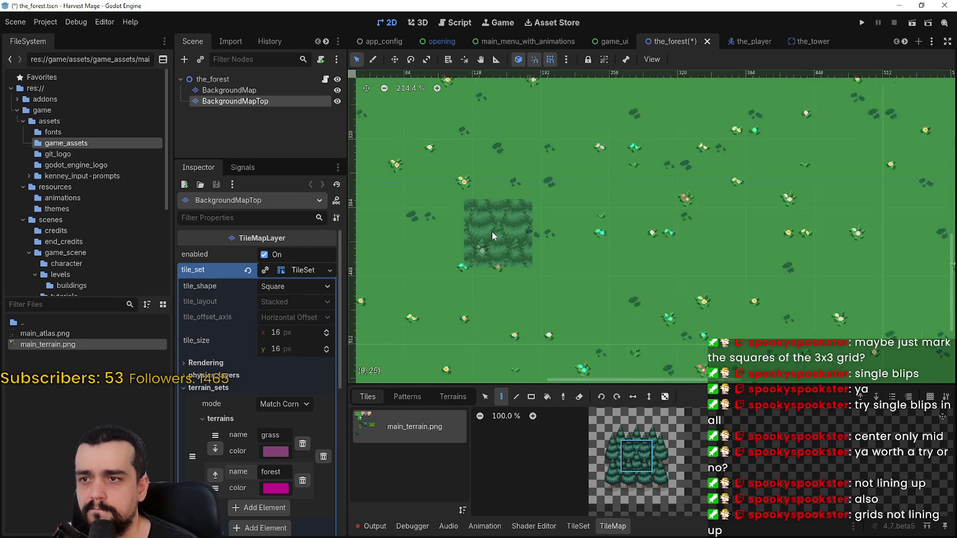
scroll(489, 223, "up", 4)
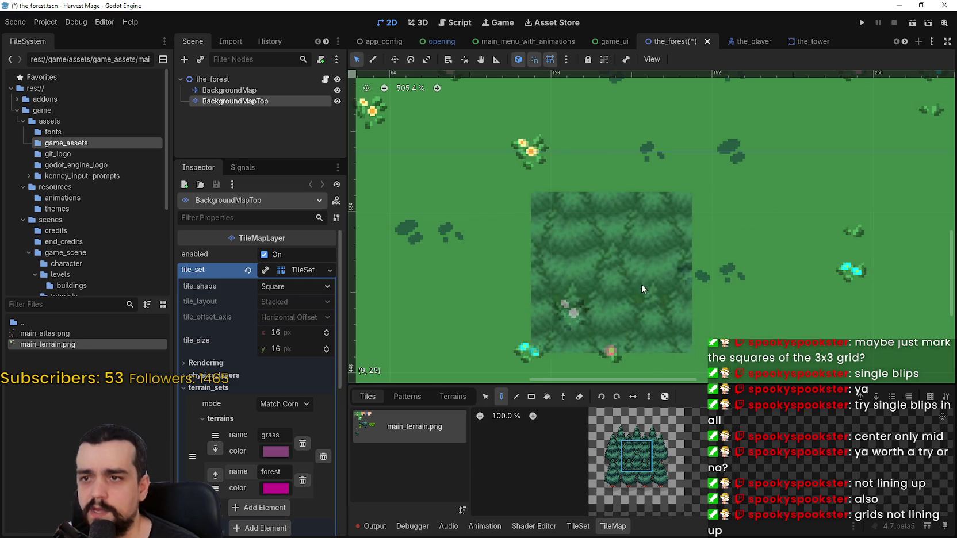
scroll(478, 259, "down", 5)
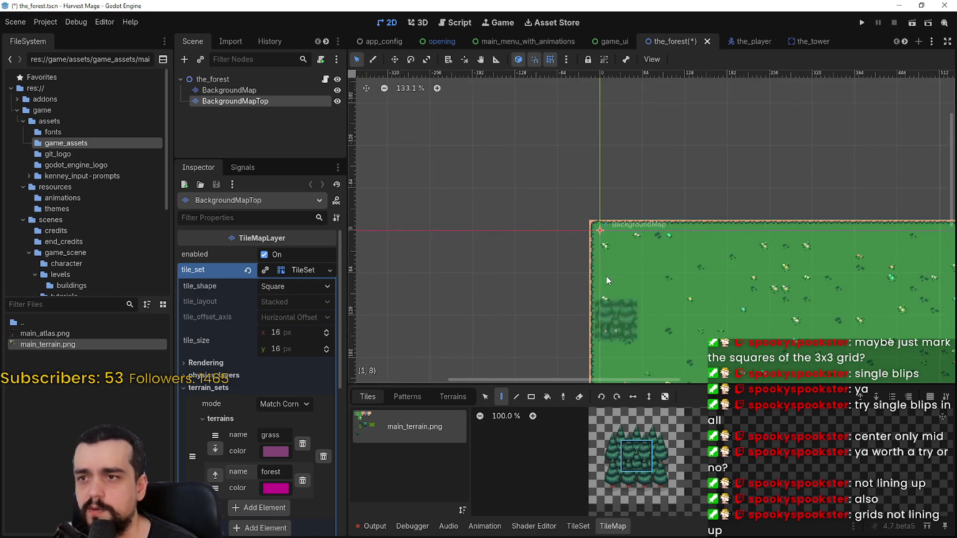
scroll(621, 263, "up", 3)
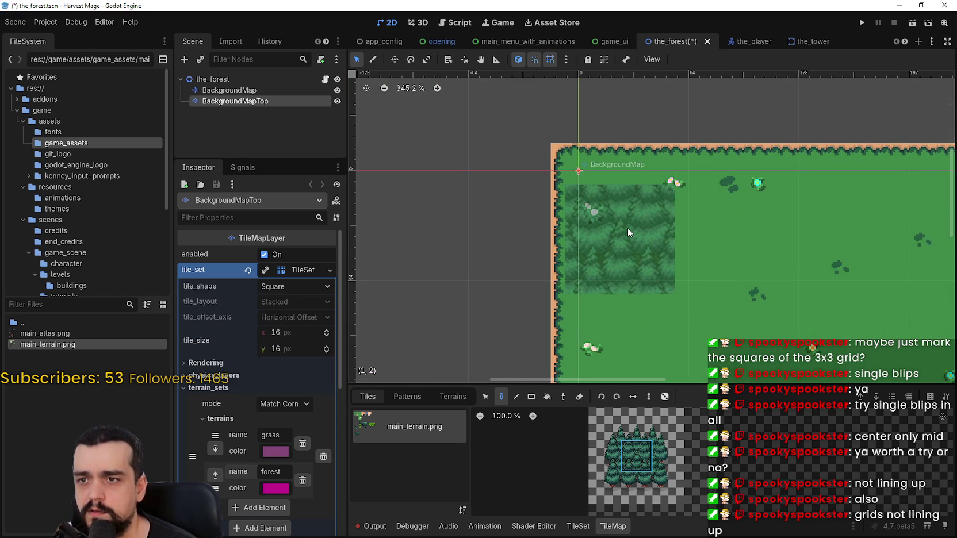
scroll(627, 228, "up", 2)
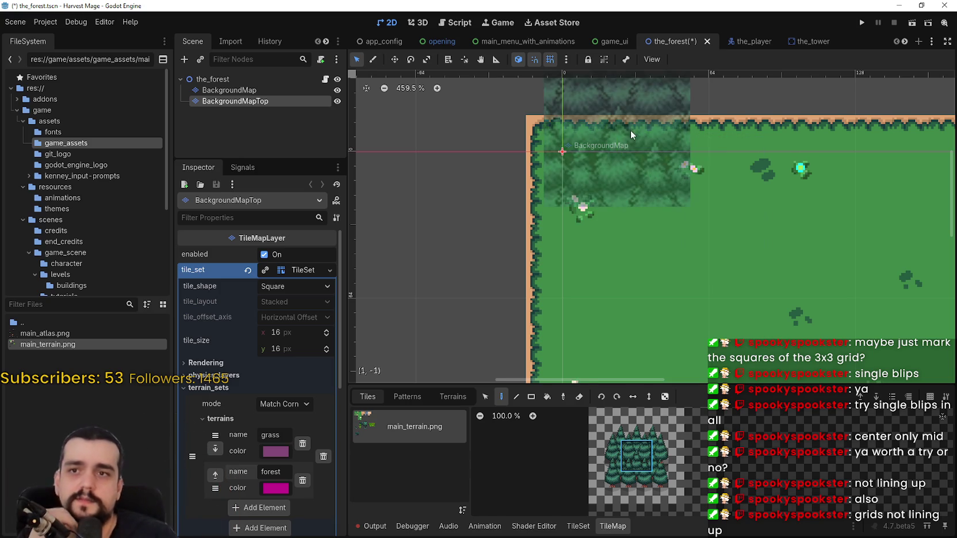
Select the central pine tile in the TileMap atlas
scroll(648, 162, "down", 3)
scroll(650, 173, "down", 4)
scroll(646, 444, "up", 6)
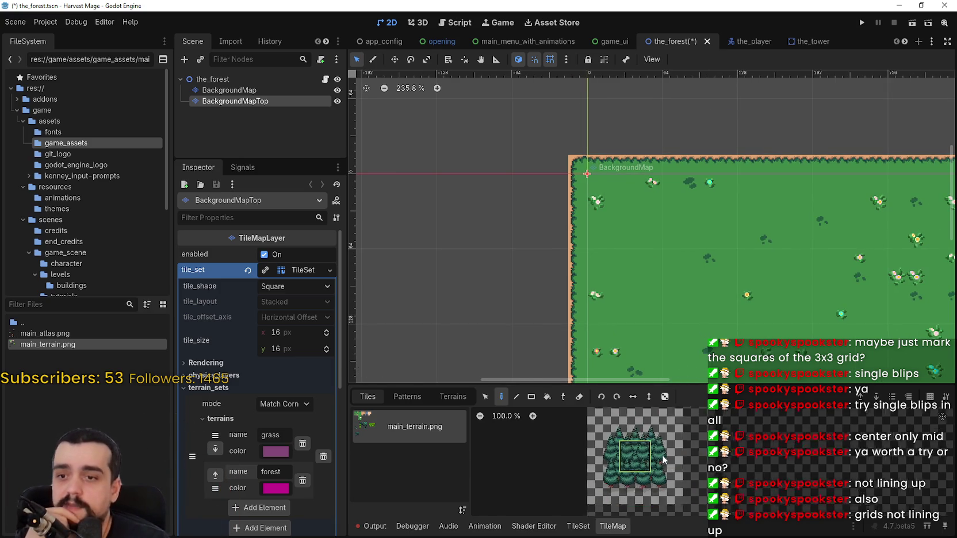
scroll(647, 444, "up", 1)
left_click(646, 445)
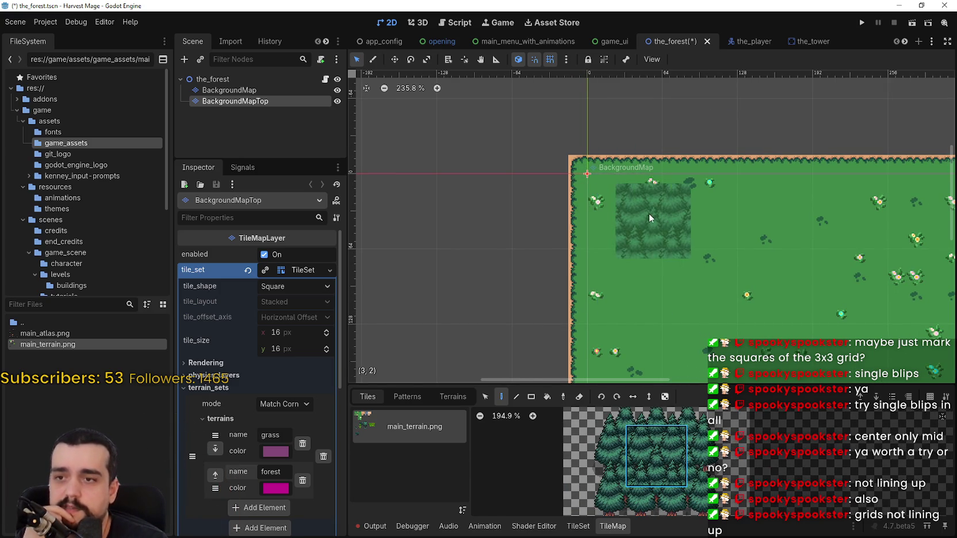
Turn off smart snapping and grid snapping in the 2D toolbar
scroll(632, 228, "up", 3)
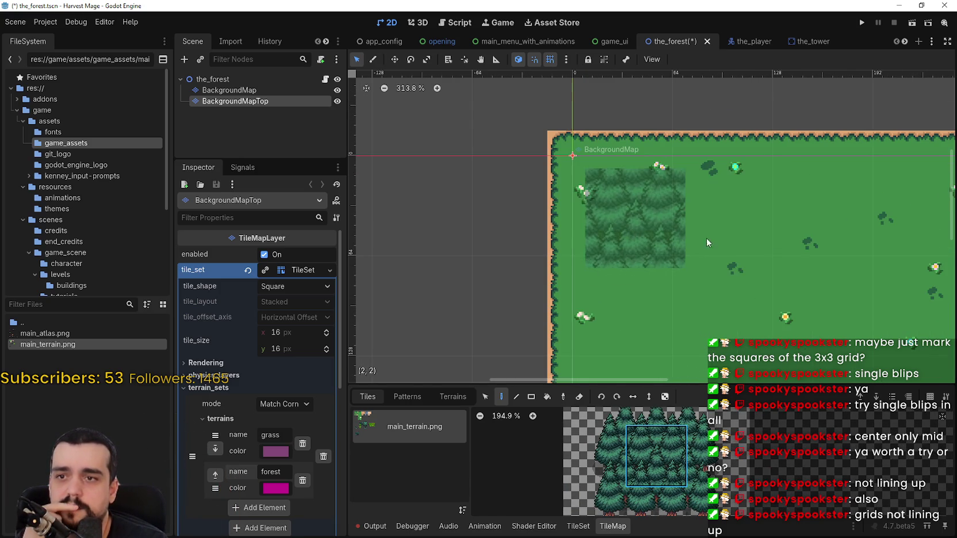
scroll(725, 196, "down", 2)
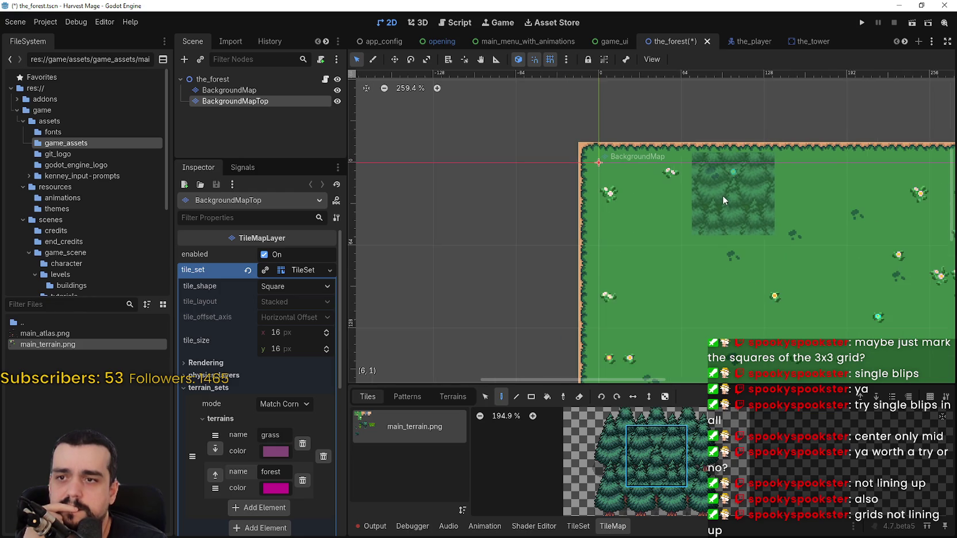
scroll(723, 195, "down", 2)
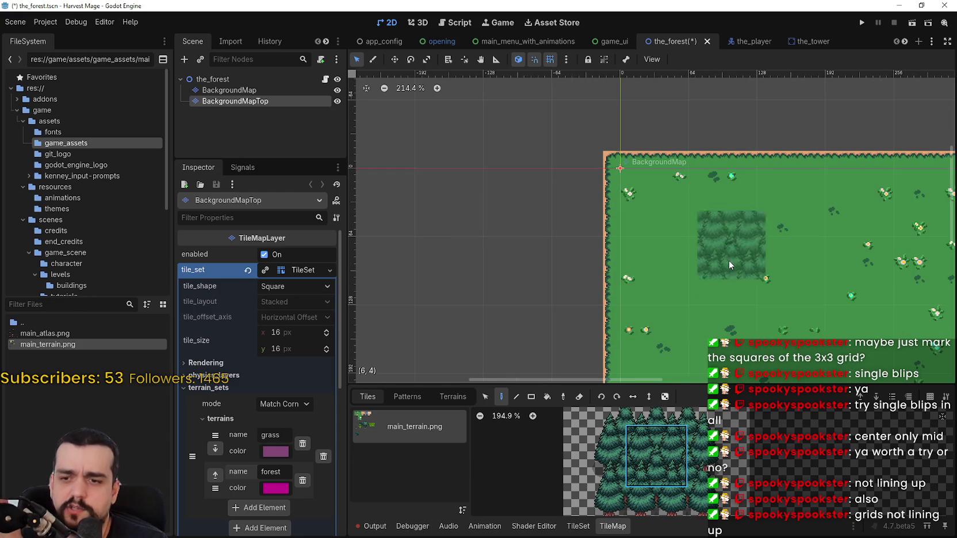
scroll(694, 182, "up", 2)
scroll(720, 178, "up", 1)
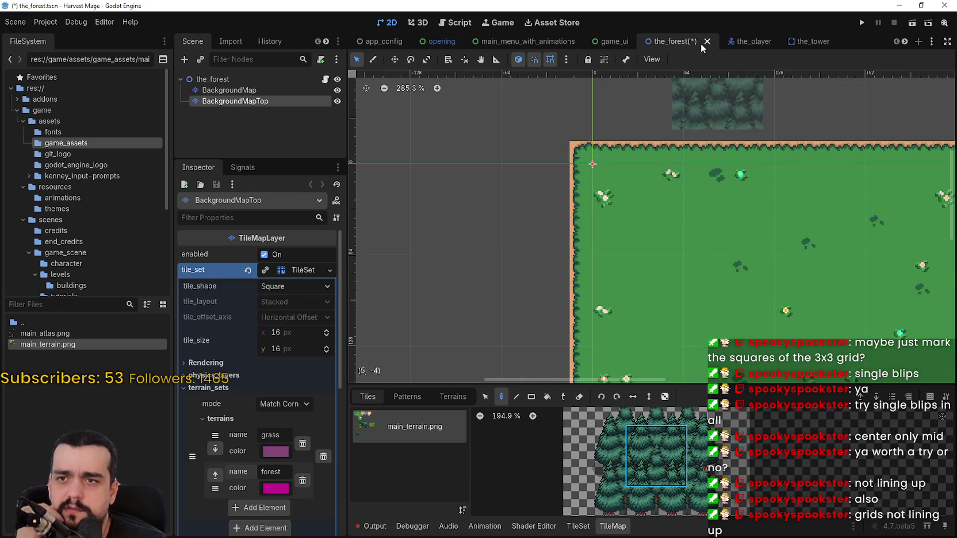
left_click(551, 59)
left_click(535, 60)
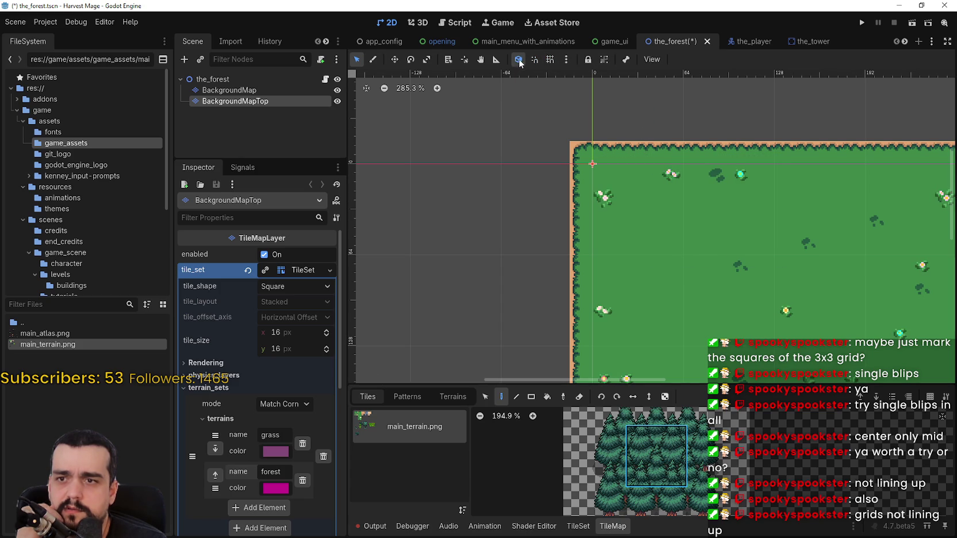
Inspect the grass map at several zoom levels, then switch over to Aseprite
scroll(688, 176, "down", 3)
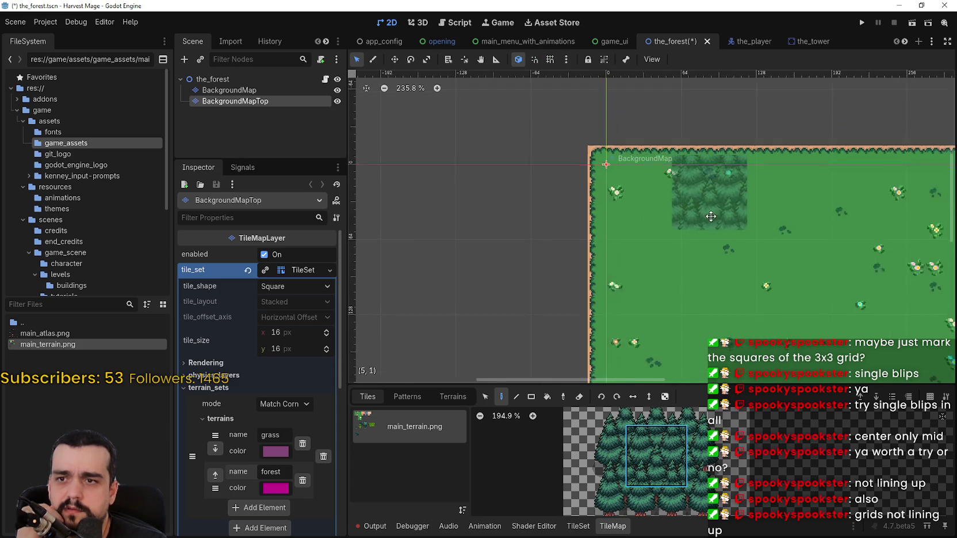
scroll(707, 215, "up", 6)
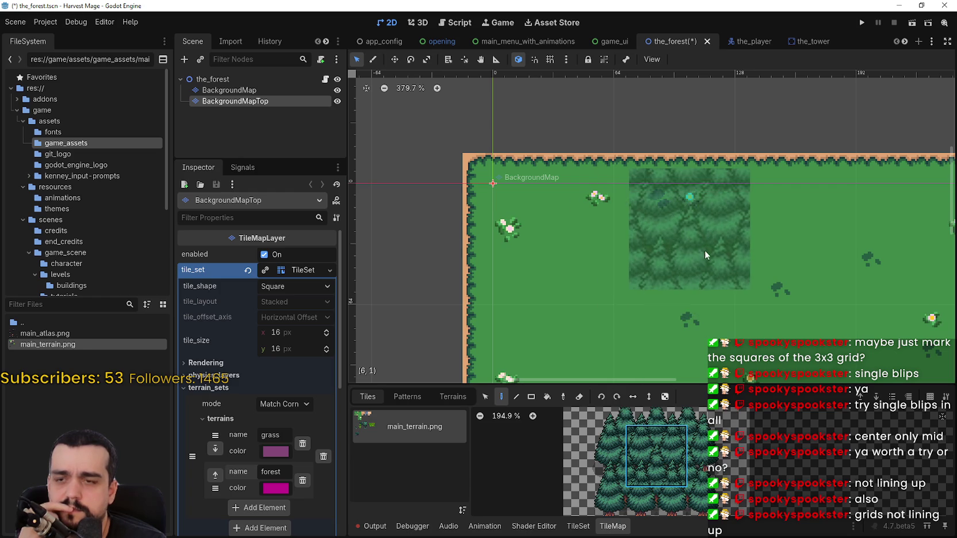
scroll(676, 242, "up", 5)
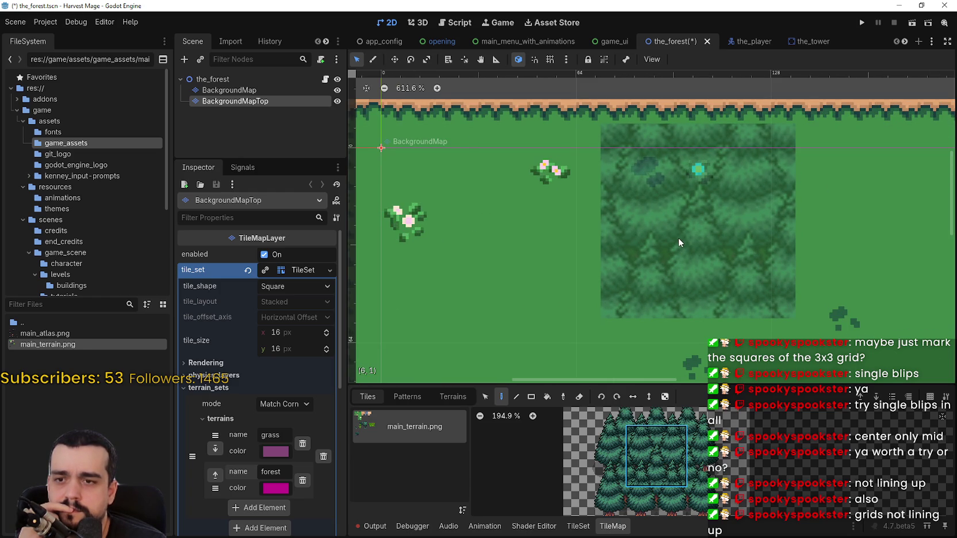
scroll(678, 239, "down", 4)
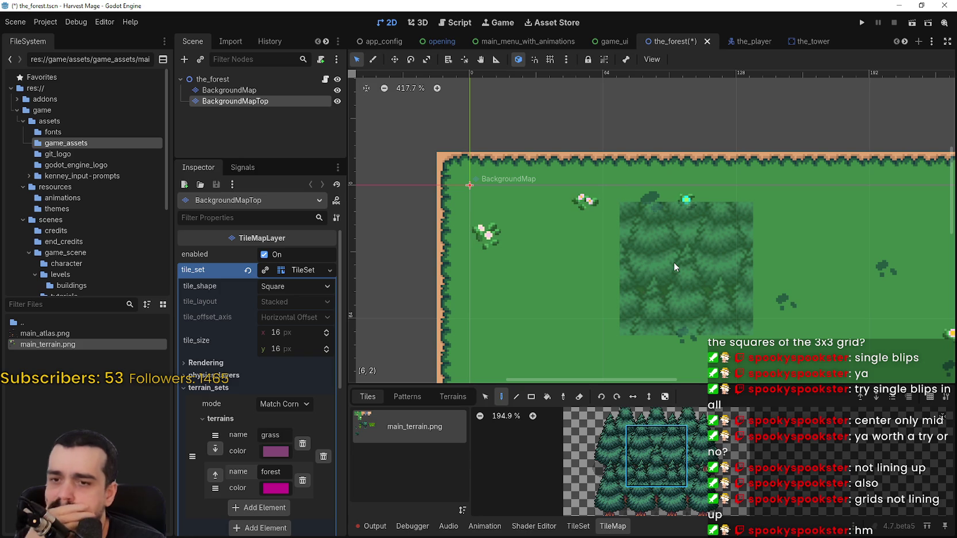
scroll(703, 464, "up", 2)
scroll(737, 466, "down", 2)
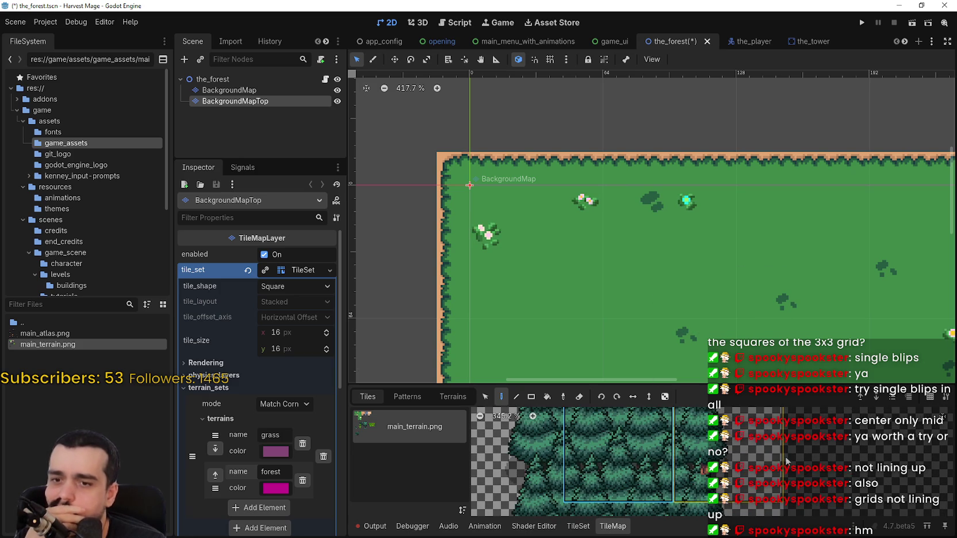
scroll(755, 454, "down", 1)
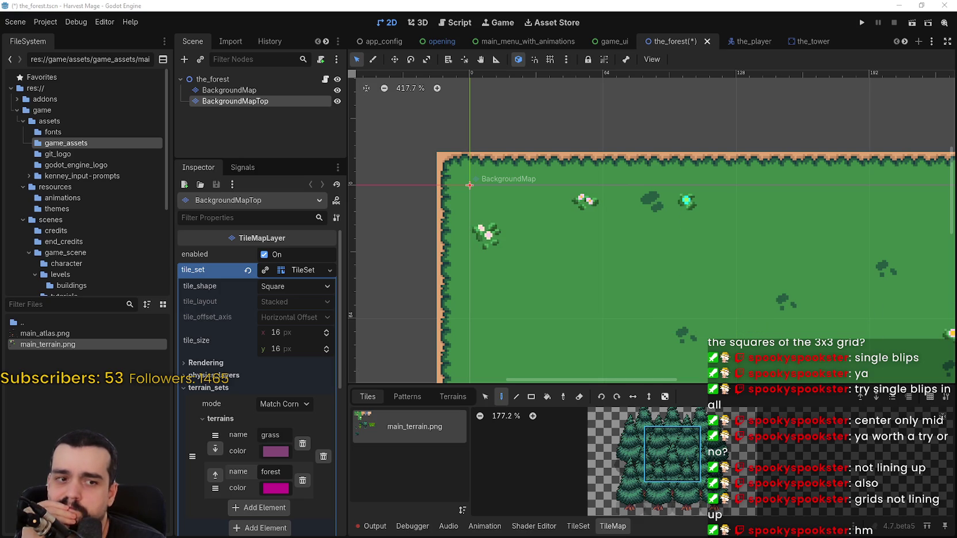
key("alt+Tab")
Marquee a grid-aligned, tile-sized block in the middle of the pine trees, then minimize Aseprite
left_click_drag(579, 231, 618, 292)
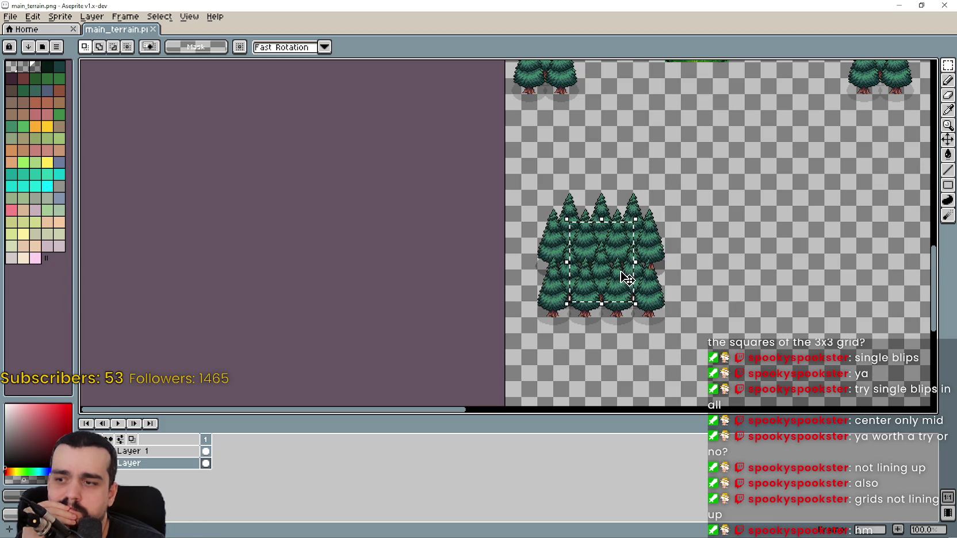
scroll(613, 279, "up", 1)
key("ctrl+d")
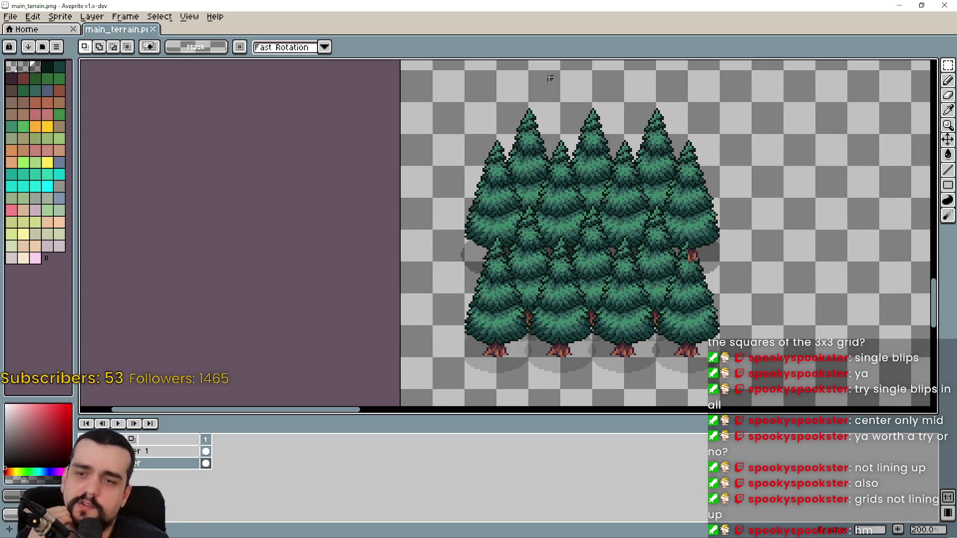
left_click(456, 81)
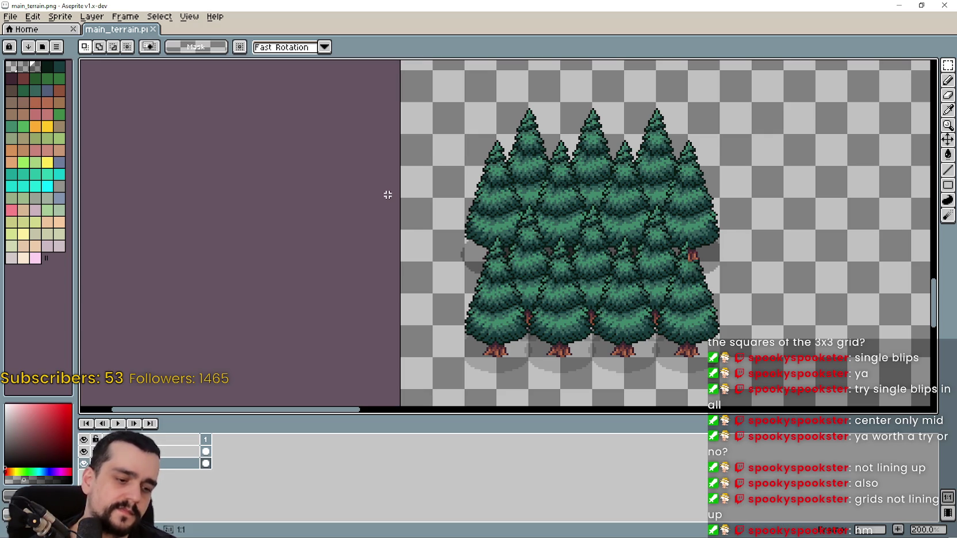
left_click_drag(565, 208, 656, 325)
left_click(578, 211)
mouse_move(547, 190)
left_mouse_down()
mouse_move(649, 319)
mouse_move(649, 282)
left_mouse_up()
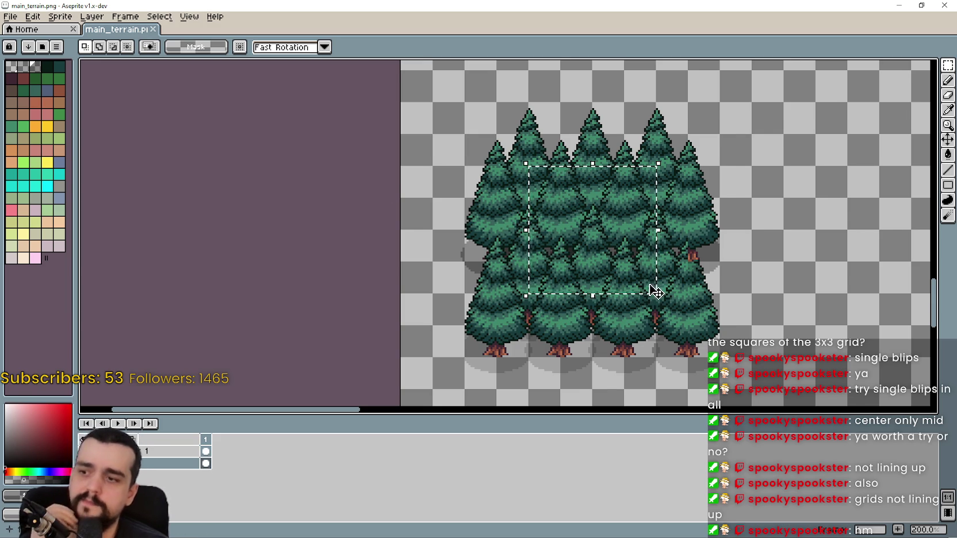
scroll(647, 279, "down", 1)
left_click(906, 4)
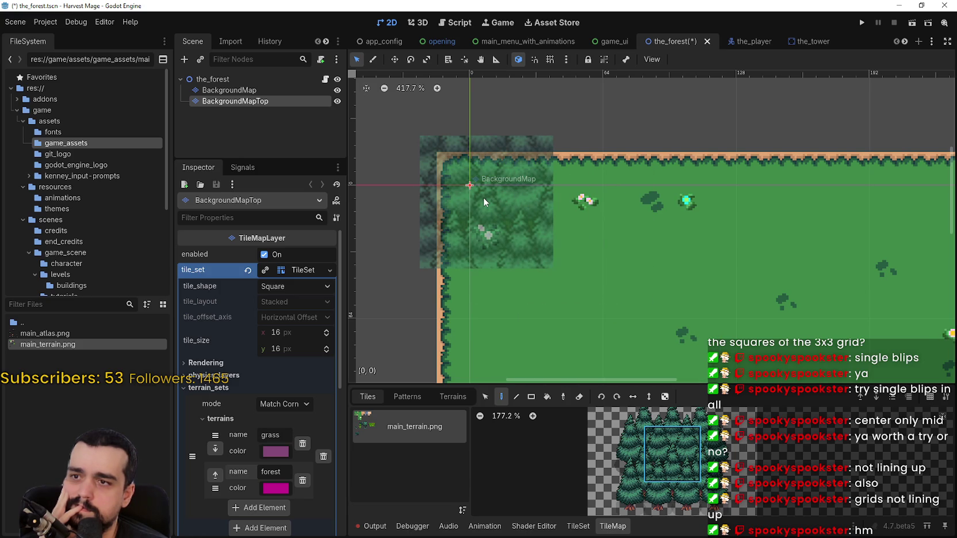
In the TileSet panel, widen the atlas properties and select the pine-tree tile at atlas coords 4, 45
left_click(578, 526)
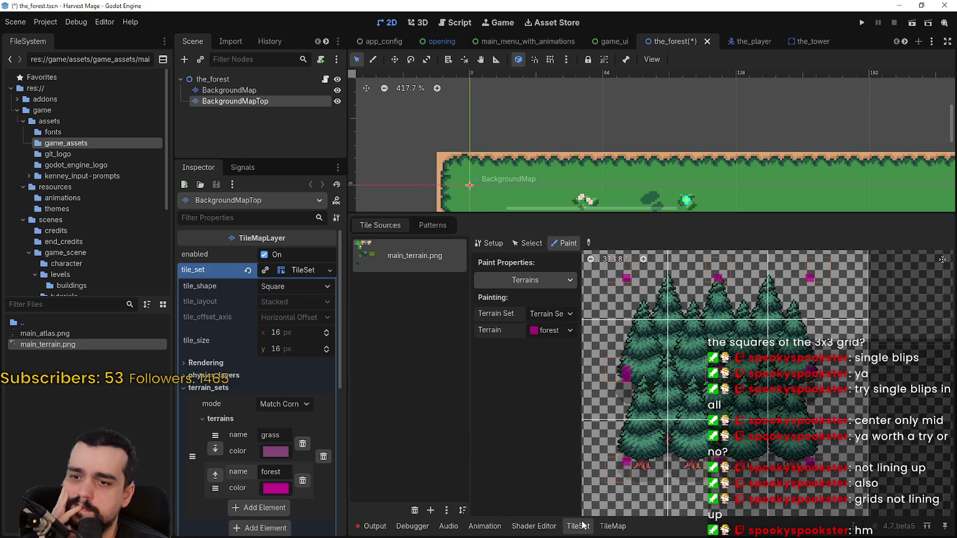
left_click(489, 244)
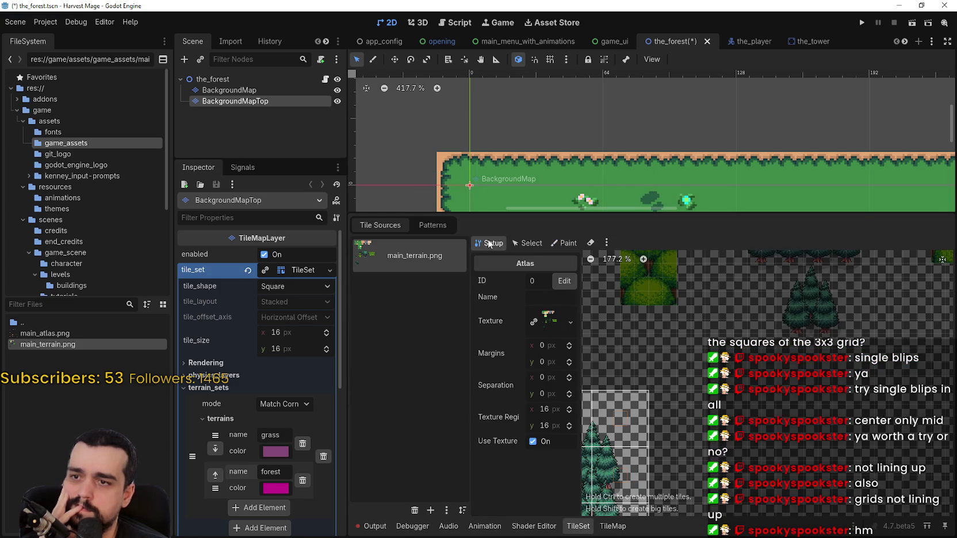
scroll(804, 402, "down", 3)
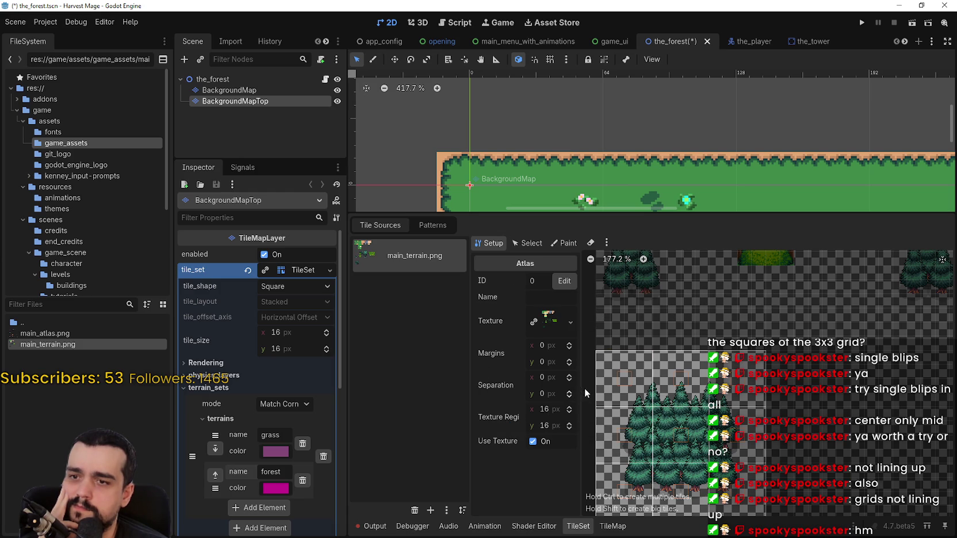
mouse_move(582, 394)
left_mouse_down()
mouse_move(644, 401)
mouse_move(618, 397)
left_mouse_up()
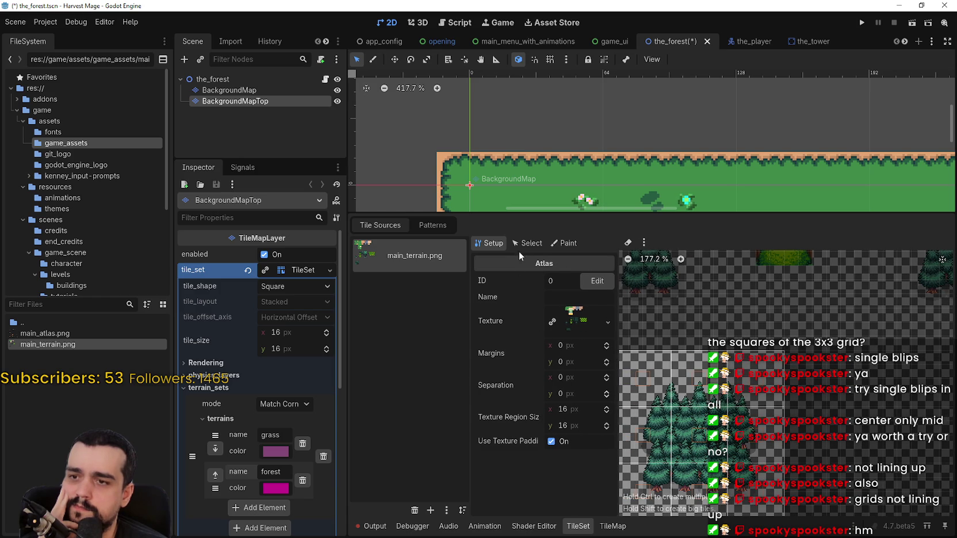
left_click(527, 243)
left_click(688, 450)
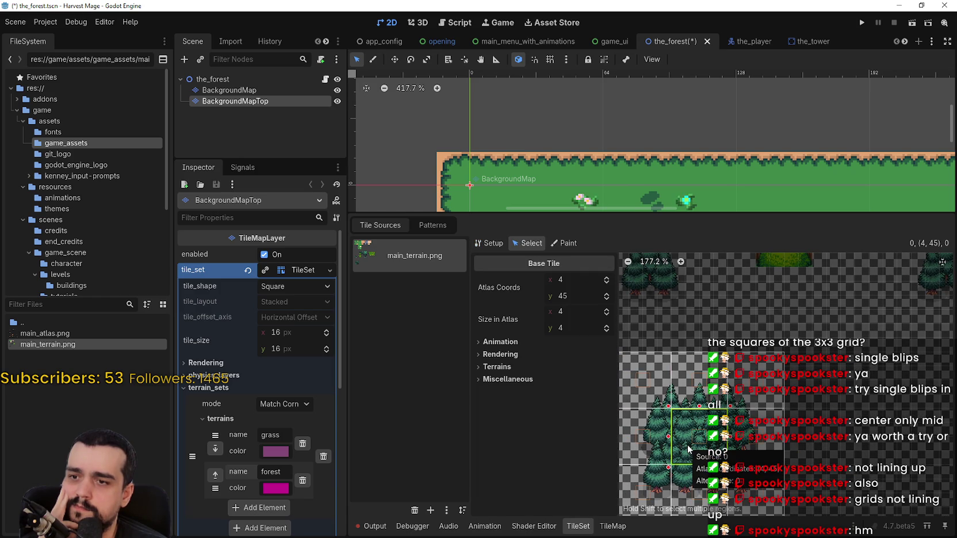
Review the tile's Animation, Rendering and Terrains sections, including the terrain peering bits
left_click(499, 343)
left_click(500, 342)
left_click(492, 356)
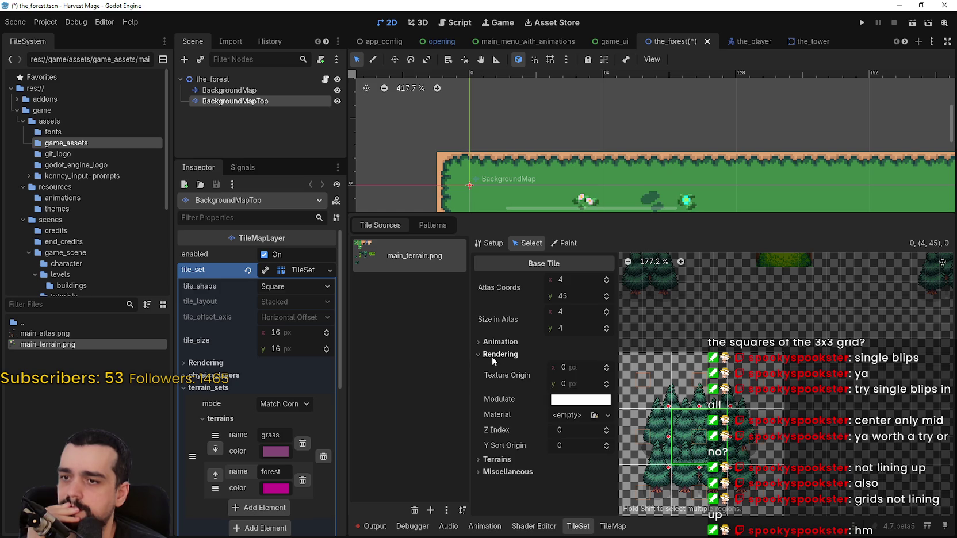
left_click(492, 356)
left_click(492, 367)
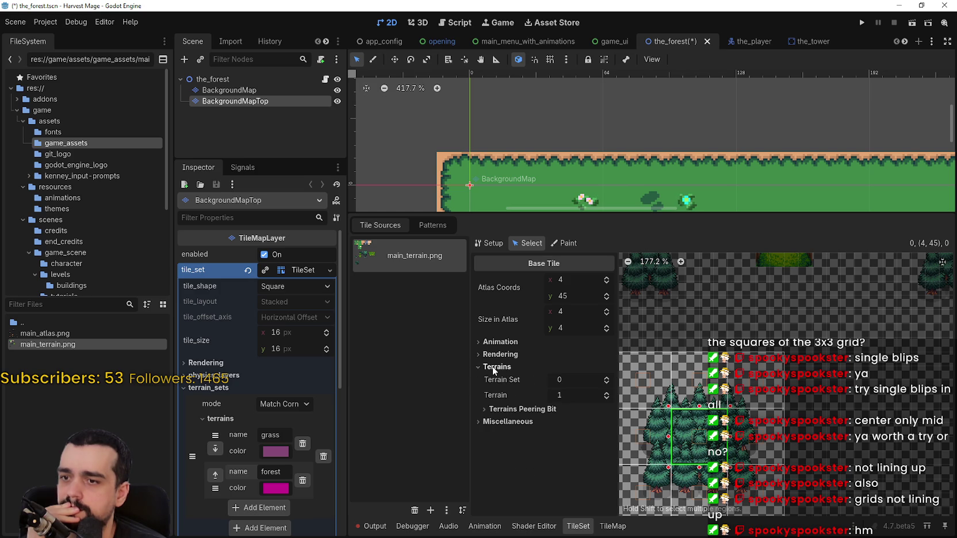
left_click(495, 367)
left_click(496, 368)
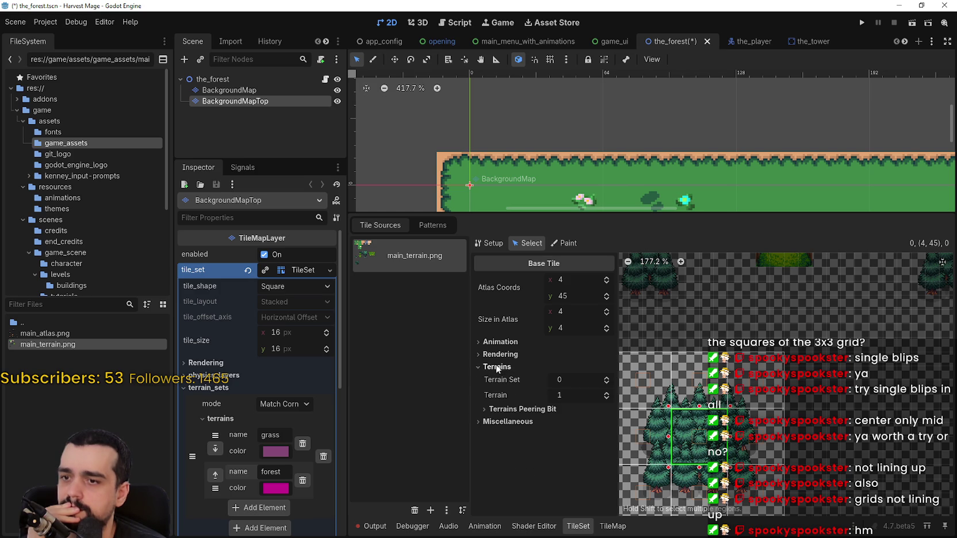
left_click(506, 410)
left_click(506, 410)
left_click(501, 356)
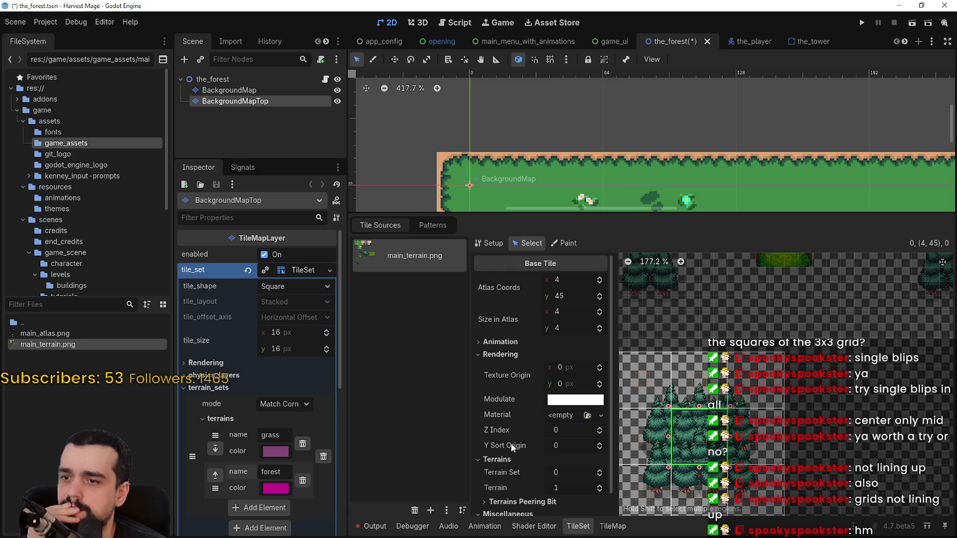
scroll(510, 443, "down", 2)
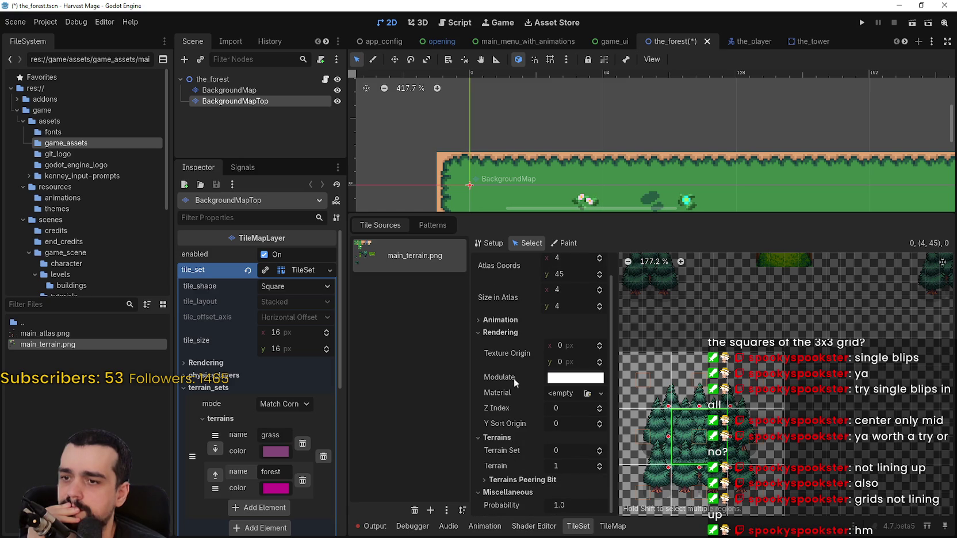
left_click(500, 320)
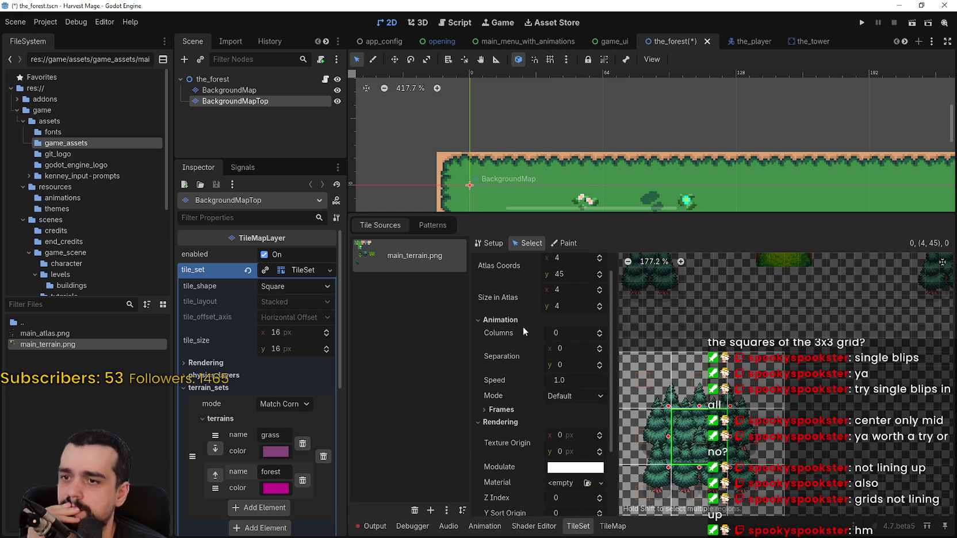
Pan the map to its top-left edge, switch the TileSet to Paint mode, and open the TileMap editor
scroll(514, 313, "up", 2)
scroll(719, 446, "up", 3)
scroll(719, 445, "up", 1)
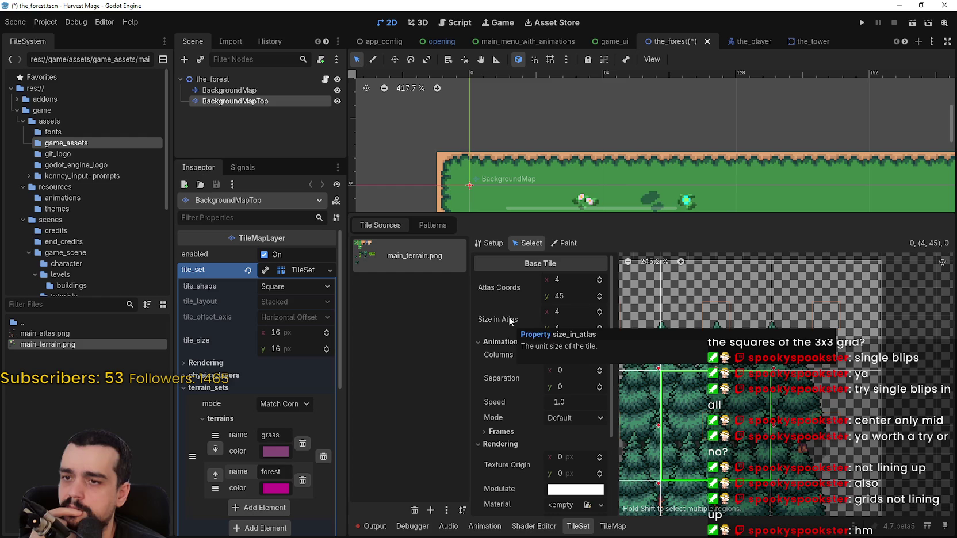
scroll(785, 450, "down", 1)
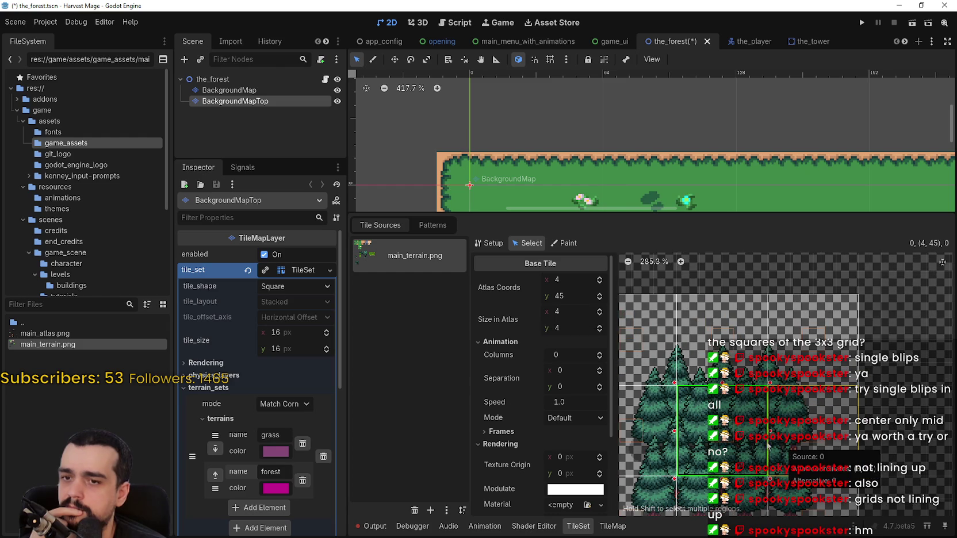
scroll(785, 460, "down", 2)
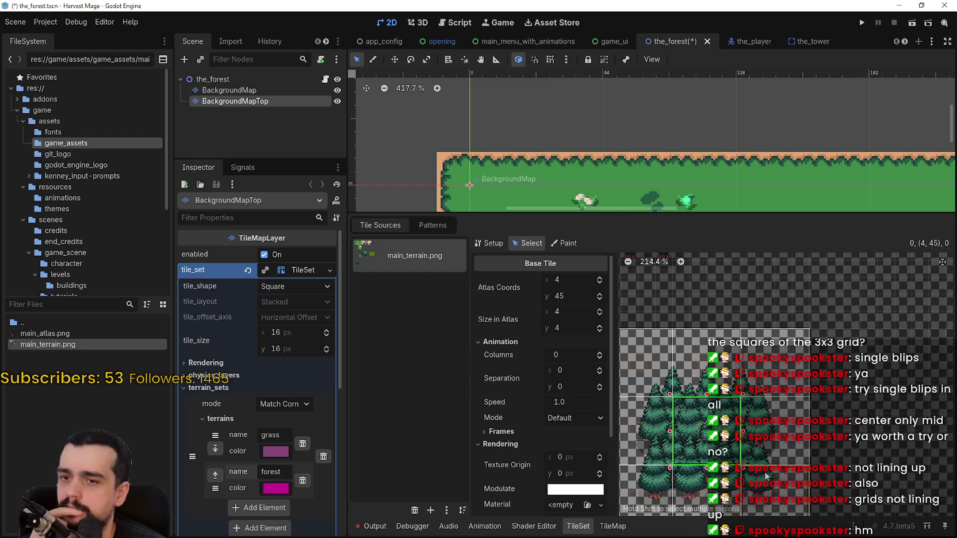
scroll(585, 187, "down", 1)
scroll(580, 108, "down", 1)
mouse_move(583, 165)
left_mouse_down()
mouse_move(587, 181)
mouse_move(614, 142)
left_mouse_up()
scroll(303, 445, "down", 2)
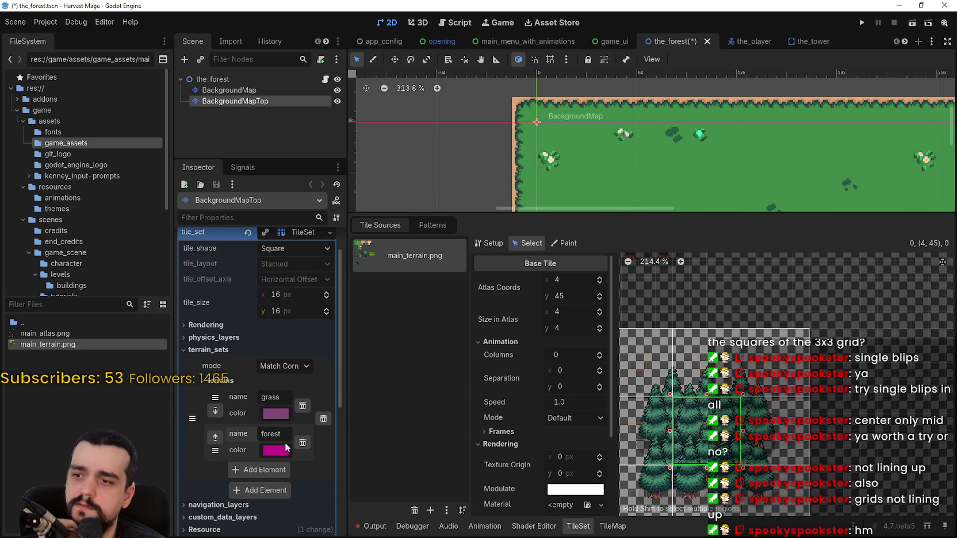
scroll(286, 447, "down", 2)
scroll(621, 124, "down", 2)
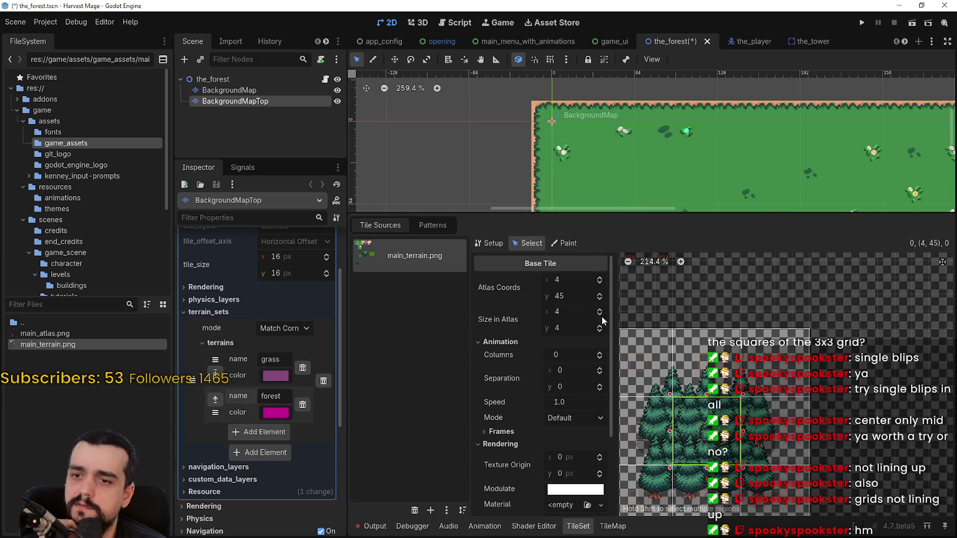
left_click(564, 243)
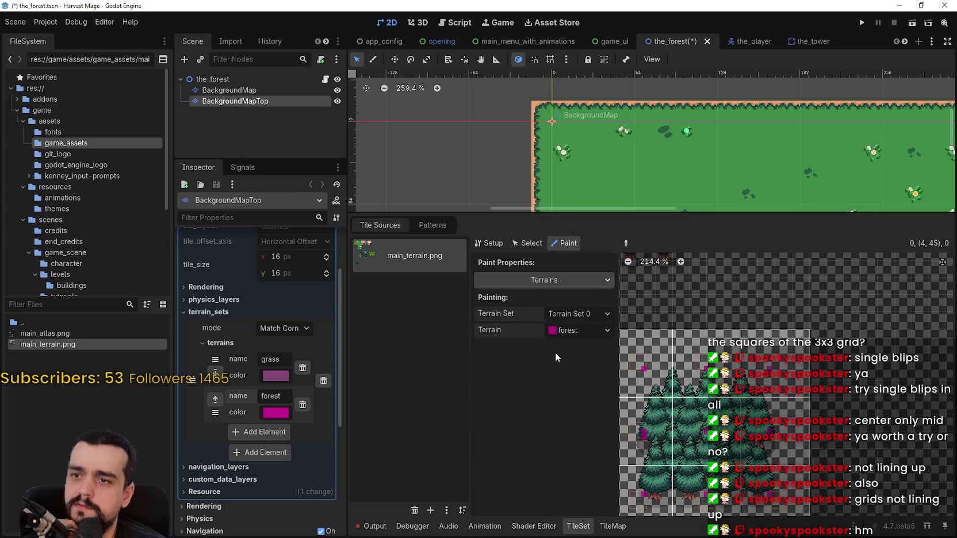
left_click(613, 526)
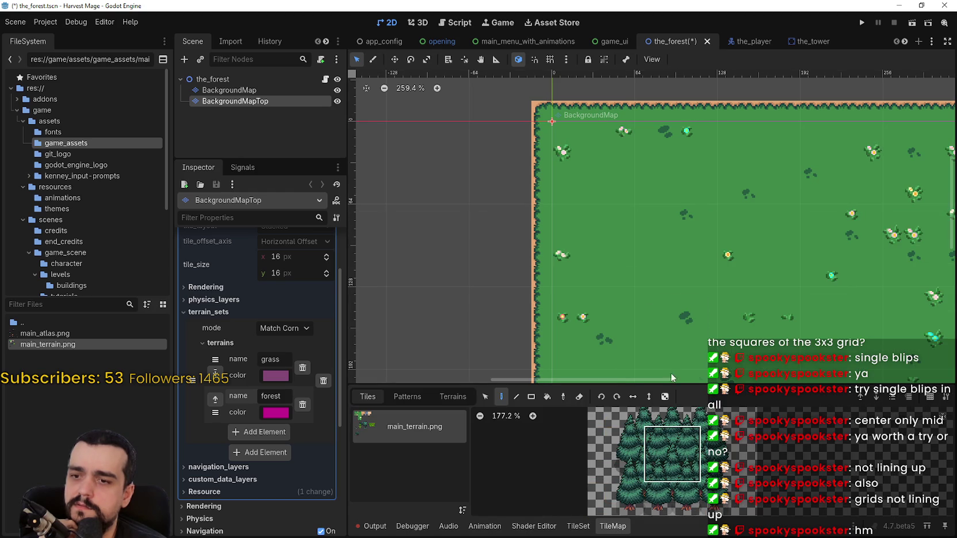
Stamp a 3x3 forest block near the grass map's top-left and return to the TileSet editor
scroll(645, 214, "up", 2)
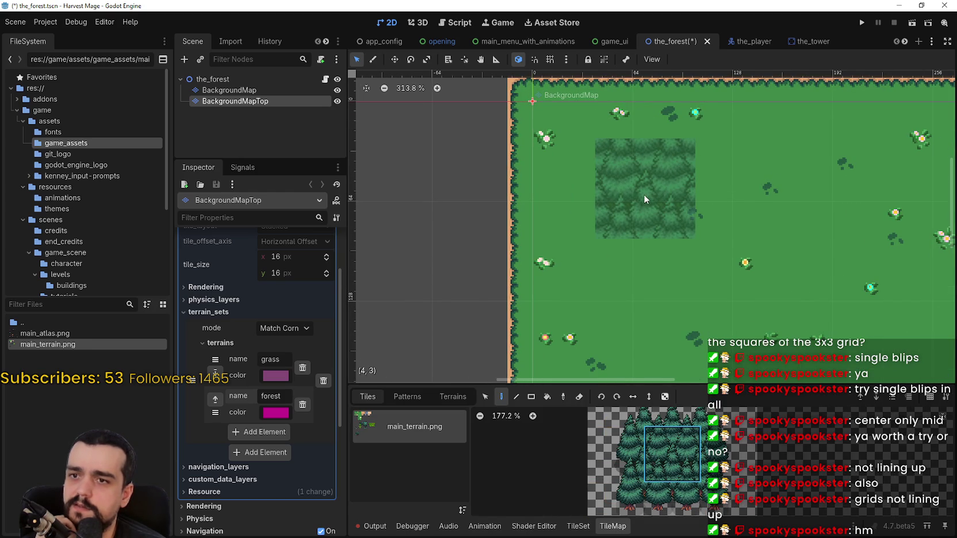
left_click(644, 193)
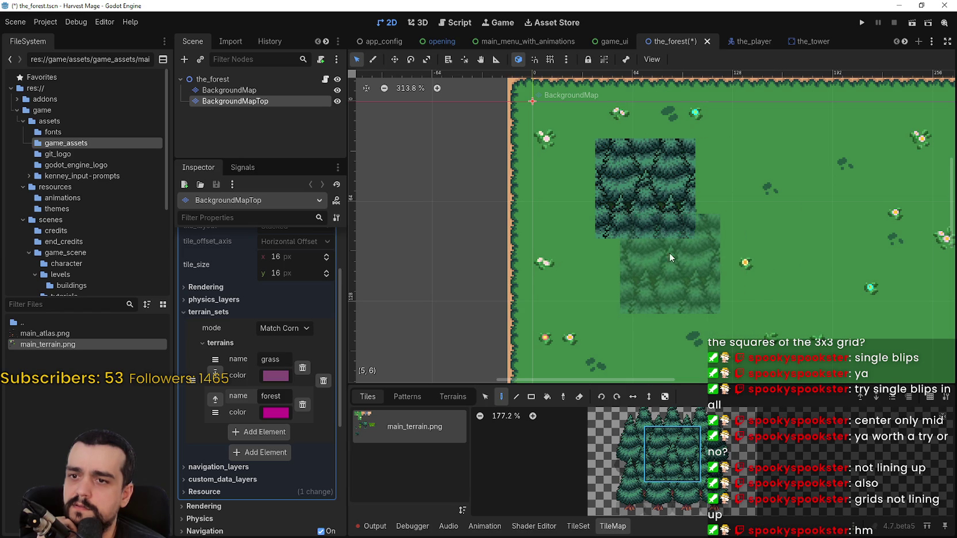
scroll(660, 451, "up", 4)
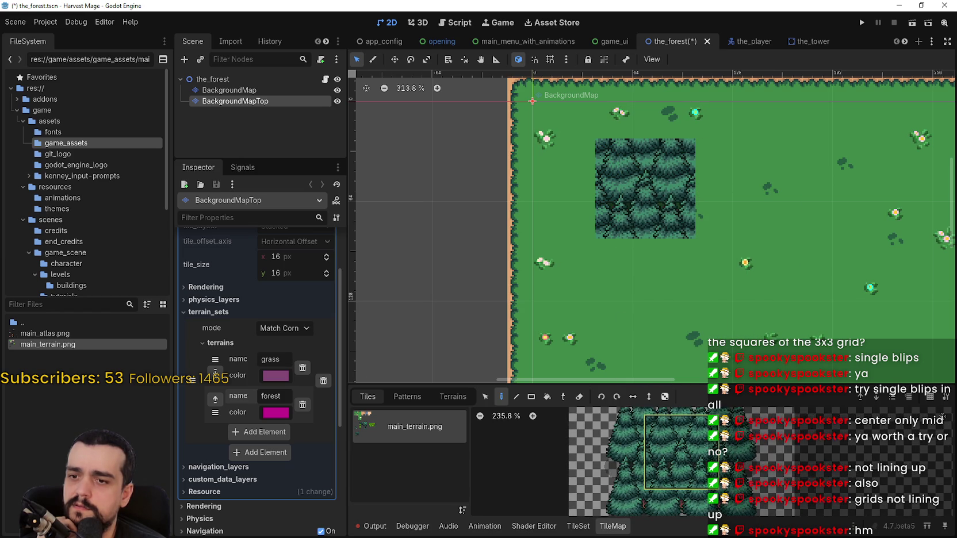
scroll(665, 455, "up", 1)
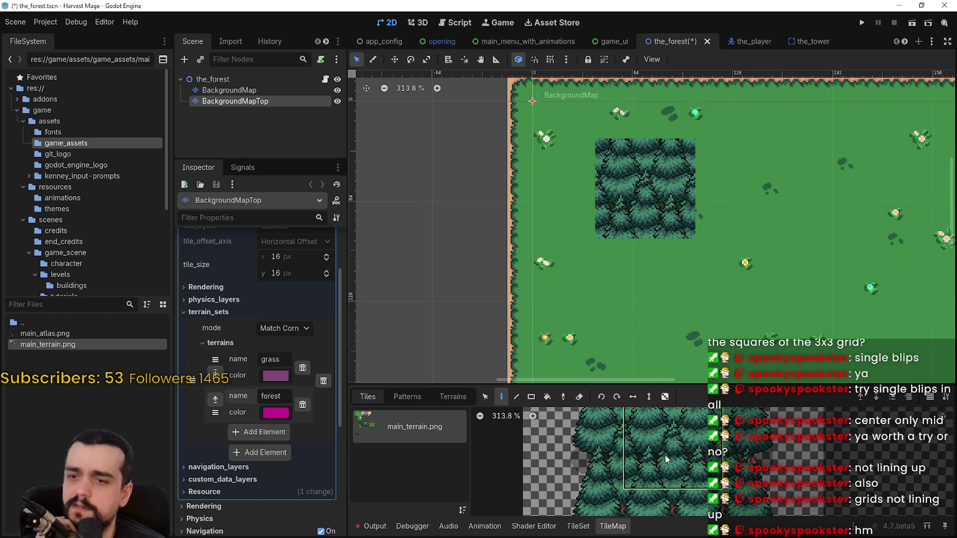
left_click(578, 526)
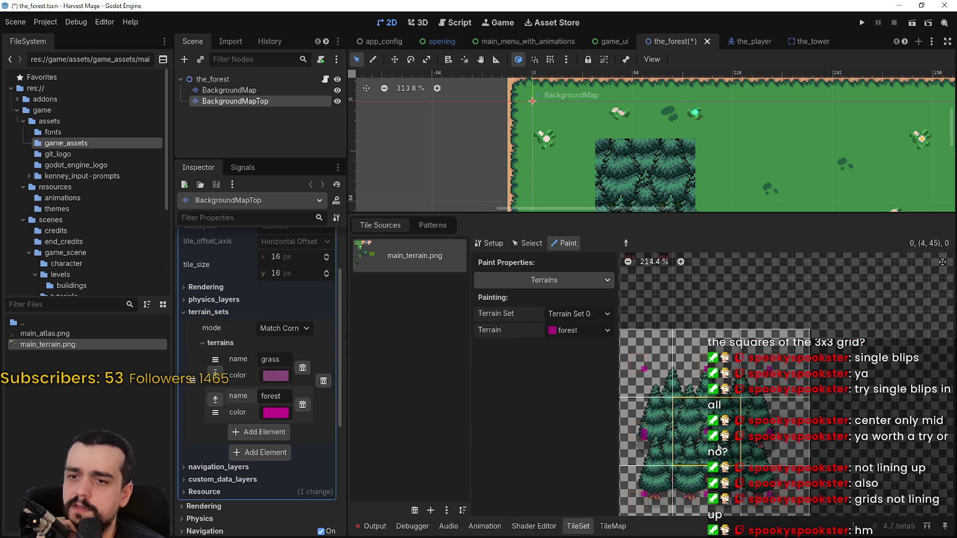
Zoom the atlas in and out over the forest tiles, then return to its Setup properties
scroll(738, 441, "up", 1)
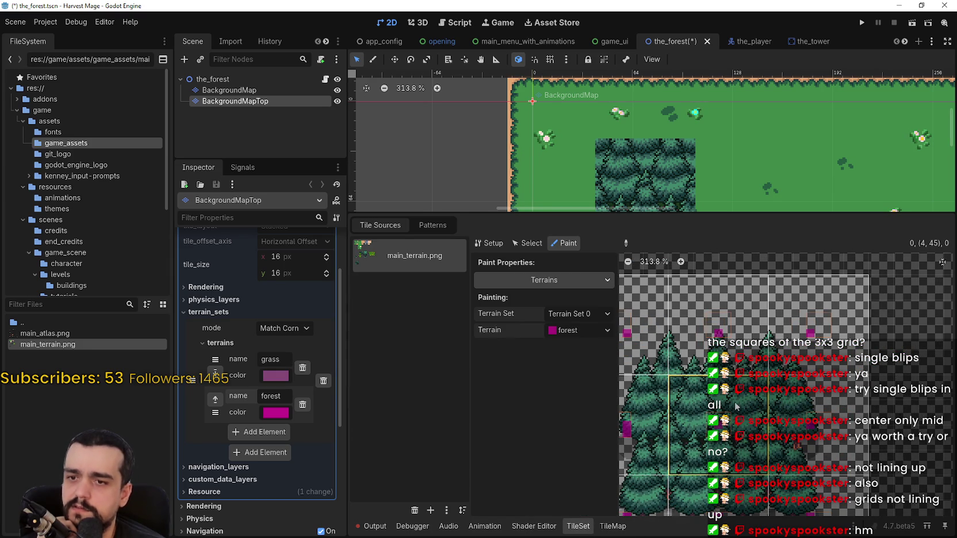
scroll(728, 426, "up", 1)
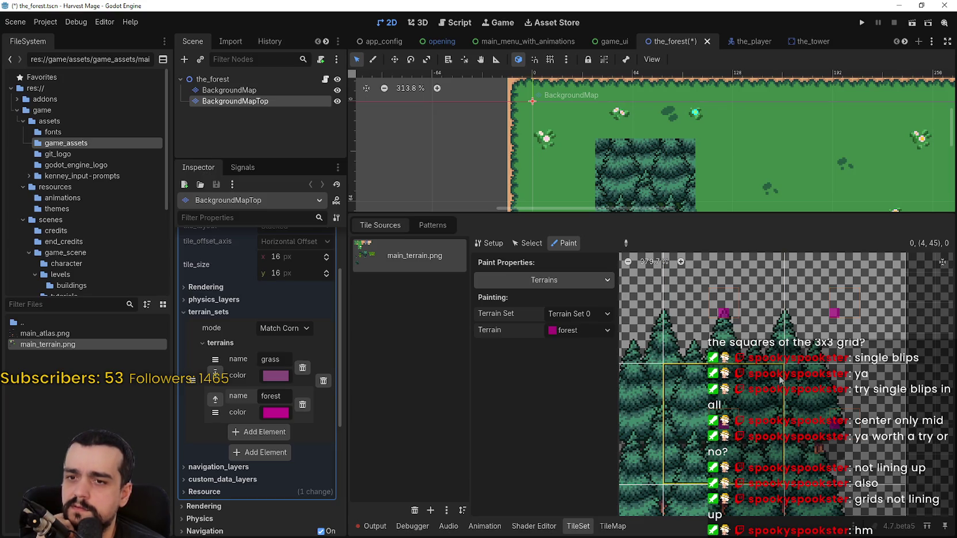
scroll(771, 384, "down", 4)
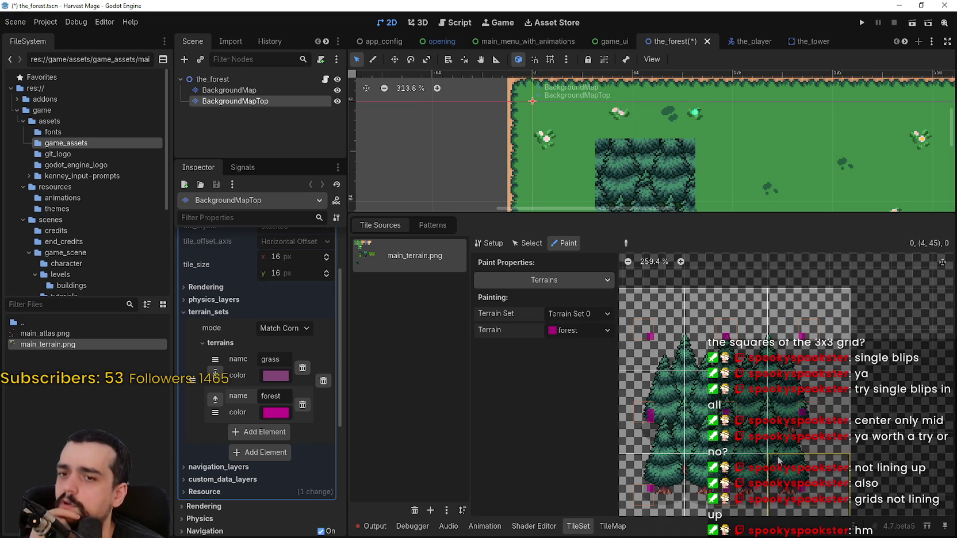
scroll(768, 446, "down", 2)
scroll(768, 445, "down", 1)
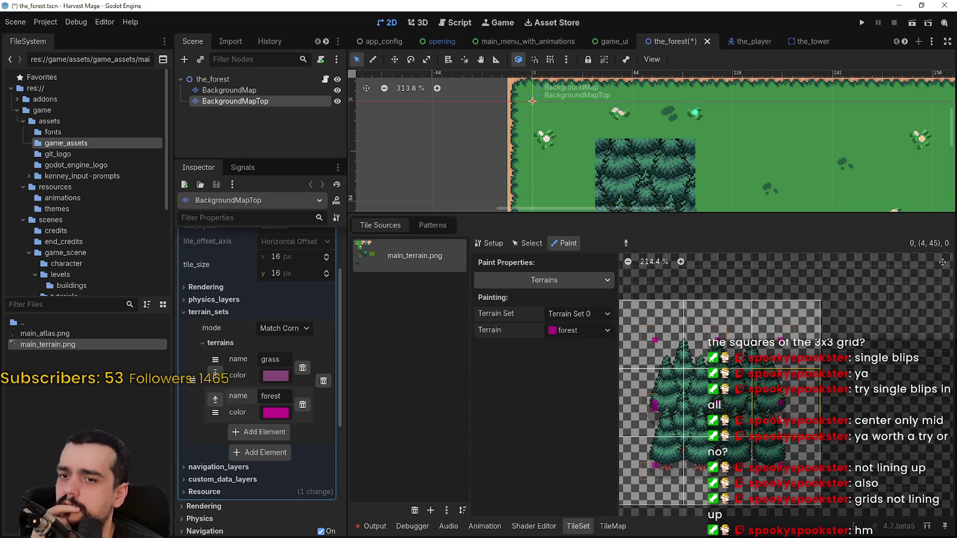
left_click(489, 242)
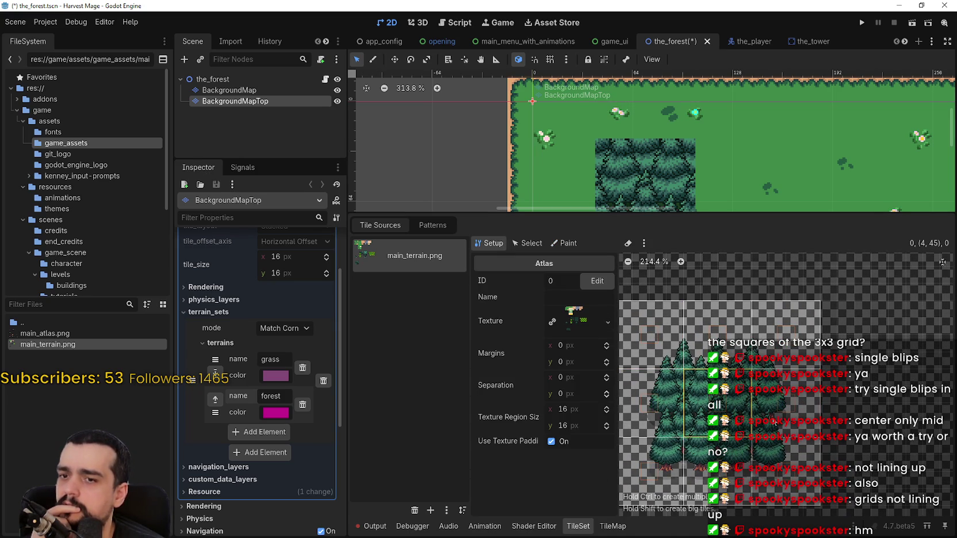
Delete all the old forest tiles from the main_terrain.png atlas
right_click(772, 470)
left_click(786, 478)
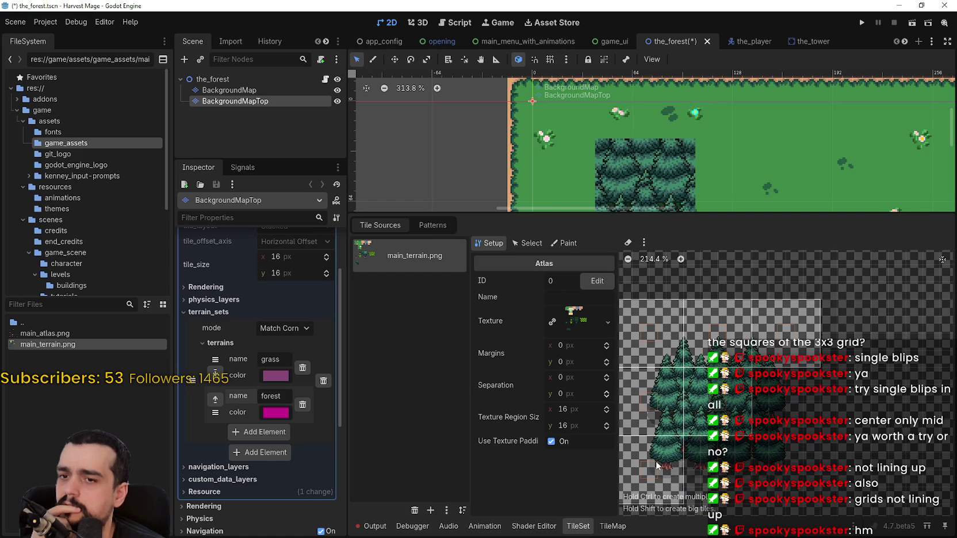
right_click(660, 457)
left_click(679, 462)
right_click(659, 394)
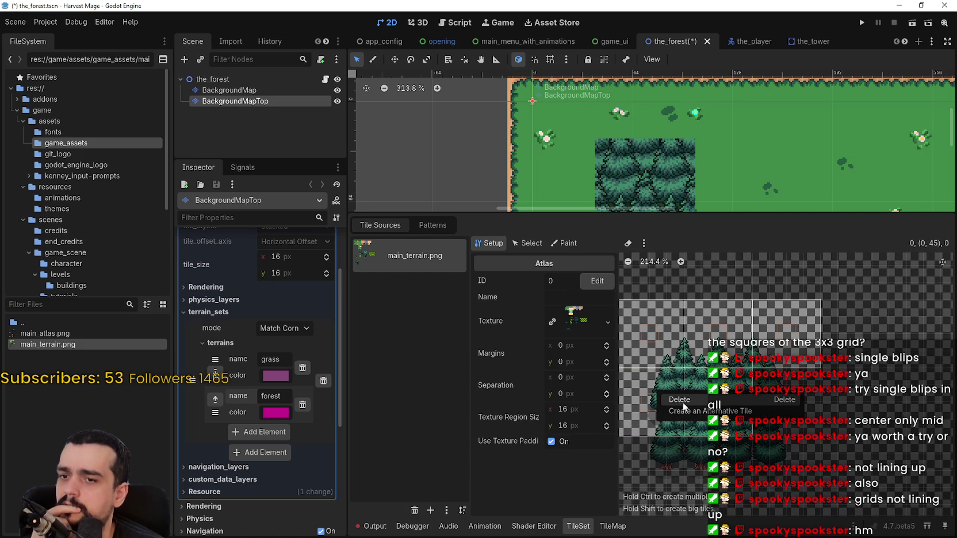
left_click(683, 402)
right_click(662, 348)
left_click(673, 352)
right_click(746, 359)
left_click(746, 360)
right_click(743, 405)
left_click(742, 404)
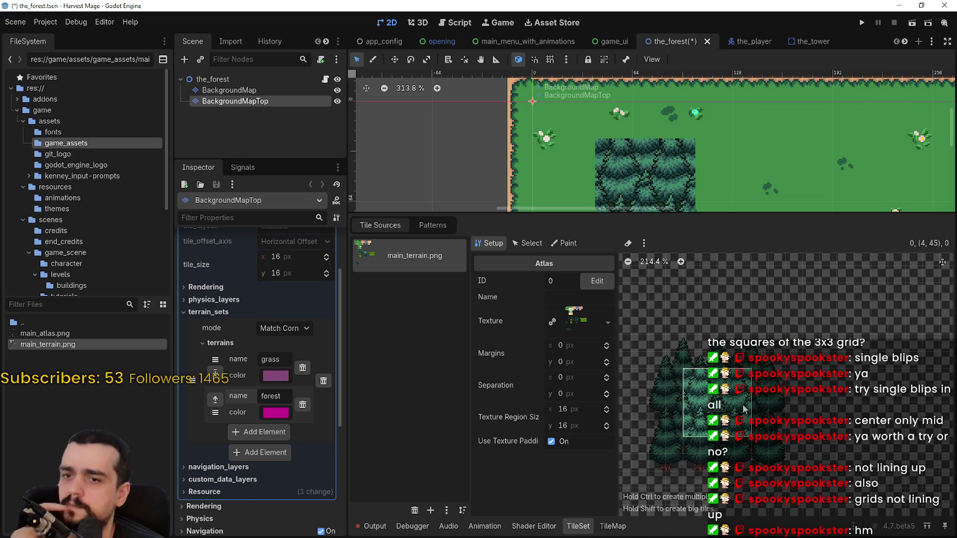
Create a new tile at atlas cell 3, 44 and enlarge it over the forest block
left_click(675, 360)
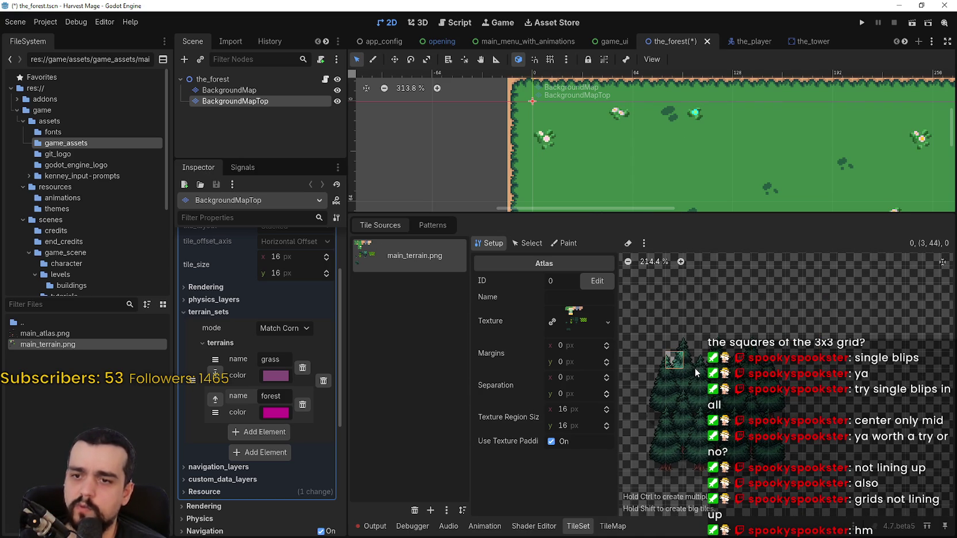
mouse_move(675, 360)
left_mouse_down()
mouse_move(710, 397)
mouse_move(680, 368)
left_mouse_up()
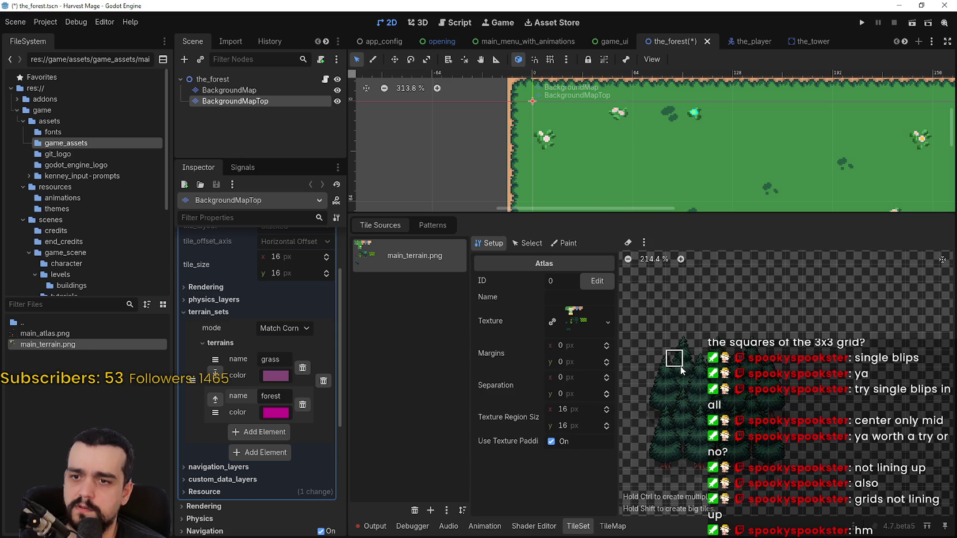
mouse_move(716, 401)
left_mouse_down()
mouse_move(767, 435)
mouse_move(759, 445)
left_mouse_up()
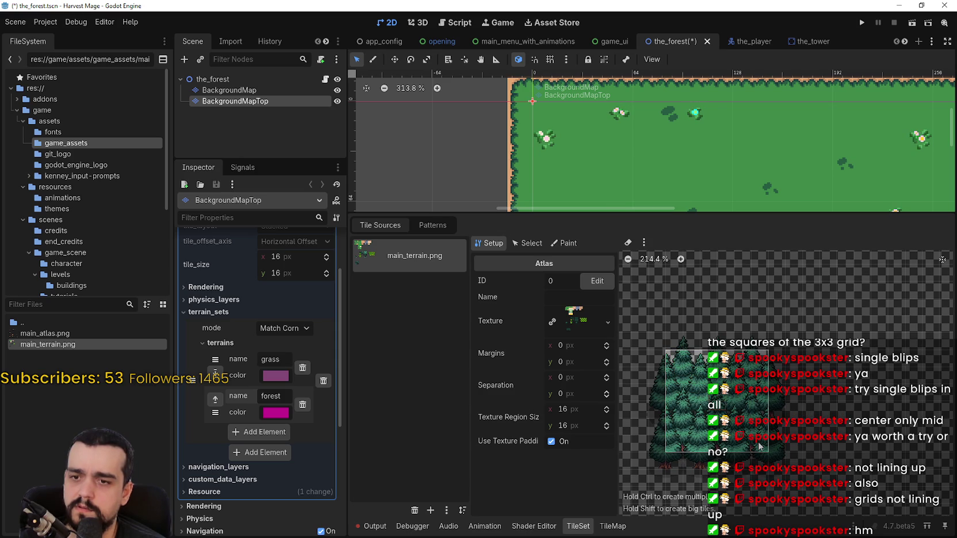
left_click(613, 527)
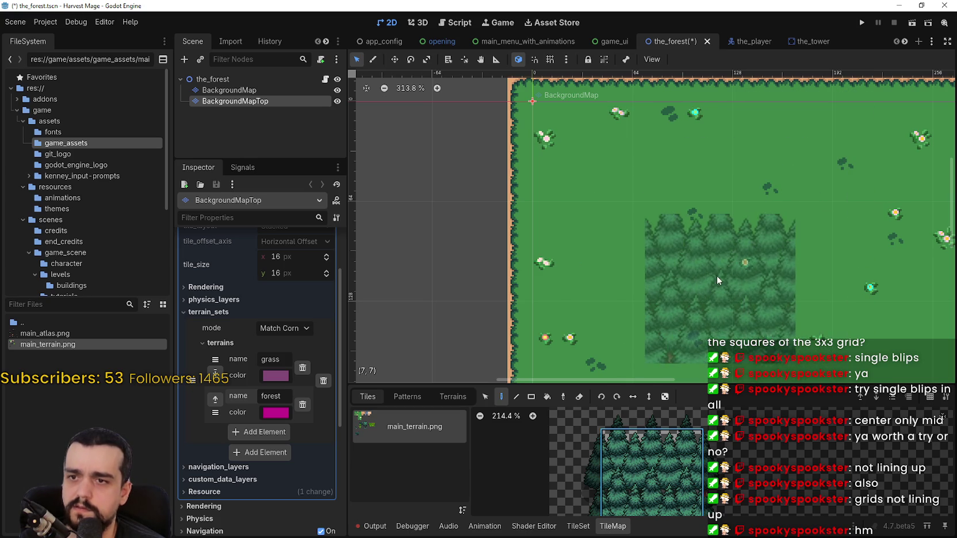
Inspect the painted forest block on the grass map, then undo it with Ctrl+Z
mouse_move(590, 153)
left_mouse_down()
mouse_move(612, 204)
mouse_move(709, 301)
left_mouse_up()
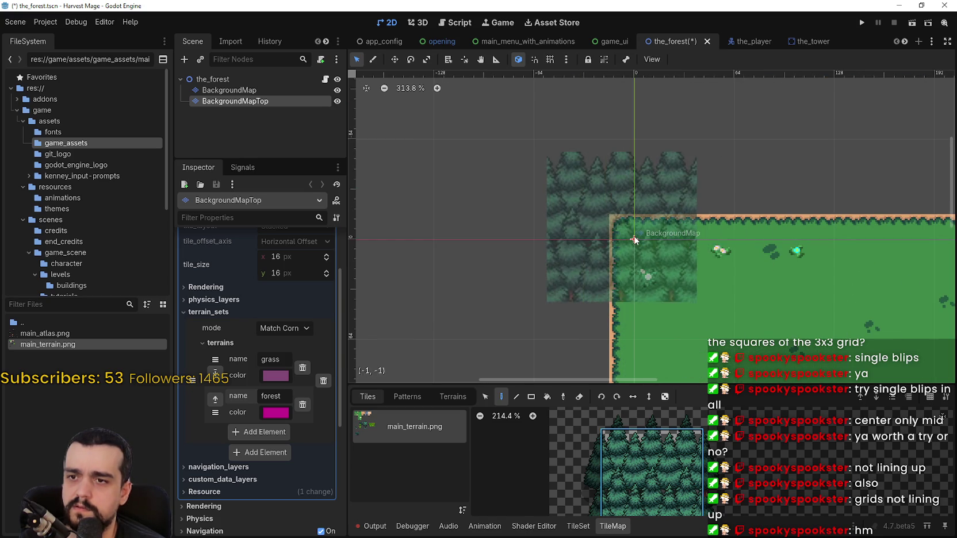
left_click_drag(758, 312, 593, 153)
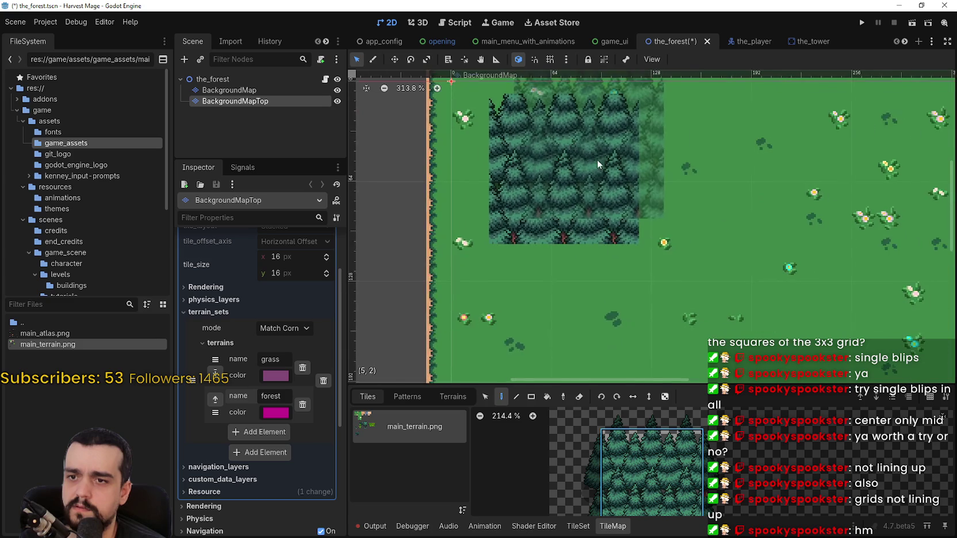
scroll(743, 230, "down", 1)
scroll(653, 455, "down", 1)
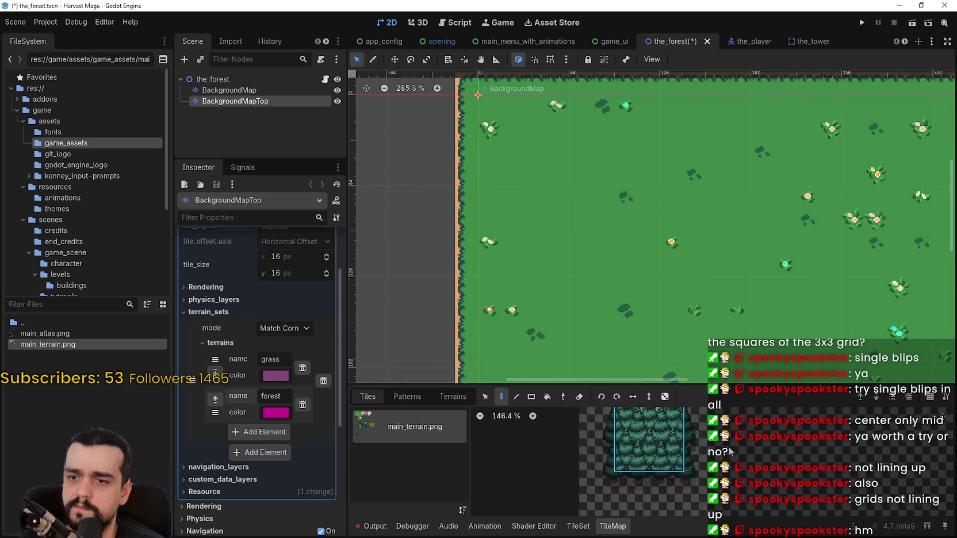
scroll(645, 443, "down", 1)
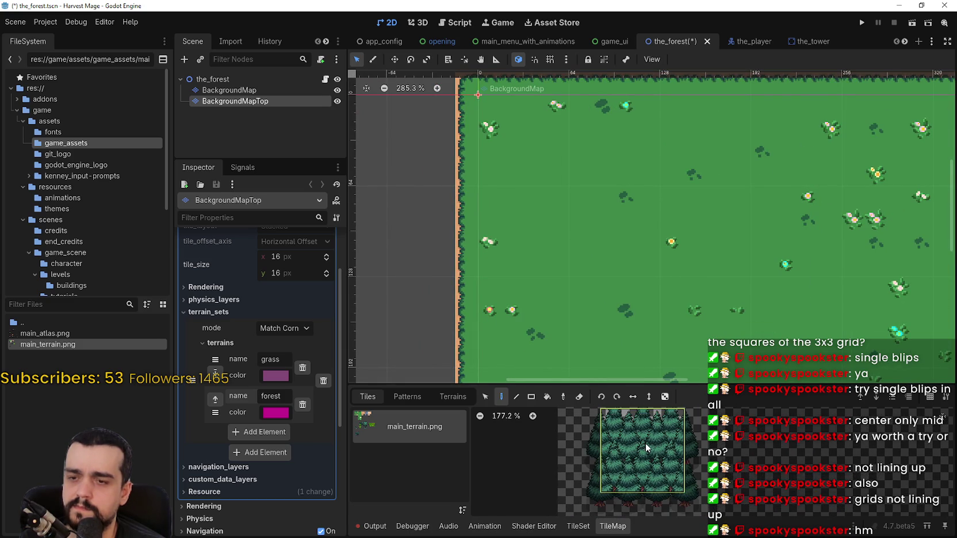
scroll(760, 467, "down", 2)
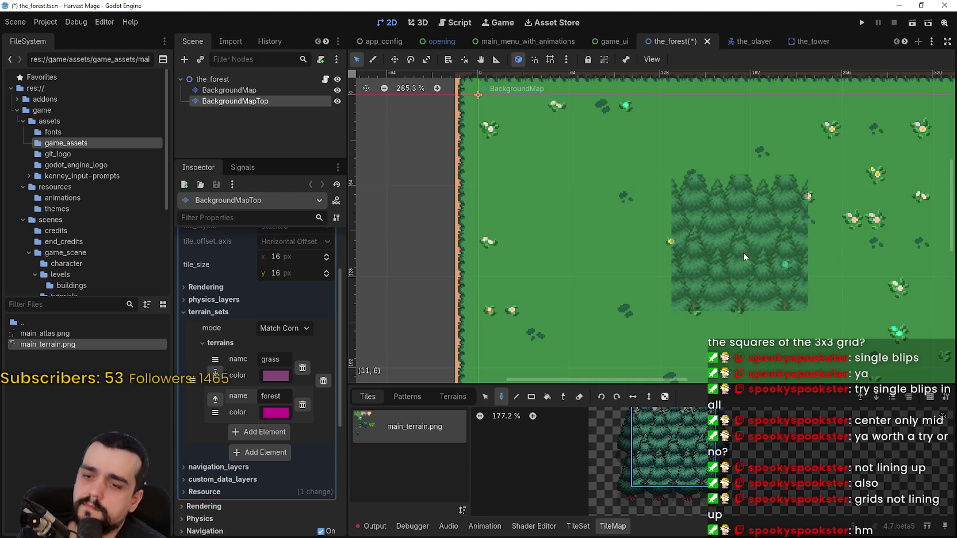
key("ctrl+z")
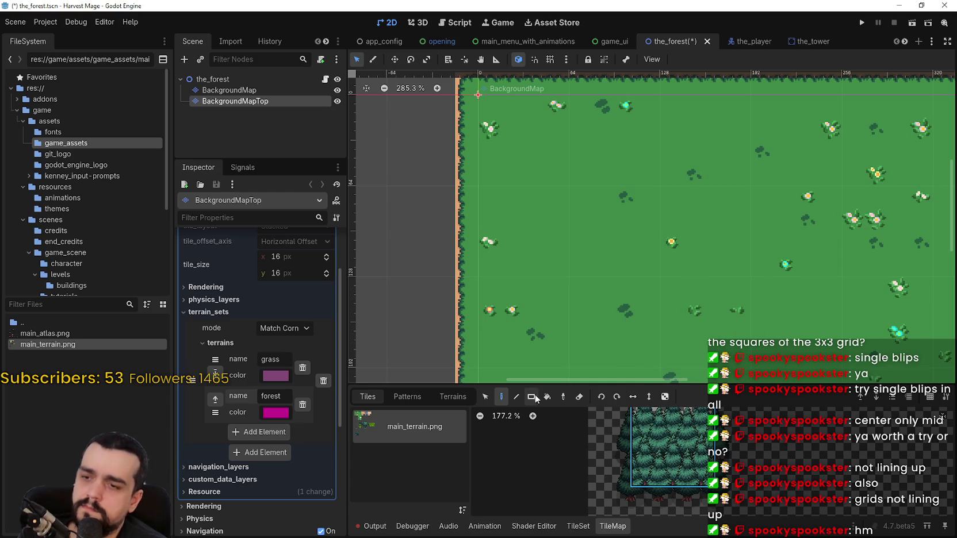
left_click(578, 526)
Mark a new region of forest tiles in the tileset atlas
scroll(718, 405, "down", 2)
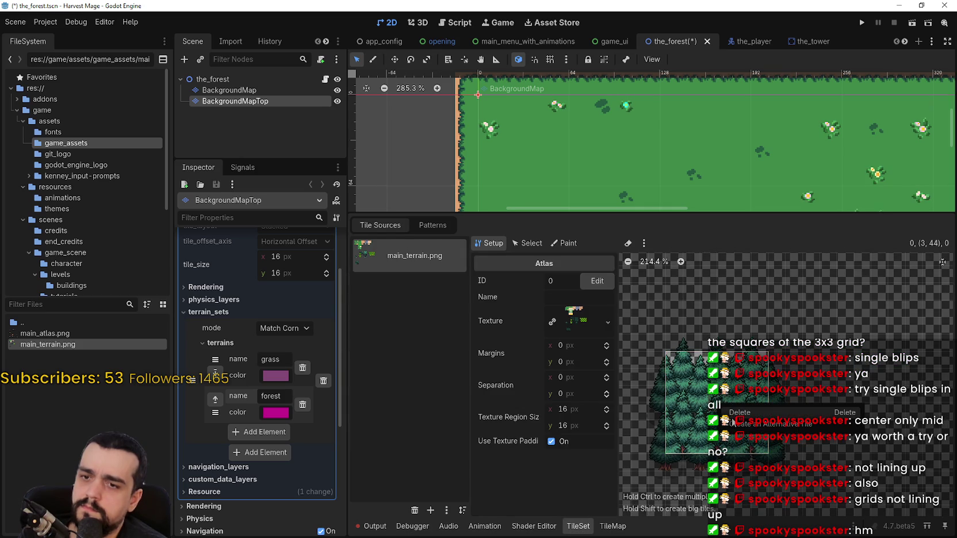
scroll(742, 404, "left", 2)
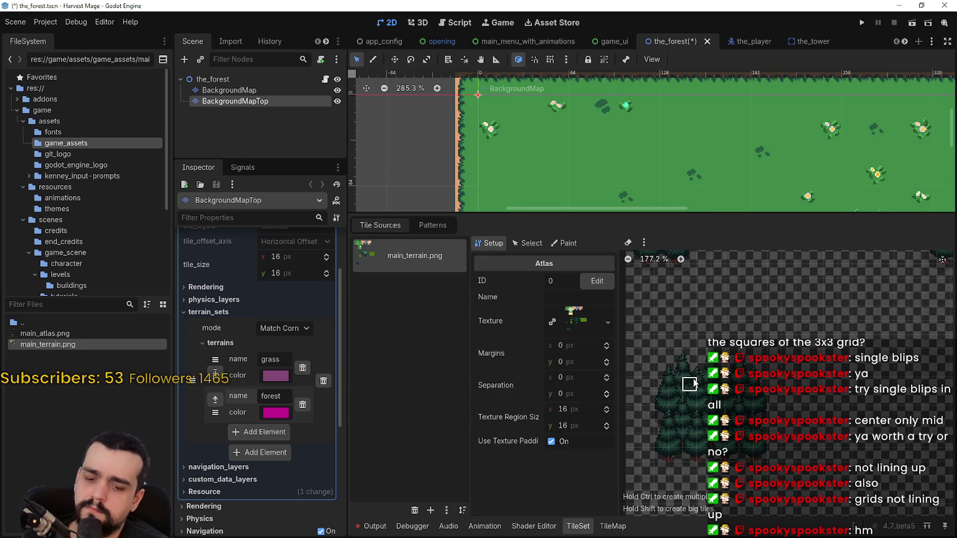
left_click_drag(689, 384, 718, 414)
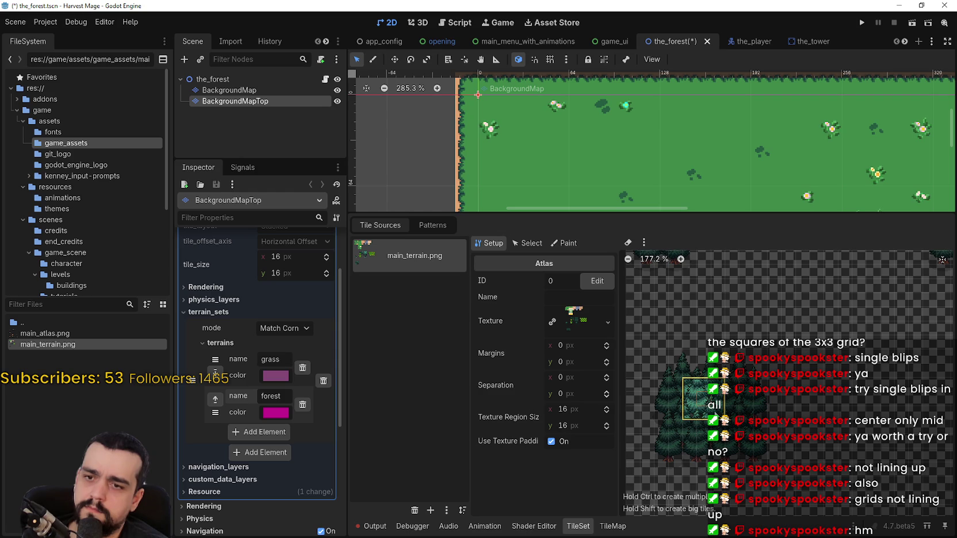
scroll(645, 154, "up", 5)
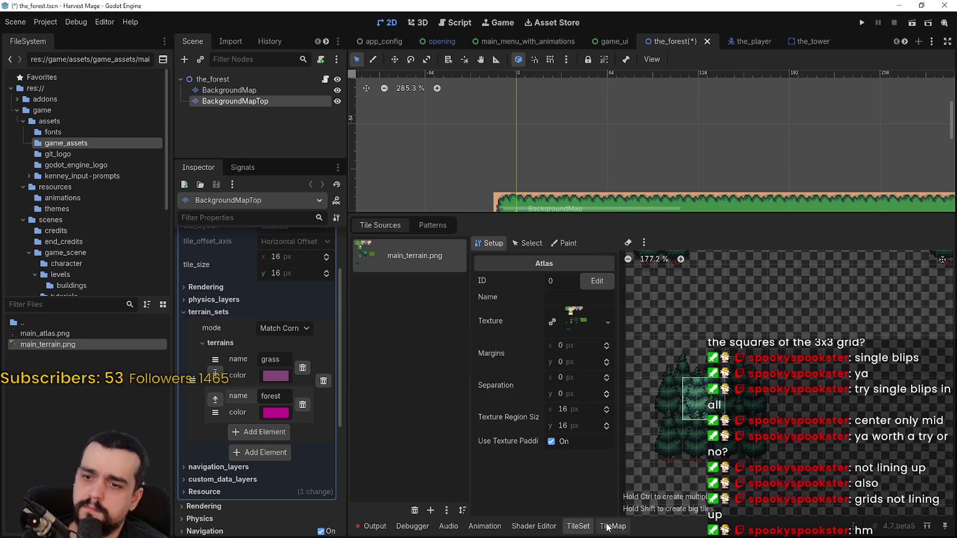
Paint a trial forest tile near the map's top-left, then erase it
left_click(611, 526)
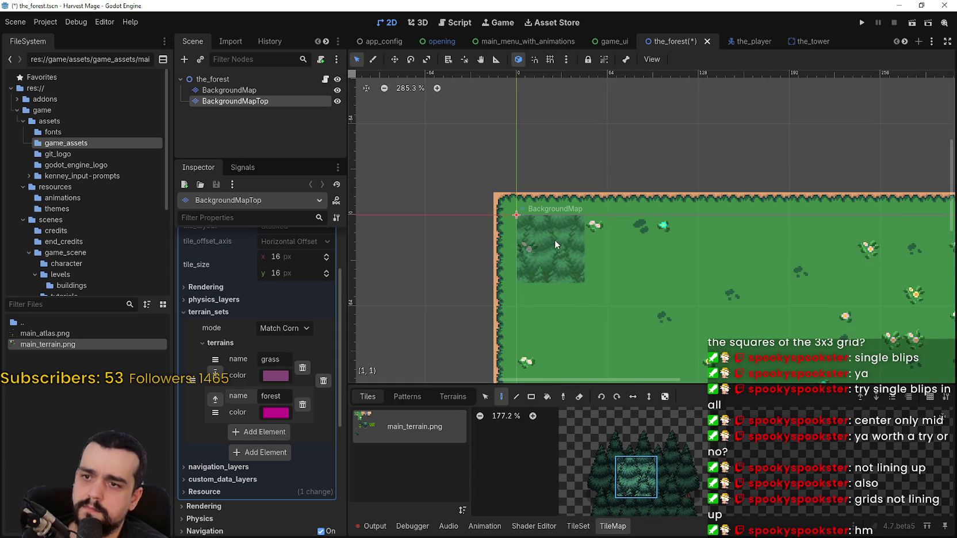
scroll(552, 241, "up", 6)
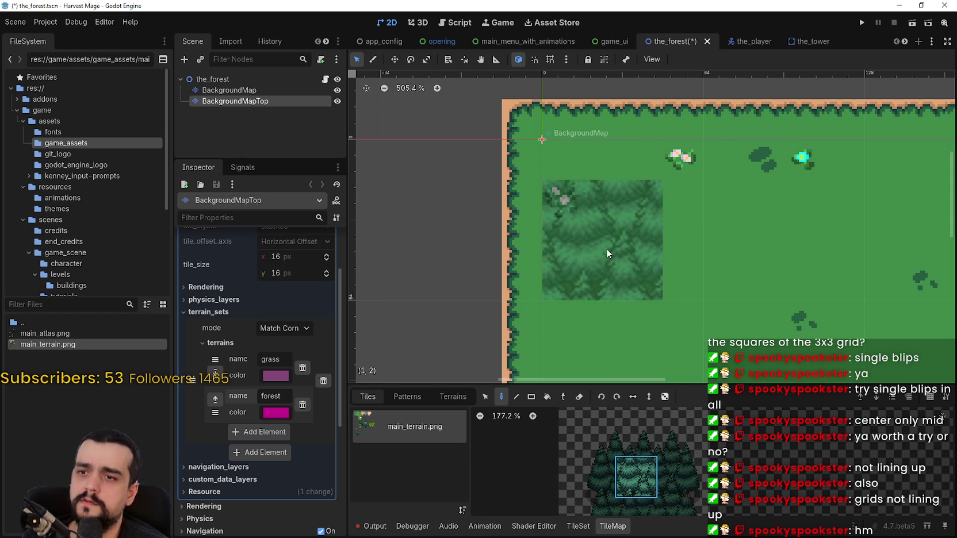
left_click(589, 202)
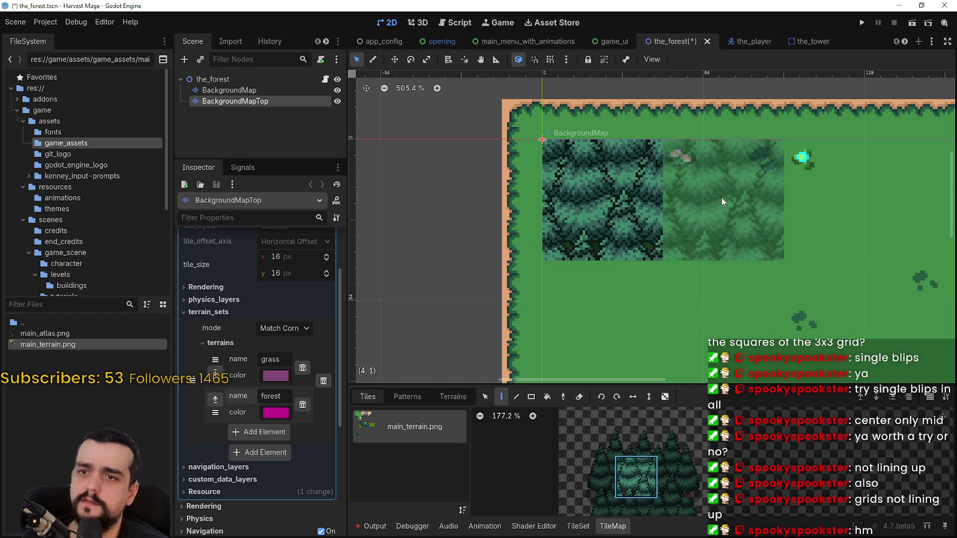
right_click(607, 200)
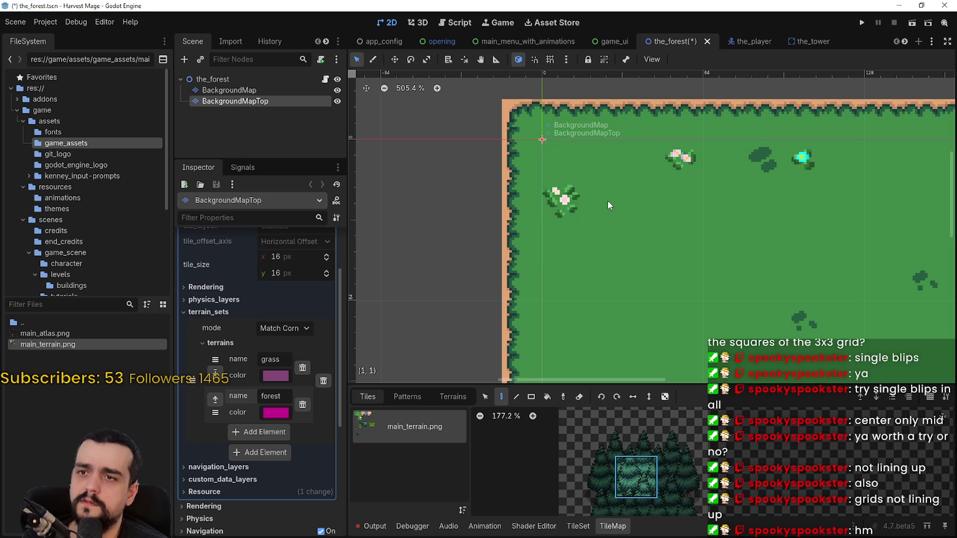
scroll(667, 441, "down", 2)
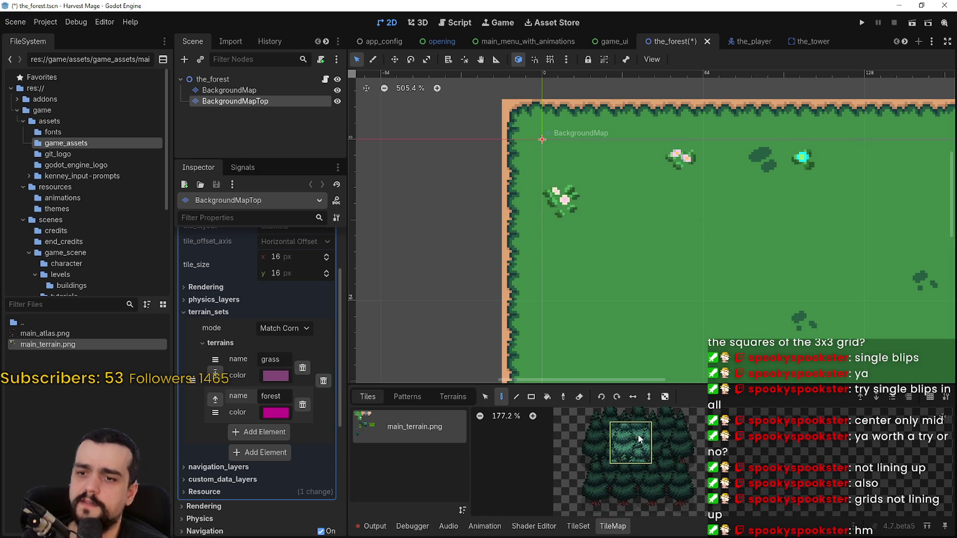
left_click(578, 525)
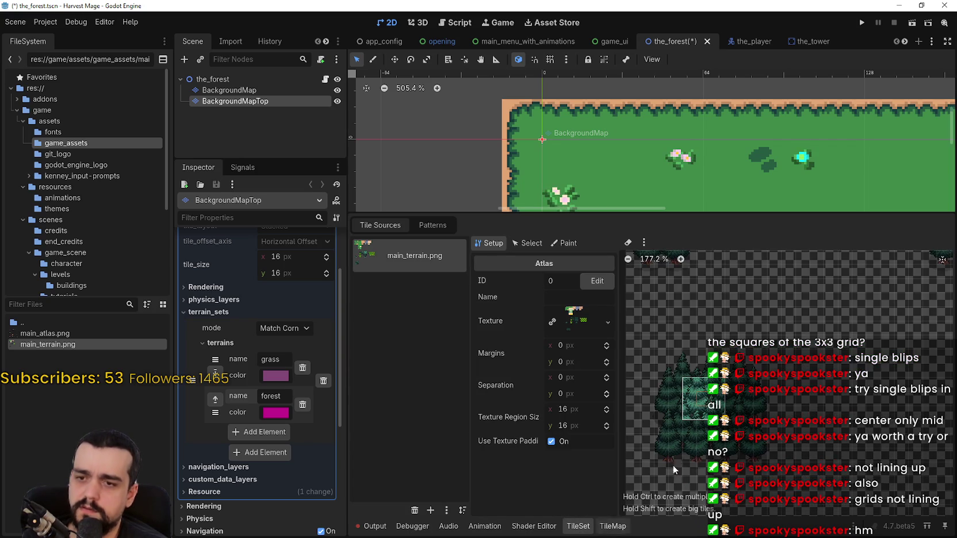
Select a forest tile in the atlas and widen its region across several columns
scroll(684, 423, "up", 3)
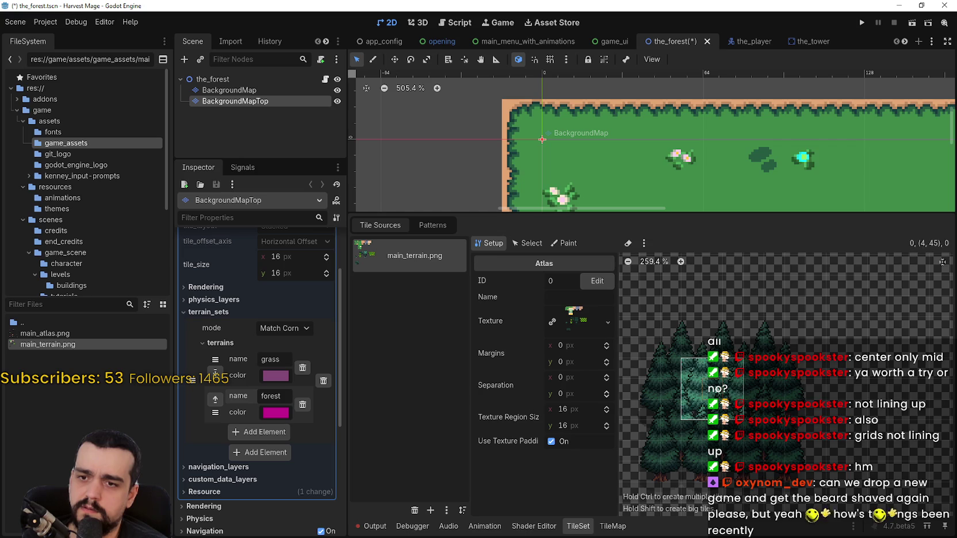
left_click(696, 371)
mouse_move(706, 391)
left_mouse_down()
mouse_move(752, 401)
mouse_move(762, 438)
left_mouse_up()
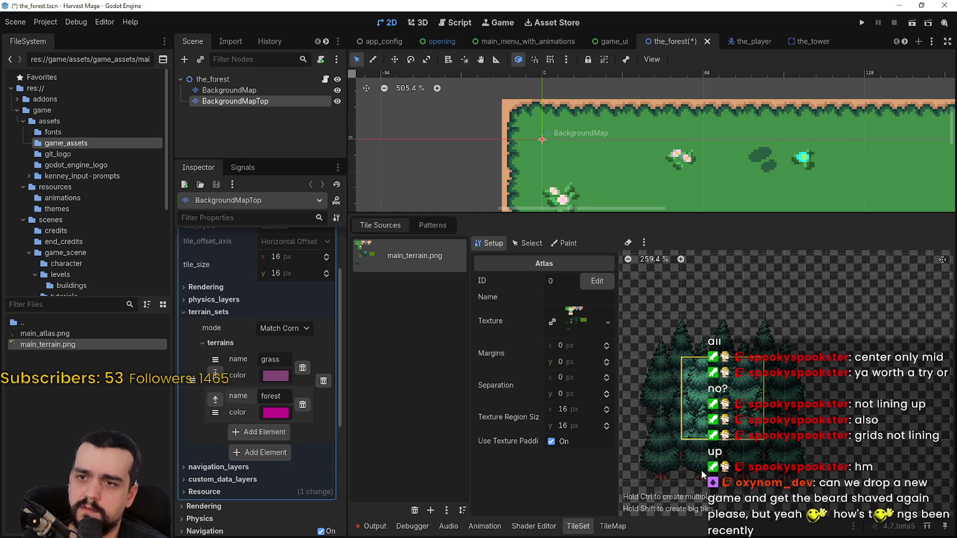
left_click(613, 526)
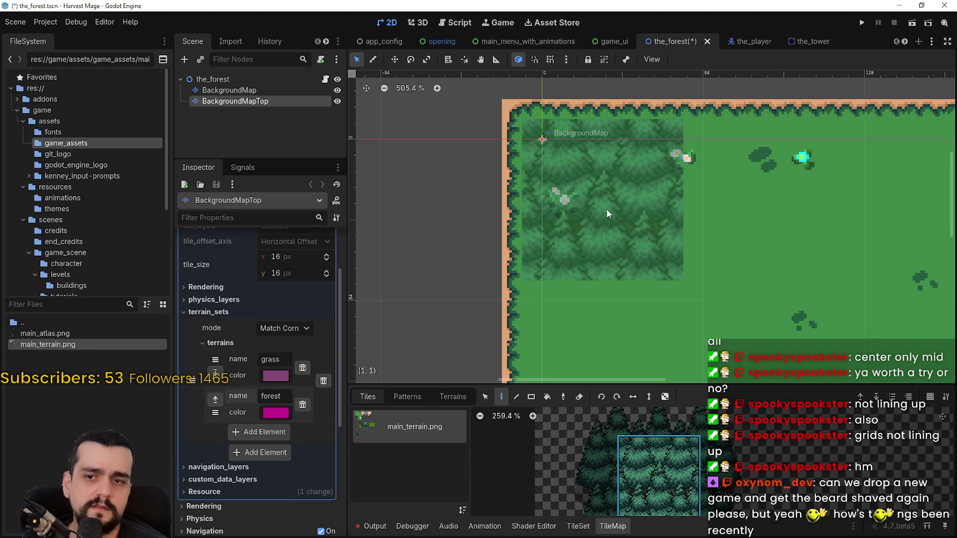
left_click(578, 526)
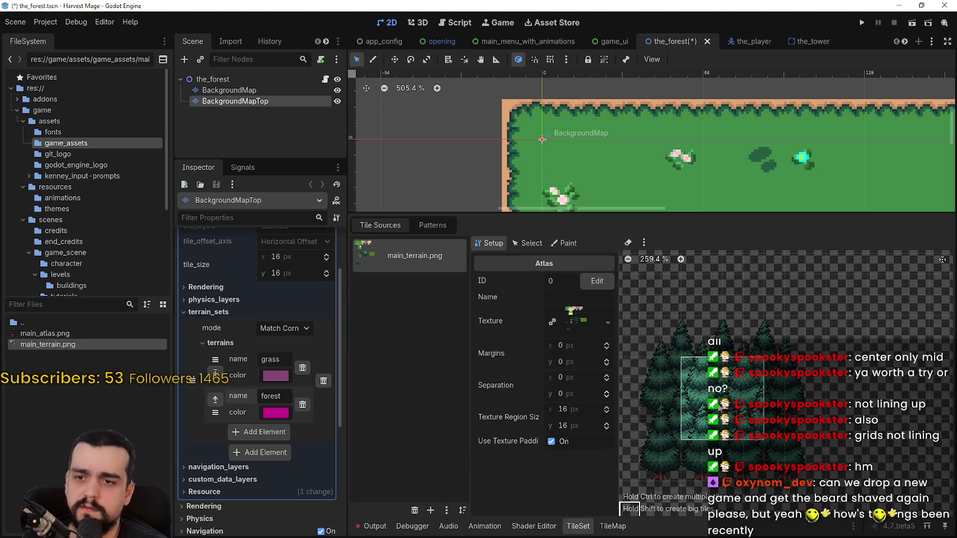
Delete the large forest tile and create a new one spanning four atlas cells
right_click(740, 410)
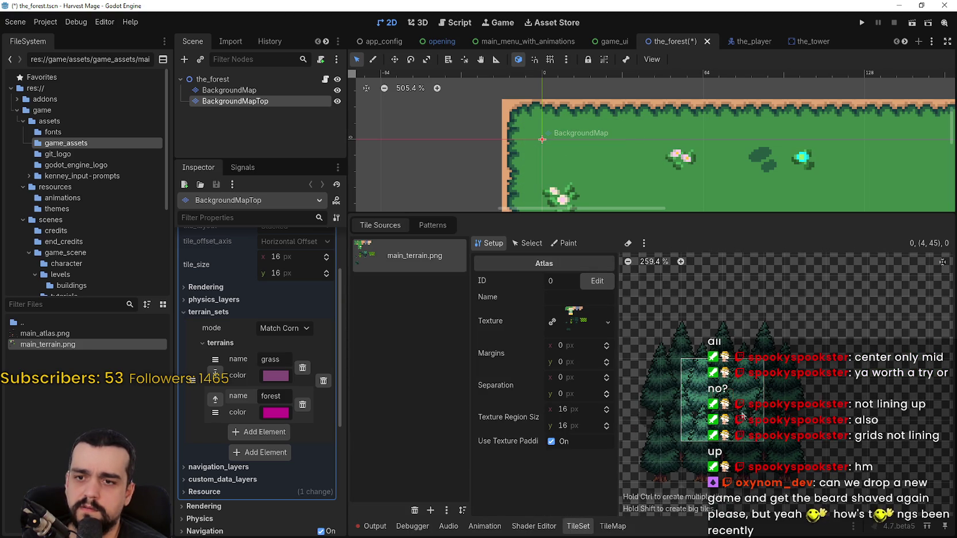
left_click(743, 410)
mouse_move(693, 371)
left_mouse_down()
mouse_move(770, 377)
mouse_move(781, 392)
mouse_move(781, 440)
left_mouse_up()
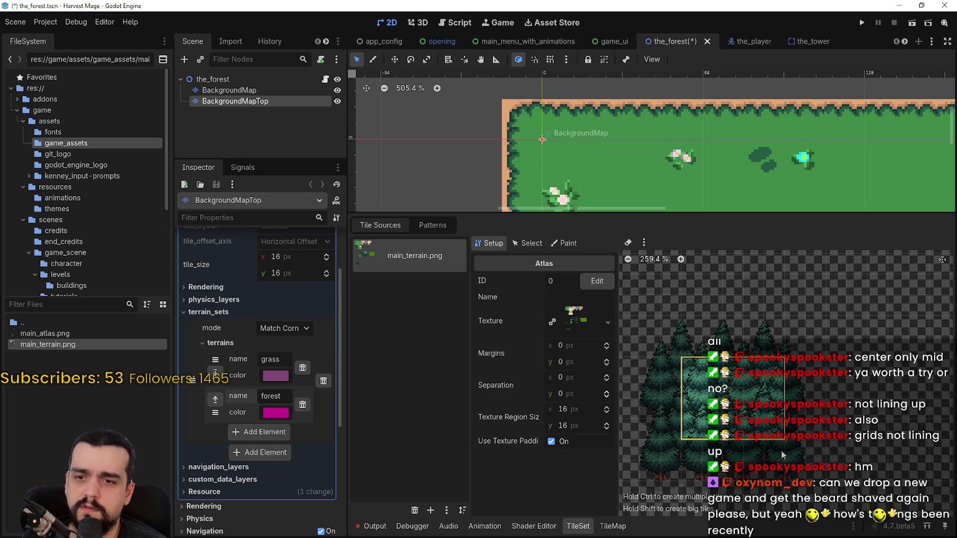
Paint forest blocks along the top-left of the map and fill the gap beside them
left_click(613, 527)
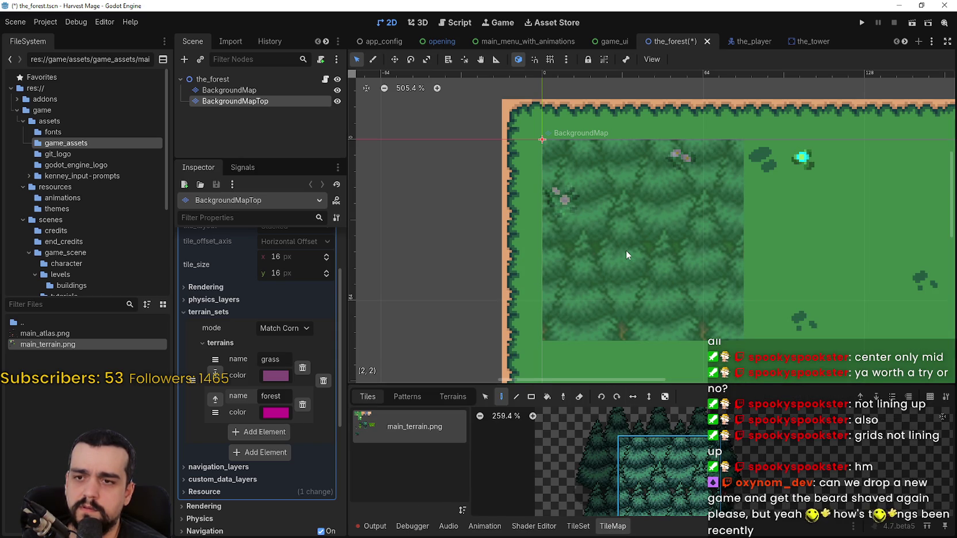
left_click(626, 251)
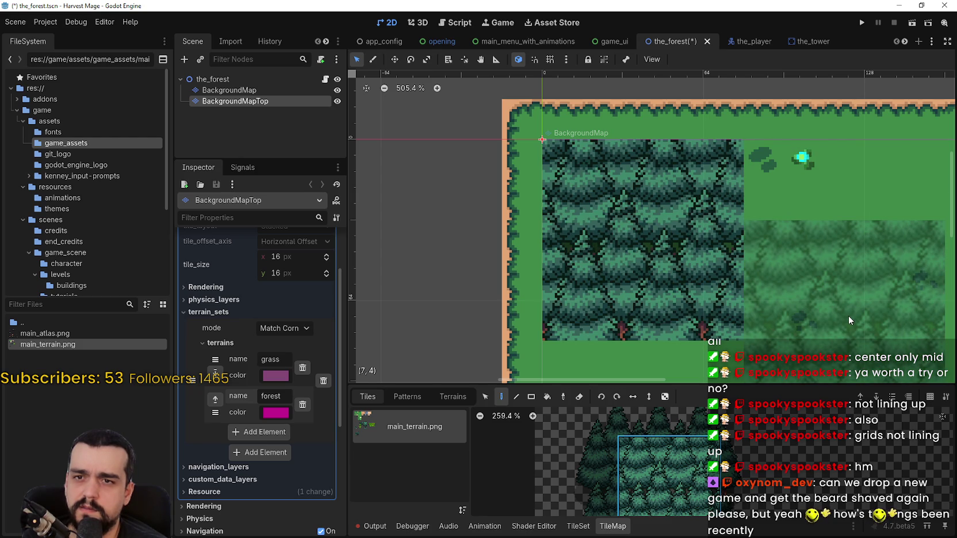
scroll(817, 258, "down", 4)
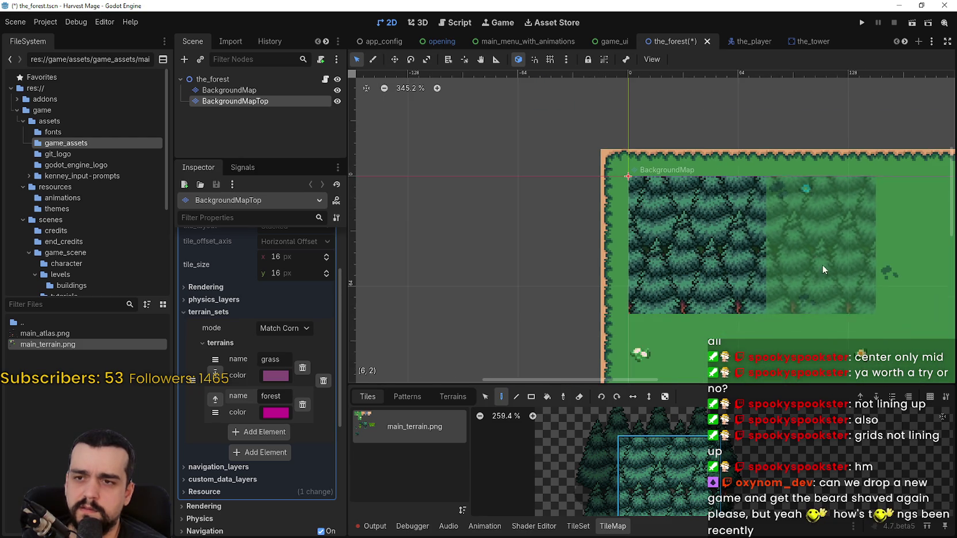
left_click(733, 223)
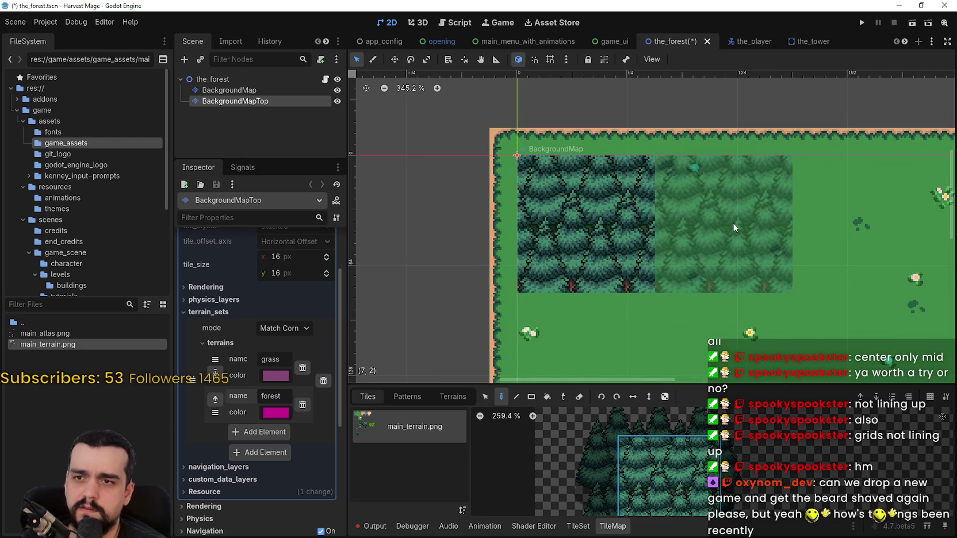
scroll(737, 264, "down", 6)
scroll(634, 299, "up", 5)
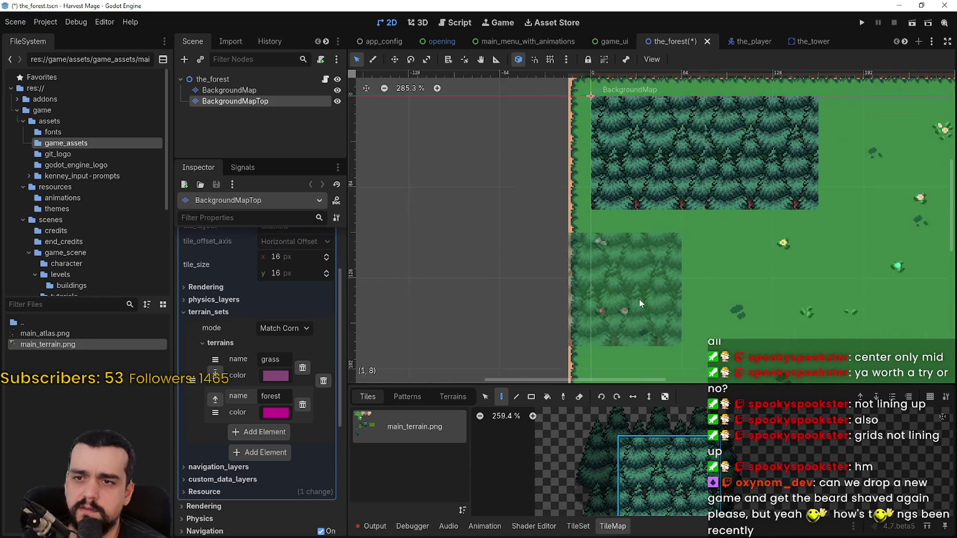
left_click(650, 275)
left_click(782, 260)
Erase the lower trial forest blocks and pan the map view
scroll(816, 296, "down", 1)
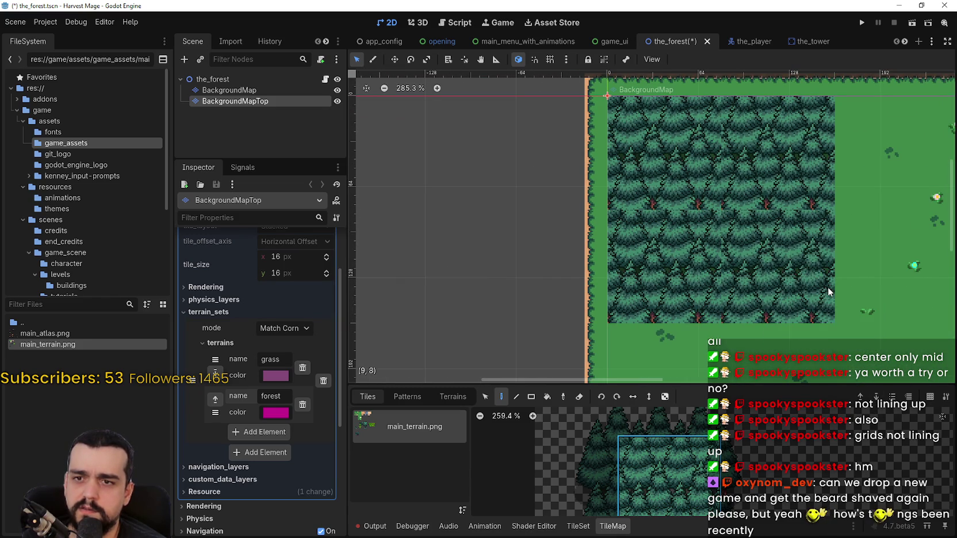
right_click(827, 287)
right_click(696, 281)
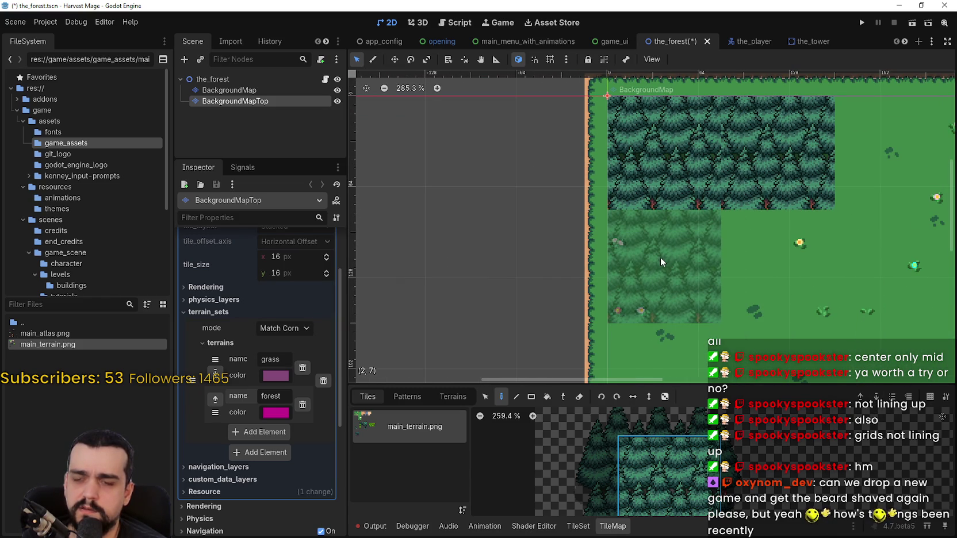
scroll(736, 268, "up", 4)
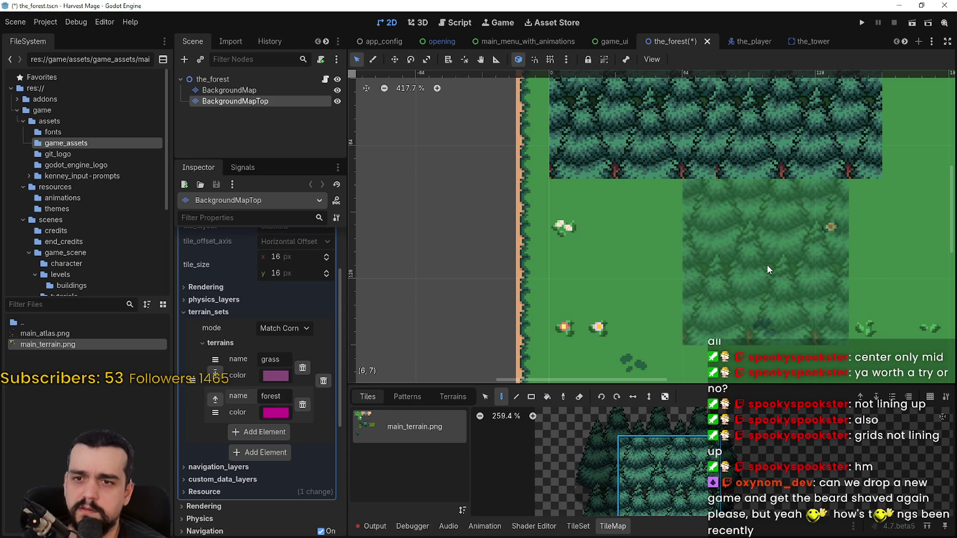
mouse_move(710, 252)
left_mouse_down()
mouse_move(517, 213)
mouse_move(386, 244)
mouse_move(356, 272)
mouse_move(737, 261)
left_mouse_up()
Turn on grid snapping and set the snap grid step to 16 px
left_click(550, 59)
left_click(535, 59)
left_click(566, 59)
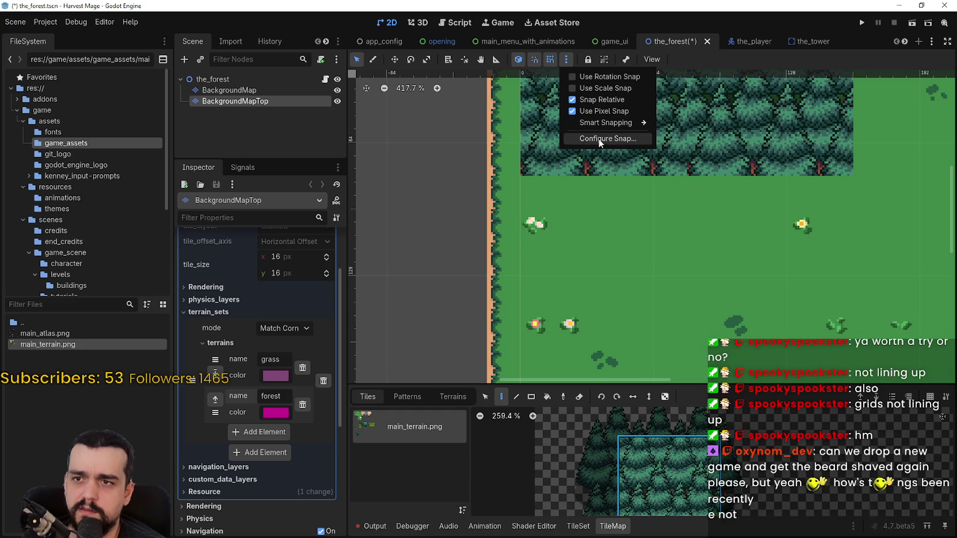
left_click(610, 139)
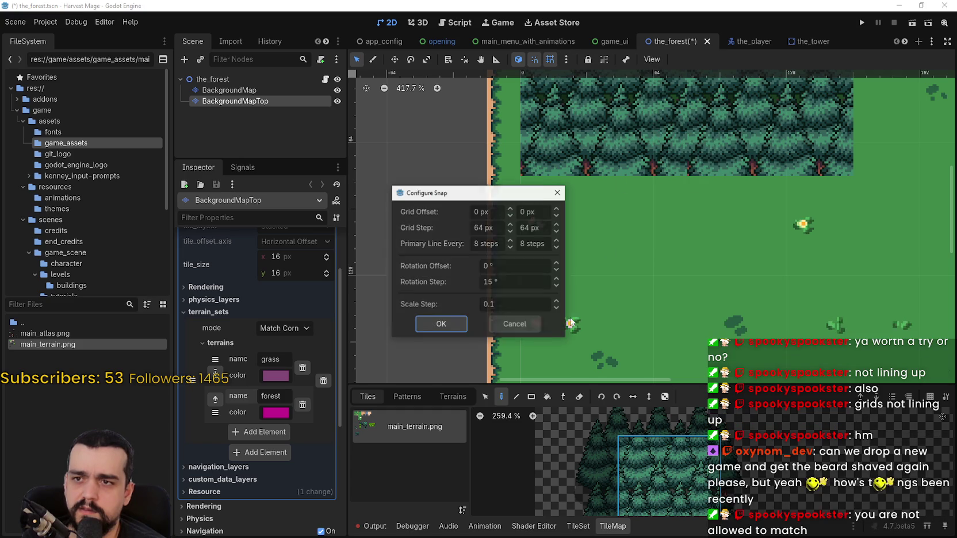
double_click(486, 227)
type("6")
double_click(544, 227)
type("16")
key("shift+Tab")
left_click(453, 326)
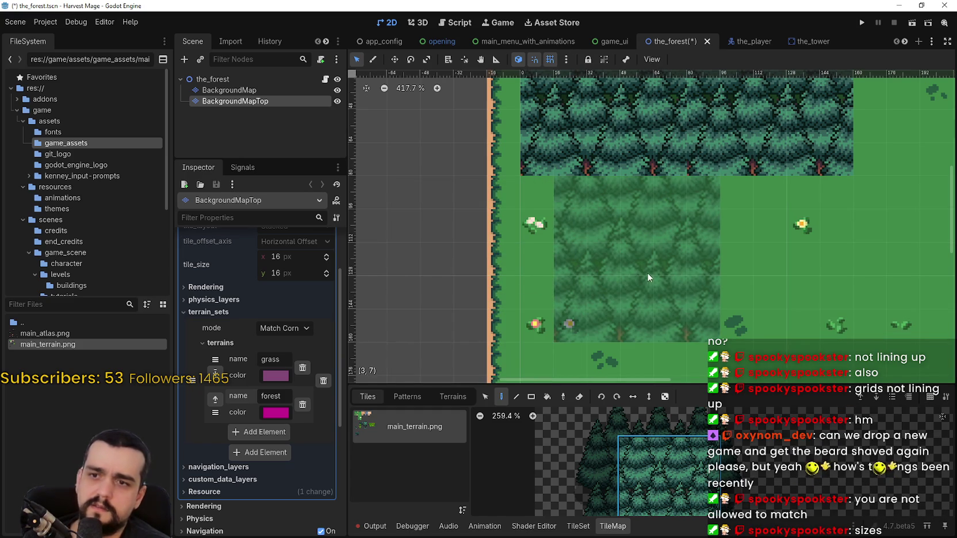
Undo the lower forest block and erase the painted forest rectangle from the map
scroll(621, 269, "up", 1)
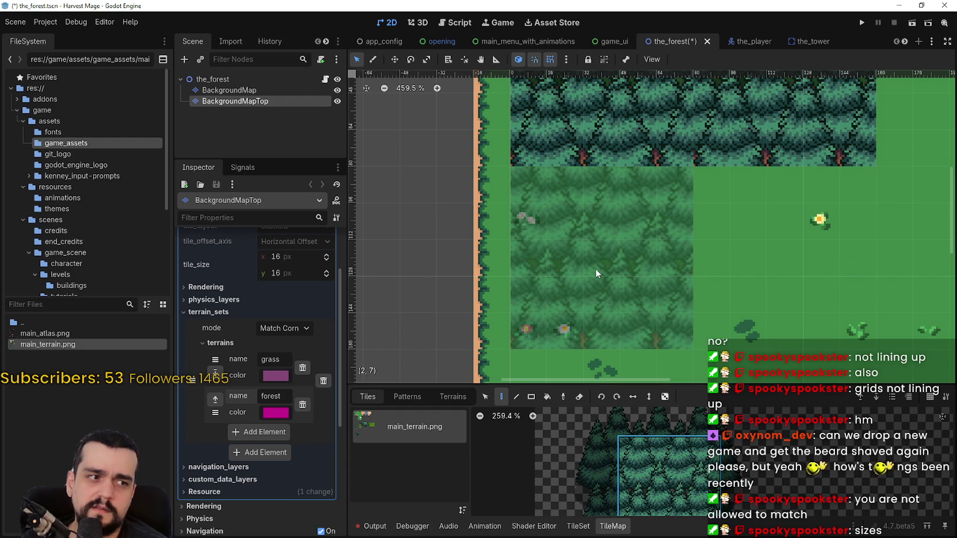
key("ctrl+z")
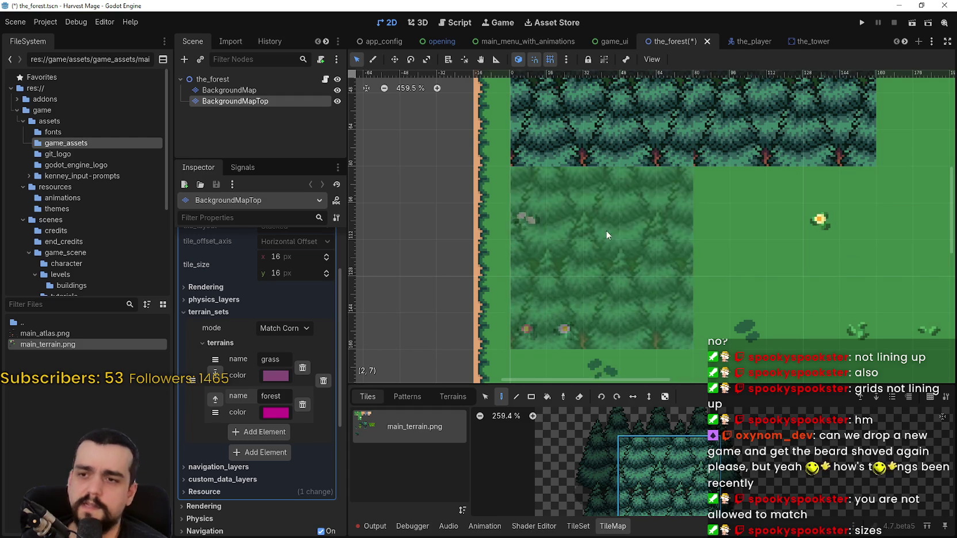
scroll(607, 238, "down", 4)
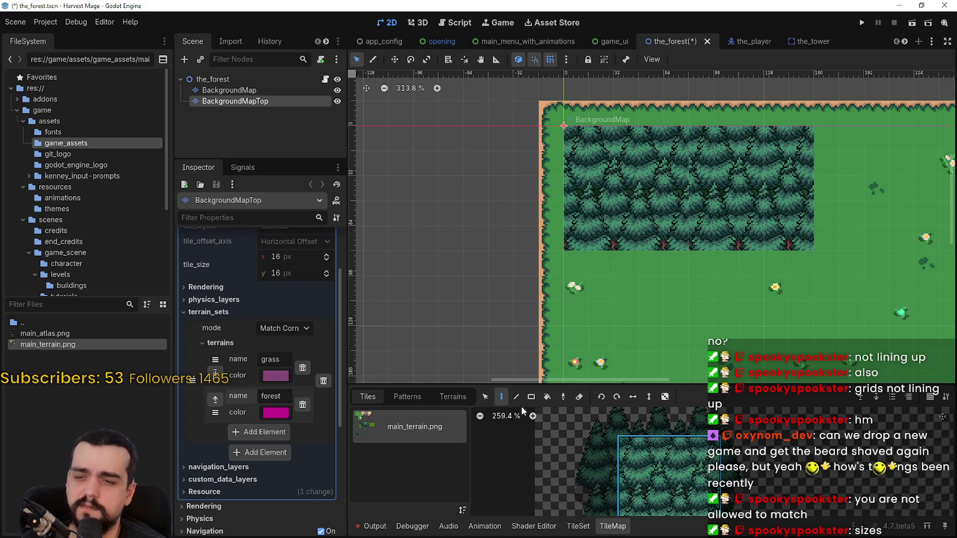
left_click(531, 396)
right_click(479, 84)
scroll(661, 431, "right", 1)
Pick a 4x2 block of forest tiles from the tileset atlas for painting
left_click(578, 527)
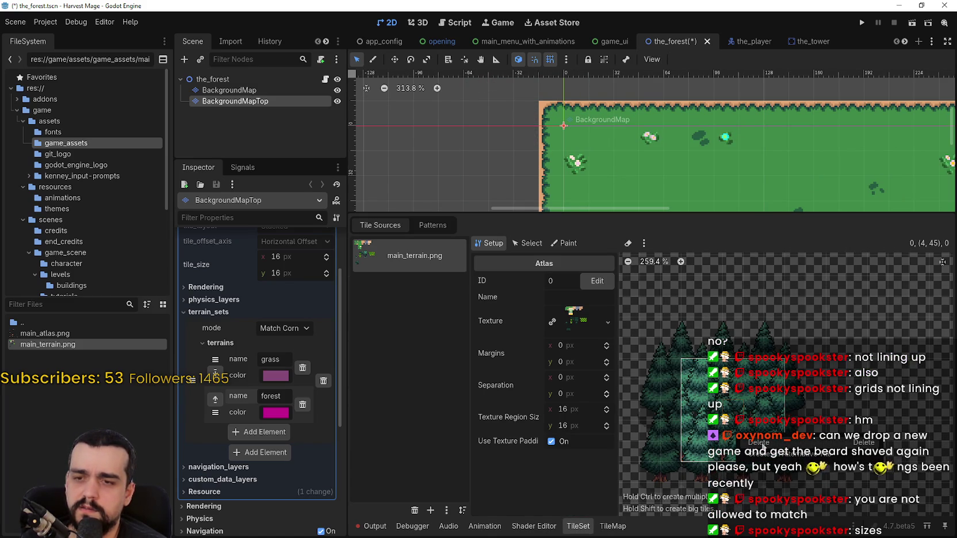
mouse_move(678, 353)
left_mouse_down()
mouse_move(745, 396)
mouse_move(740, 412)
left_mouse_up()
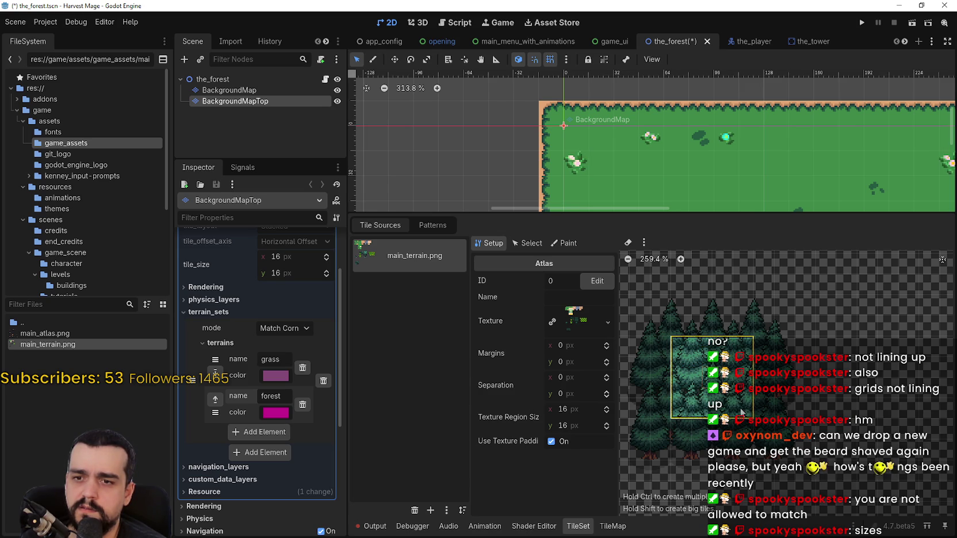
left_click(624, 530)
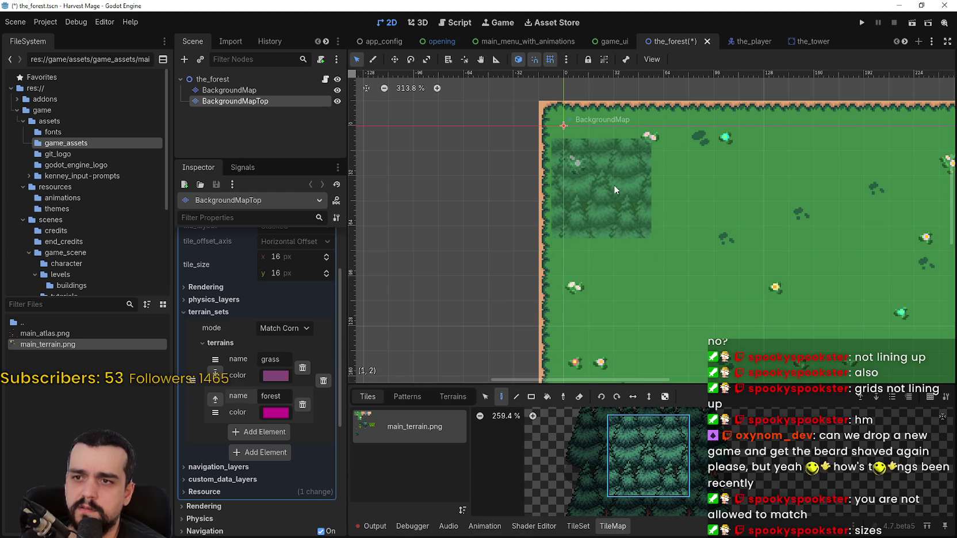
scroll(613, 188, "up", 3)
left_click(609, 160)
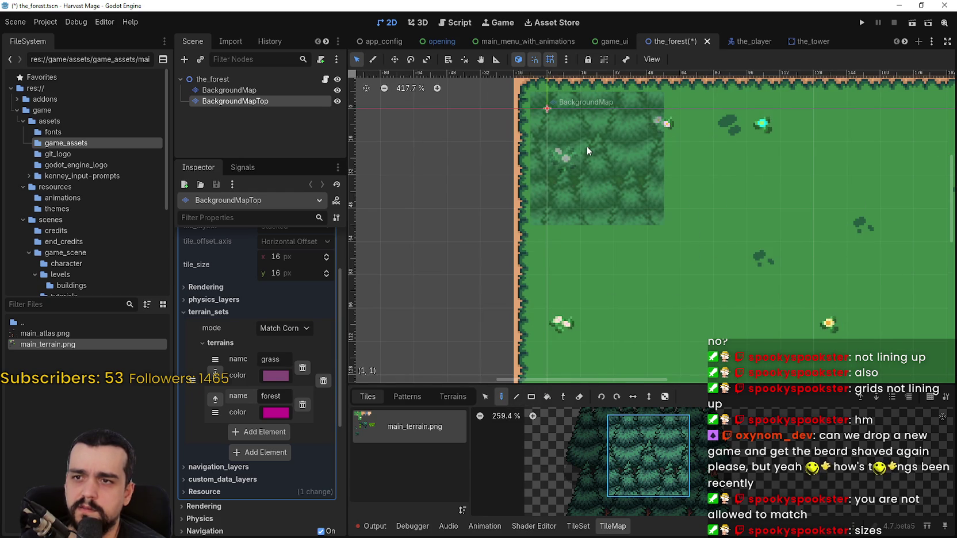
mouse_move(677, 223)
left_mouse_down()
mouse_move(674, 314)
mouse_move(672, 281)
left_mouse_up()
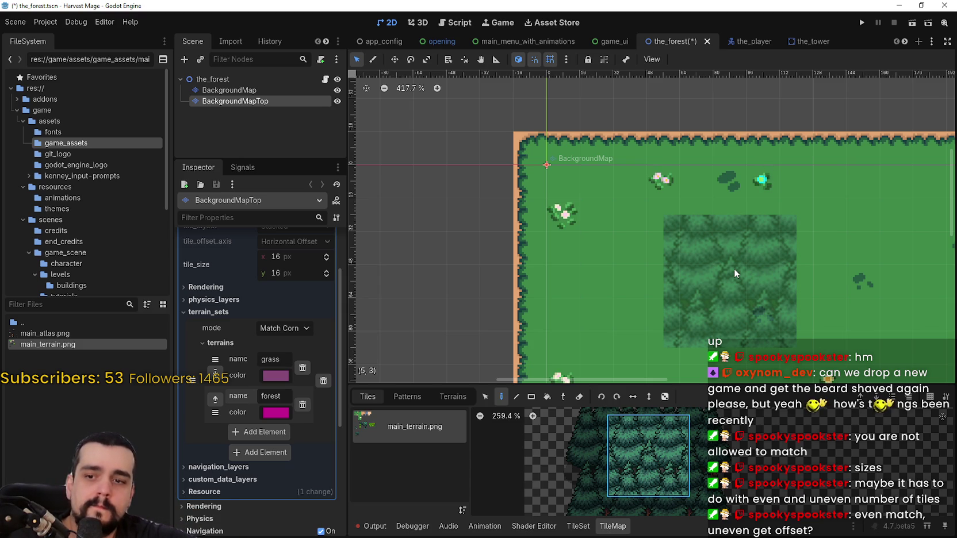
scroll(594, 452, "down", 5)
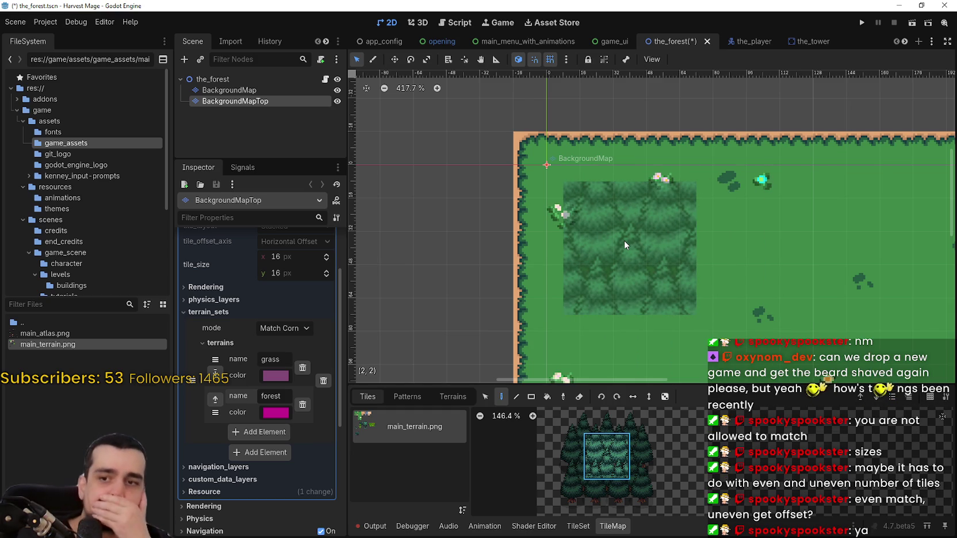
scroll(610, 454, "up", 4)
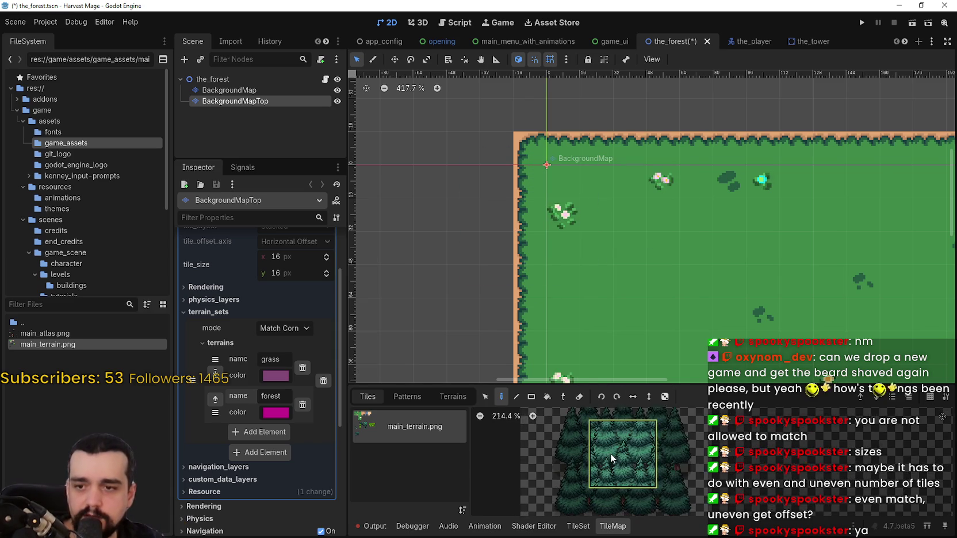
Zoom in on the forest tiles in the tileset atlas, then zoom back out
left_click(578, 526)
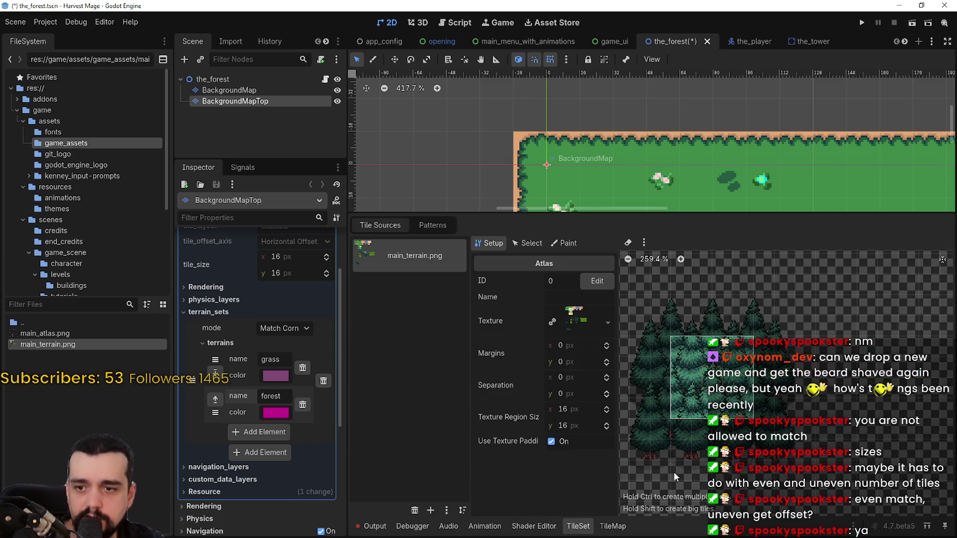
scroll(722, 375, "up", 2)
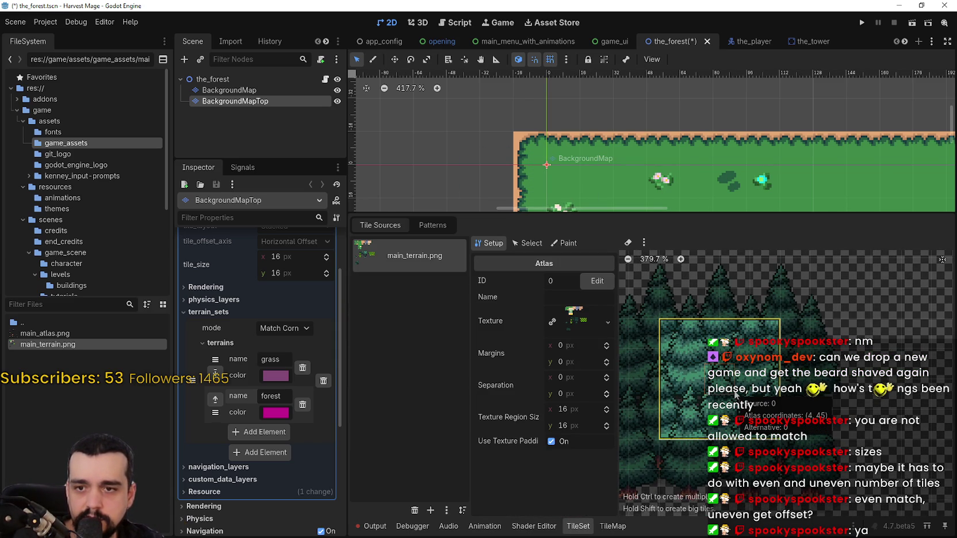
scroll(768, 384, "up", 2)
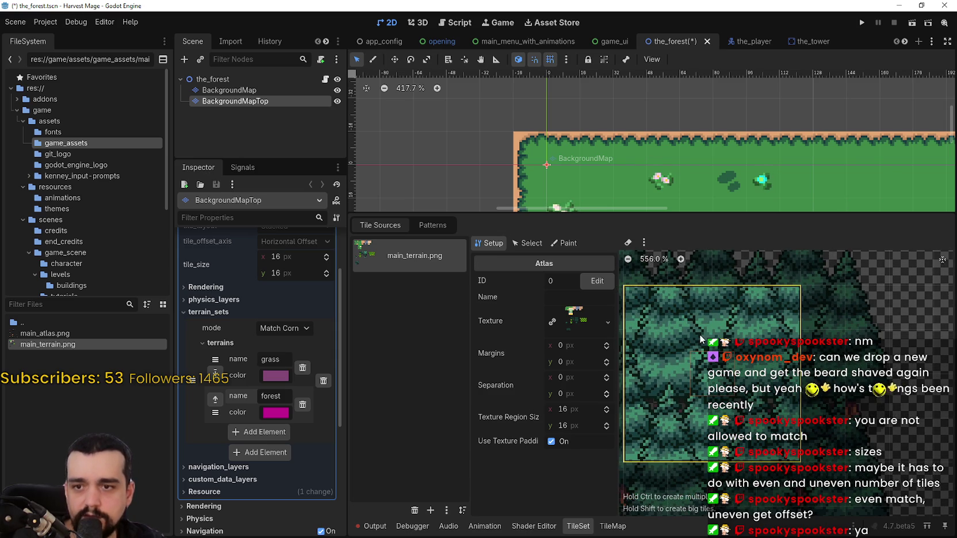
scroll(721, 292, "up", 1)
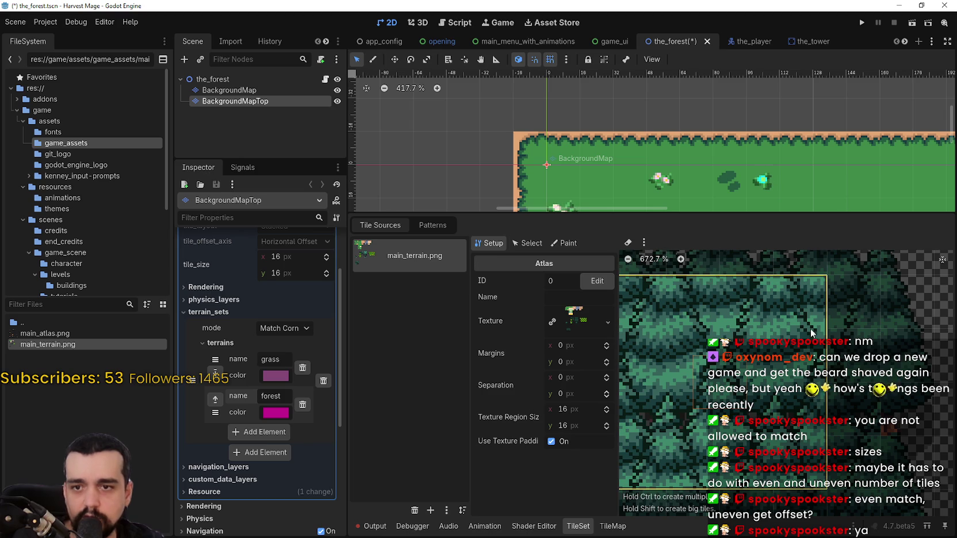
scroll(796, 437, "down", 5)
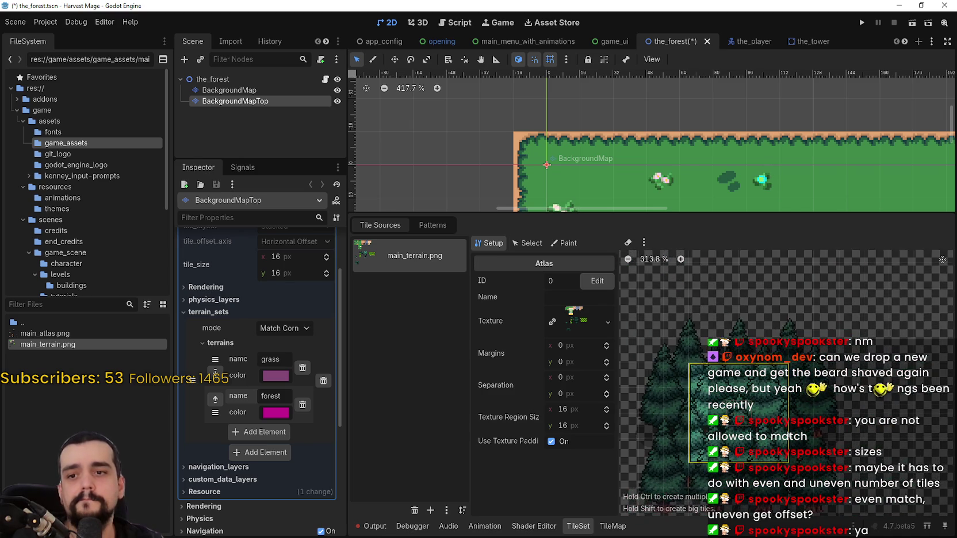
scroll(789, 436, "down", 2)
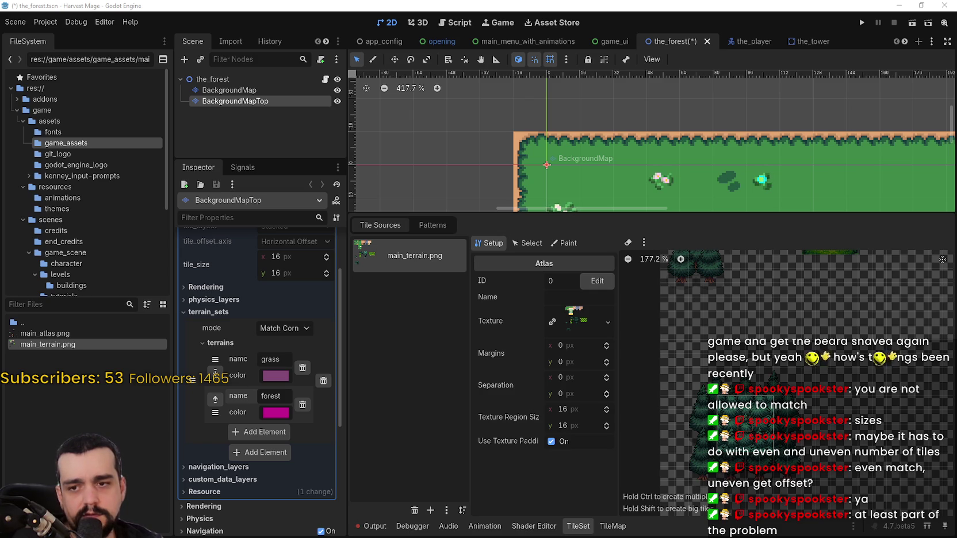
scroll(681, 178, "down", 3)
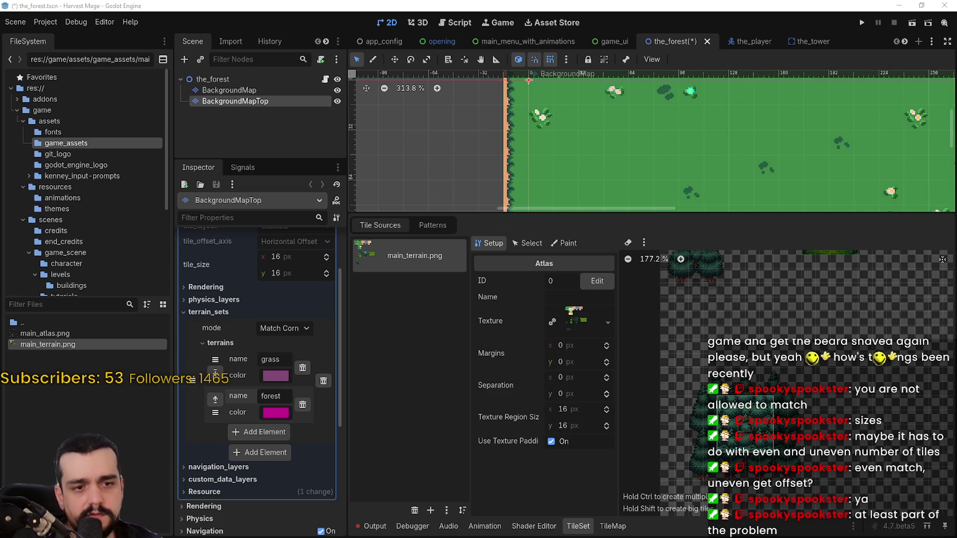
scroll(514, 290, "down", 2)
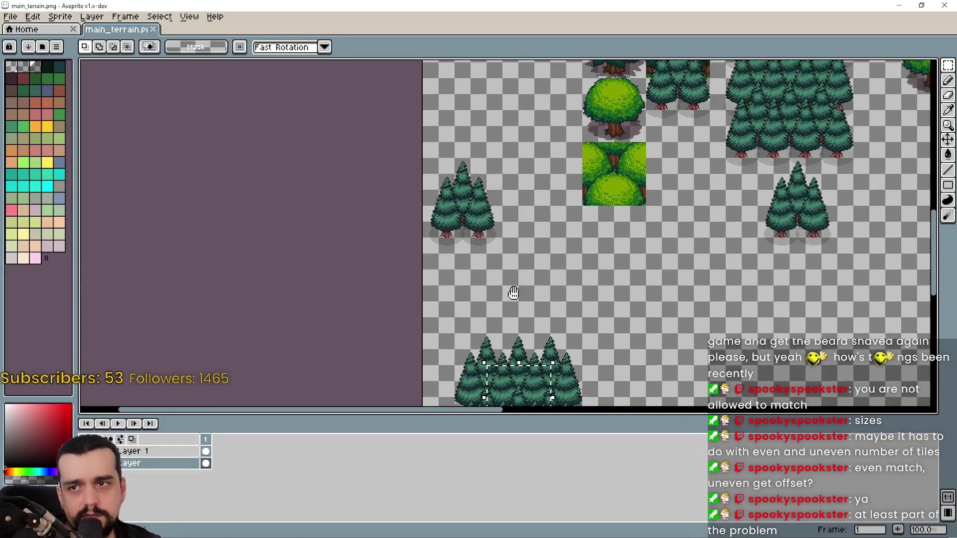
Select the 2x2 green tree tile in main_terrain.png
left_click_drag(514, 291, 508, 315)
scroll(611, 213, "up", 1)
left_click(589, 198)
left_click_drag(588, 198, 658, 149)
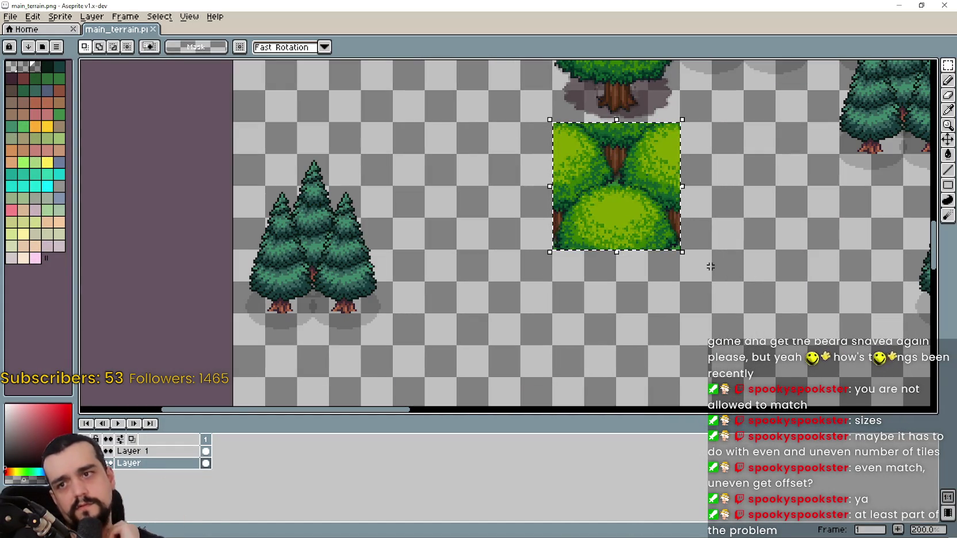
scroll(573, 280, "down", 1)
scroll(545, 289, "down", 1)
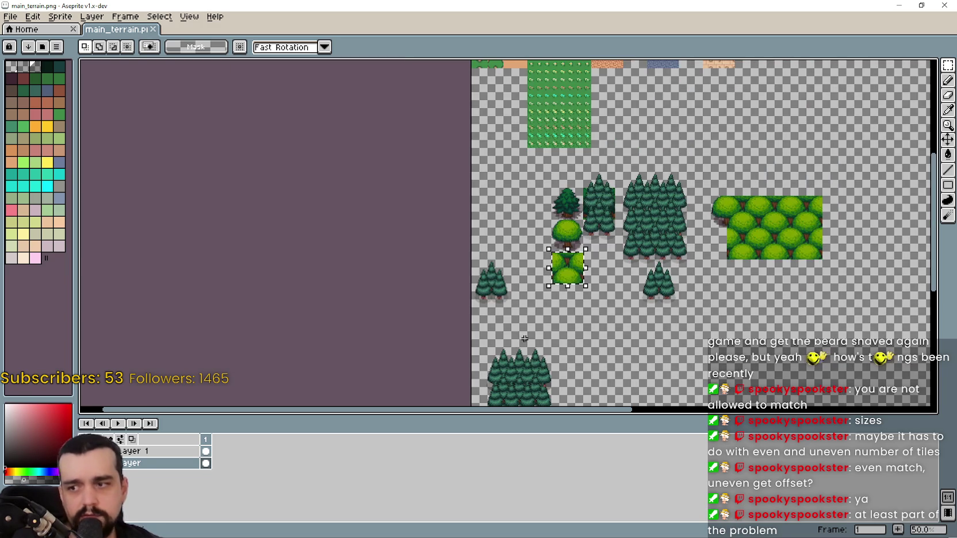
scroll(517, 264, "down", 5)
scroll(550, 155, "up", 3)
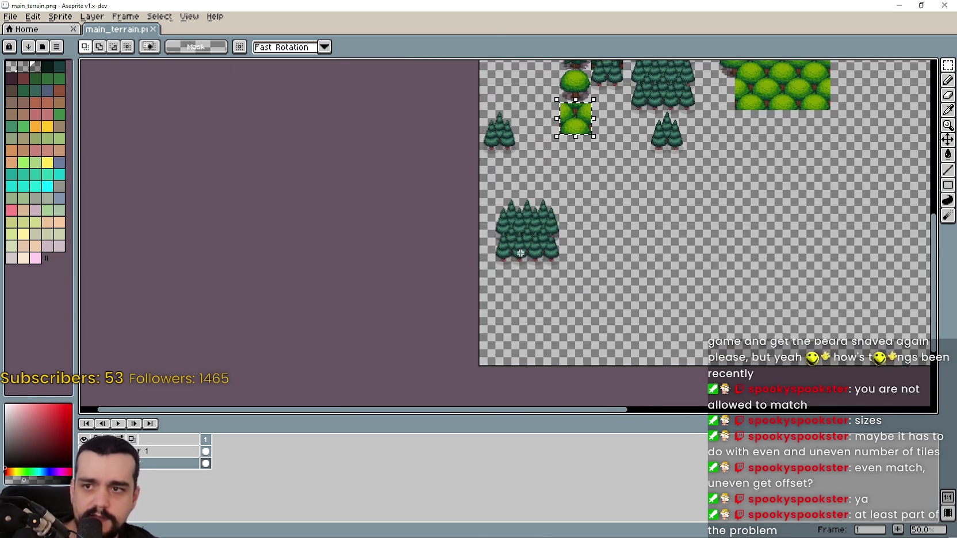
scroll(518, 253, "up", 1)
scroll(566, 238, "up", 1)
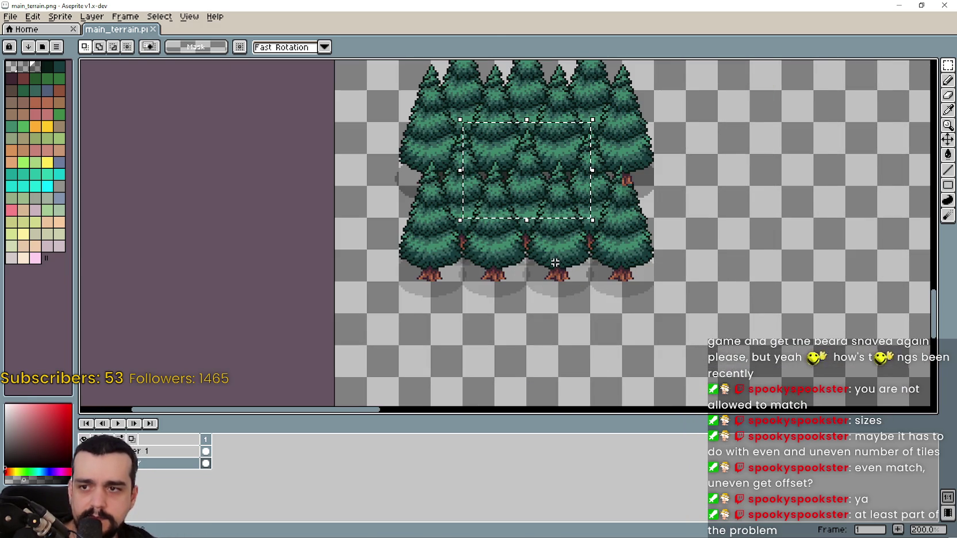
Paste a copy of the square pine block below the existing forest tile
left_click_drag(479, 142, 567, 229)
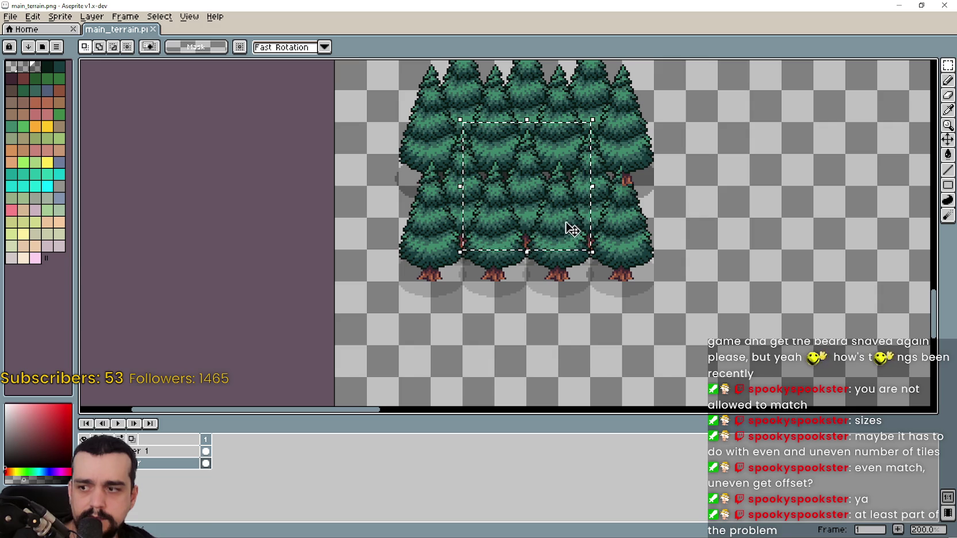
scroll(558, 197, "down", 1)
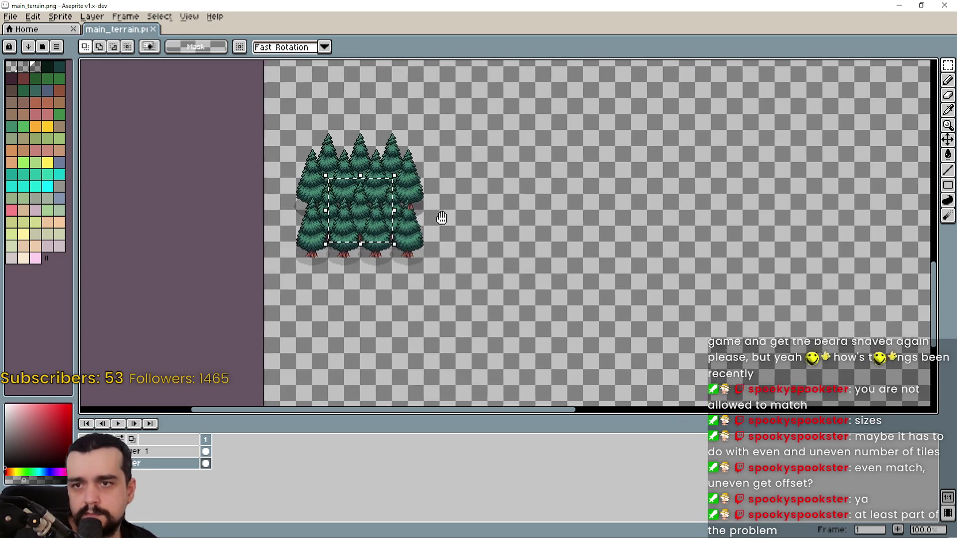
mouse_move(363, 213)
left_mouse_down()
mouse_move(547, 220)
mouse_move(552, 206)
mouse_move(572, 270)
left_mouse_up()
scroll(552, 205, "up", 2)
key("ctrl+z")
scroll(555, 230, "down", 1)
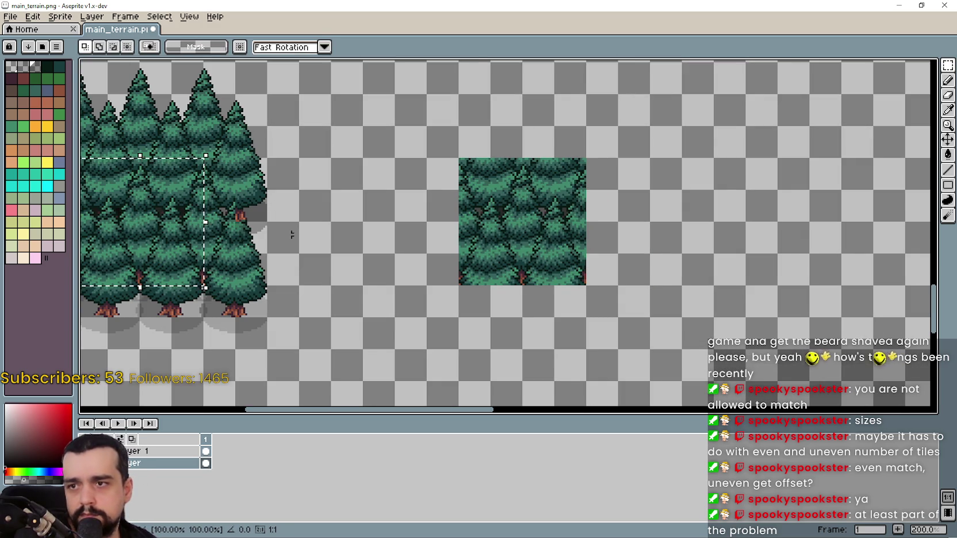
key("ctrl+v")
mouse_move(401, 335)
left_mouse_down()
mouse_move(575, 377)
mouse_move(552, 357)
mouse_move(528, 356)
mouse_move(529, 86)
mouse_move(536, 101)
left_mouse_up()
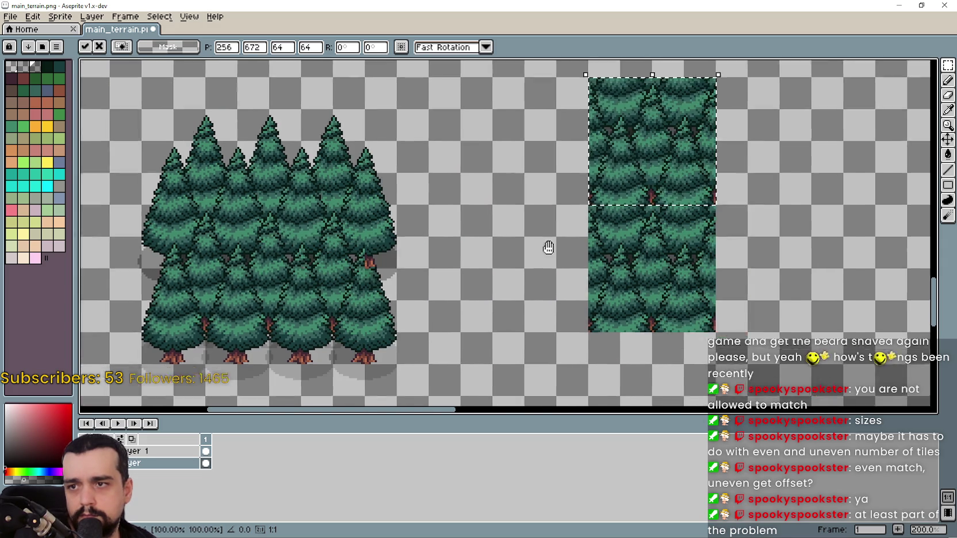
key("Escape")
Copy the middle trees of the pine cluster and paste them as a floating block
left_click_drag(272, 145, 338, 211)
key("ctrl+d")
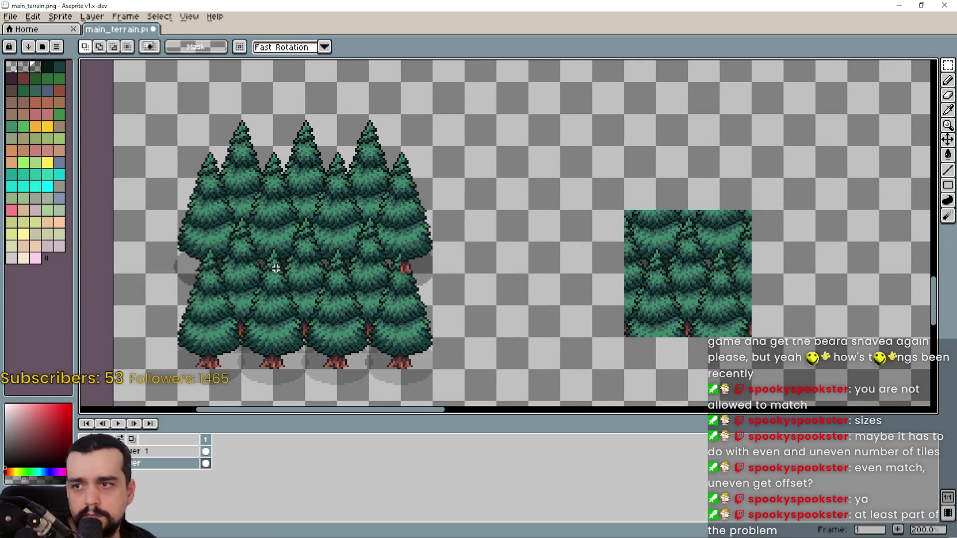
mouse_move(266, 294)
left_mouse_down()
mouse_move(356, 204)
mouse_move(539, 213)
mouse_move(726, 139)
mouse_move(693, 147)
mouse_move(535, 363)
mouse_move(711, 406)
mouse_move(726, 207)
mouse_move(685, 156)
mouse_move(711, 150)
mouse_move(834, 276)
mouse_move(612, 151)
mouse_move(705, 150)
mouse_move(583, 155)
mouse_move(541, 181)
mouse_move(487, 184)
mouse_move(456, 159)
left_mouse_up()
key("ctrl+c")
key("ctrl+v")
Commit the floating pasted trees and marquee-select the left pine trees
scroll(456, 159, "down", 3)
scroll(600, 179, "up", 3)
left_click_drag(601, 179, 571, 184)
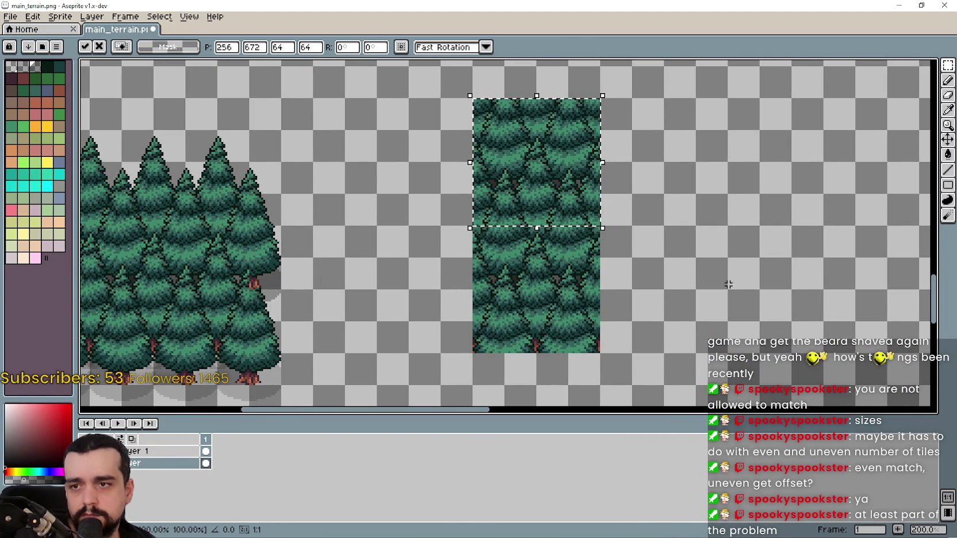
left_click(615, 269)
left_click_drag(614, 268, 718, 222)
mouse_move(195, 181)
left_mouse_down()
mouse_move(352, 307)
mouse_move(312, 278)
left_mouse_up()
Copy the right forest block and paste committed copies beside it and to its left
mouse_move(613, 261)
left_mouse_down()
mouse_move(572, 342)
mouse_move(641, 146)
mouse_move(677, 113)
left_mouse_up()
key("ctrl+c")
key("ctrl+v")
left_click_drag(805, 296, 748, 224)
scroll(748, 225, "down", 3)
key("Return")
key("ctrl+v")
left_click_drag(551, 205, 450, 224)
key("Return")
Place a copy of the left tree row atop the right block, shifted to x 256
scroll(576, 261, "up", 2)
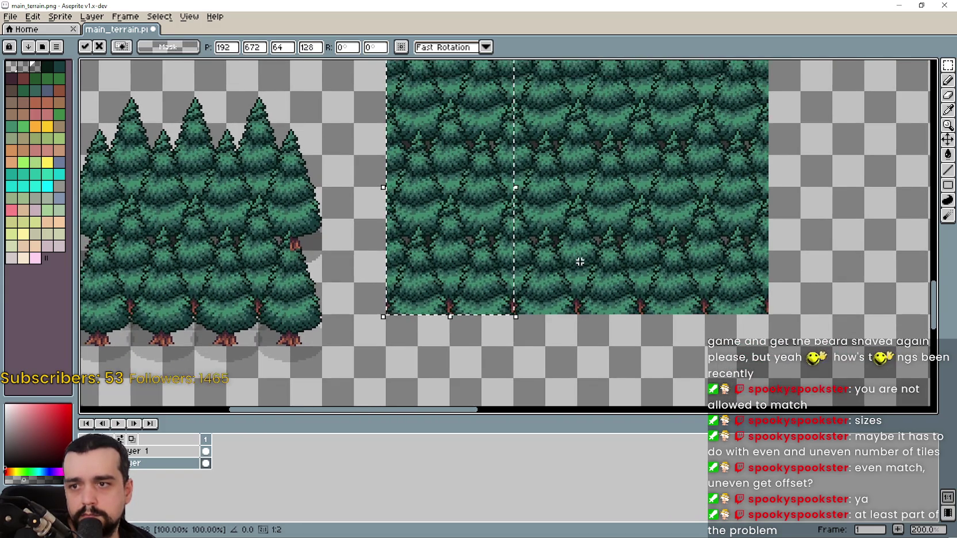
scroll(635, 277, "down", 2)
mouse_move(520, 189)
left_mouse_down()
mouse_move(619, 335)
mouse_move(596, 322)
left_mouse_up()
mouse_move(160, 241)
left_mouse_down()
mouse_move(193, 211)
mouse_move(391, 183)
mouse_move(359, 203)
mouse_move(375, 239)
mouse_move(356, 222)
mouse_move(129, 179)
left_mouse_up()
mouse_move(228, 218)
left_mouse_down()
mouse_move(538, 171)
mouse_move(585, 122)
mouse_move(453, 122)
mouse_move(582, 122)
mouse_move(518, 122)
left_mouse_up()
mouse_move(549, 157)
left_mouse_down()
mouse_move(322, 210)
mouse_move(669, 207)
mouse_move(795, 103)
mouse_move(635, 197)
mouse_move(252, 205)
mouse_move(895, 125)
left_mouse_up()
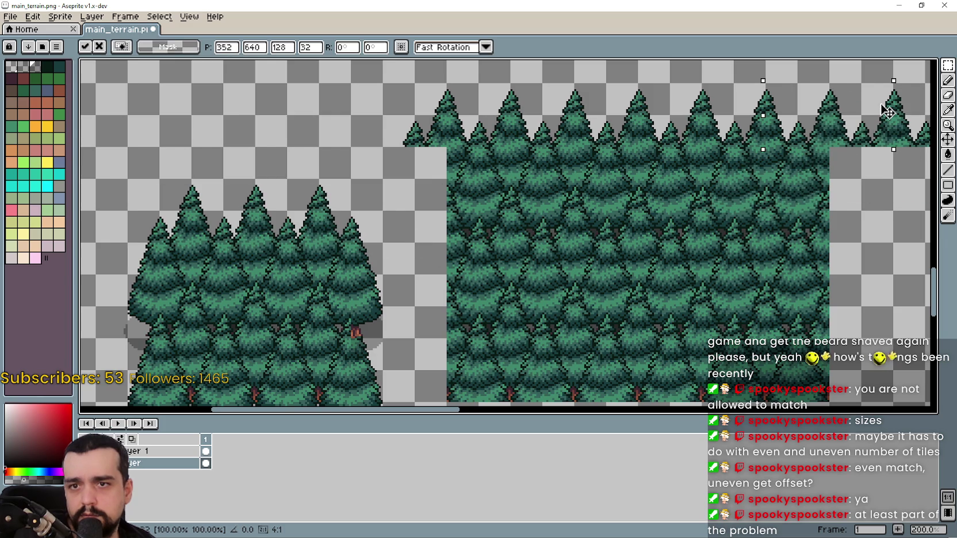
scroll(607, 186, "down", 2)
scroll(607, 186, "right", 4)
left_click(559, 256)
Select a row of trees, Ctrl+drag a copy to the right and commit it
scroll(559, 255, "left", 3)
scroll(552, 230, "down", 1)
scroll(549, 213, "up", 1)
scroll(548, 201, "left", 2)
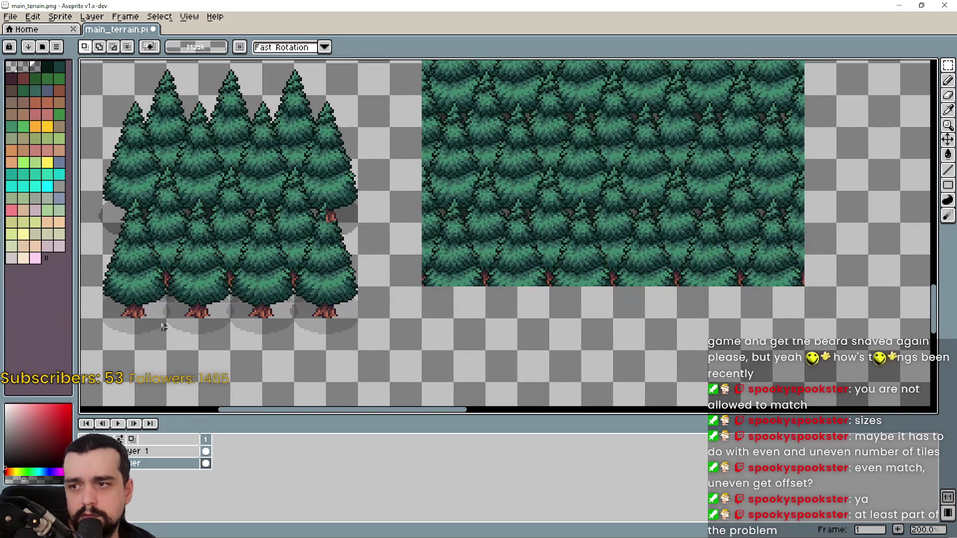
left_click_drag(174, 334, 308, 303)
left_click_drag(208, 321, 486, 256)
mouse_move(270, 293)
left_mouse_down()
mouse_move(631, 346)
mouse_move(604, 273)
mouse_move(613, 273)
left_mouse_up()
left_click_drag(729, 262, 579, 258)
mouse_move(588, 302)
left_mouse_down()
mouse_move(241, 314)
mouse_move(773, 306)
mouse_move(748, 307)
left_mouse_up()
key("Return")
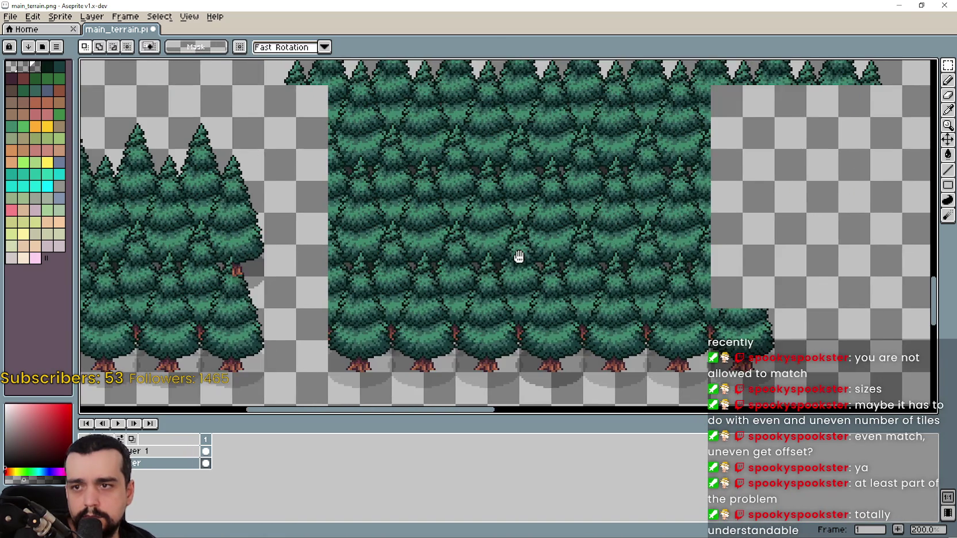
Marquee-select a square patch inside the forest
scroll(518, 242, "down", 1)
scroll(536, 213, "up", 1)
scroll(552, 218, "left", 2)
scroll(558, 201, "down", 1)
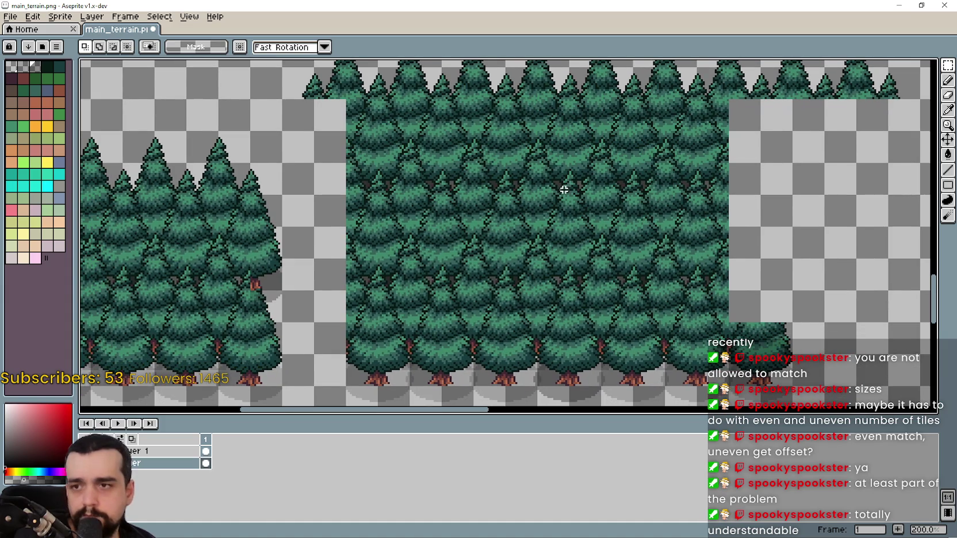
mouse_move(482, 162)
left_mouse_down()
mouse_move(571, 267)
mouse_move(601, 247)
mouse_move(602, 269)
left_mouse_up()
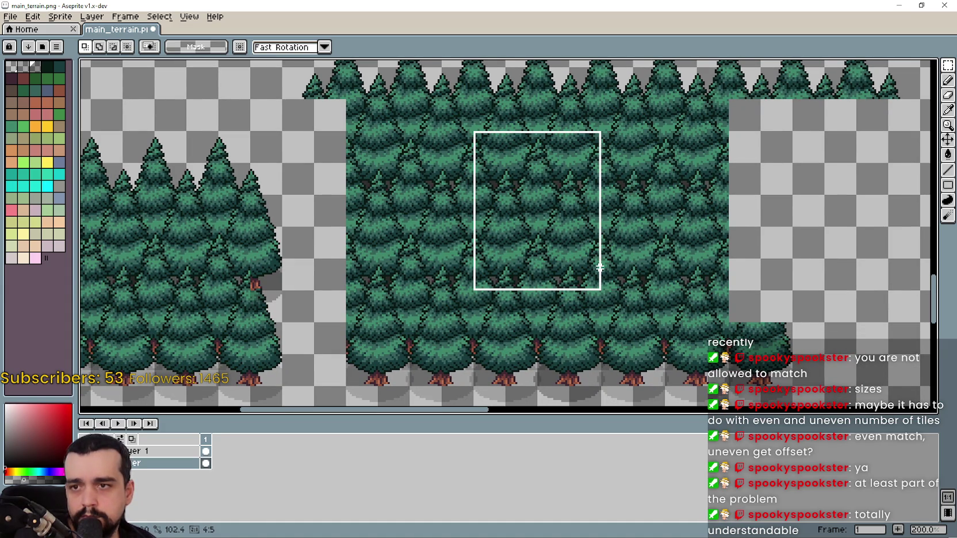
left_click_drag(613, 265, 613, 265)
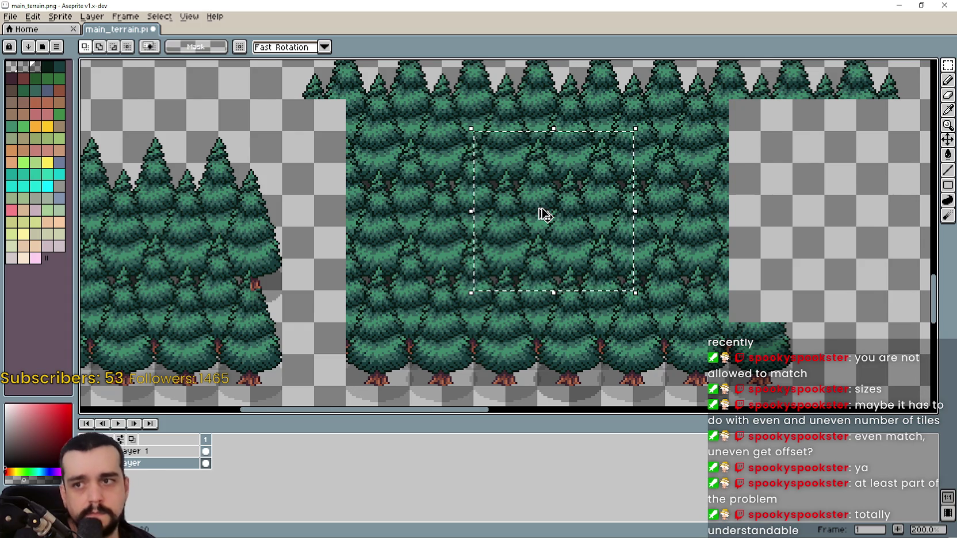
Paste two copies of the forest patch into empty space, the second below the first
scroll(545, 214, "down", 2)
scroll(558, 217, "up", 2)
key("ctrl+v")
mouse_move(502, 128)
left_mouse_down()
mouse_move(559, 300)
mouse_move(534, 240)
mouse_move(536, 249)
mouse_move(537, 216)
left_mouse_up()
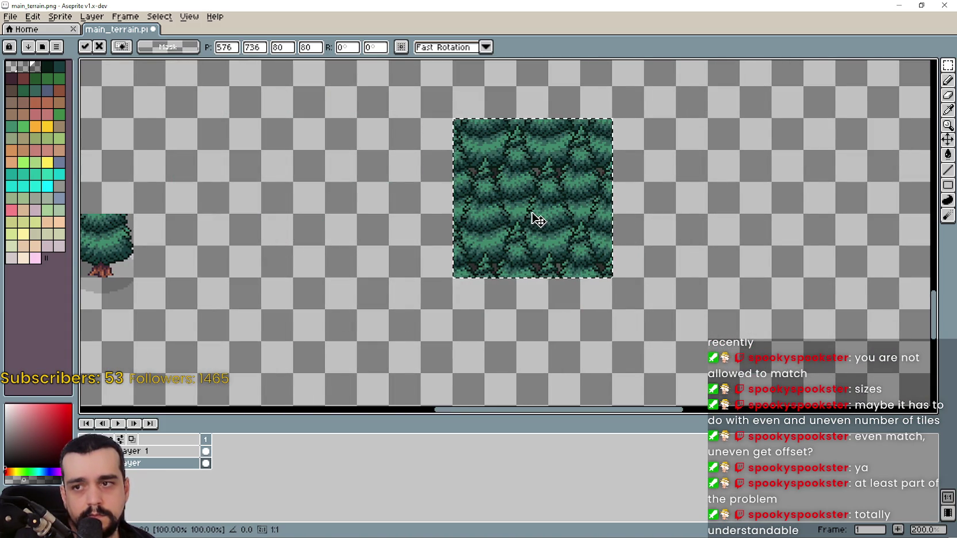
scroll(537, 219, "down", 1)
key("ctrl+v")
mouse_move(467, 156)
left_mouse_down()
mouse_move(397, 236)
mouse_move(368, 207)
mouse_move(350, 207)
mouse_move(649, 203)
left_mouse_up()
mouse_move(711, 213)
left_mouse_down()
mouse_move(690, 216)
mouse_move(715, 226)
mouse_move(690, 207)
left_mouse_up()
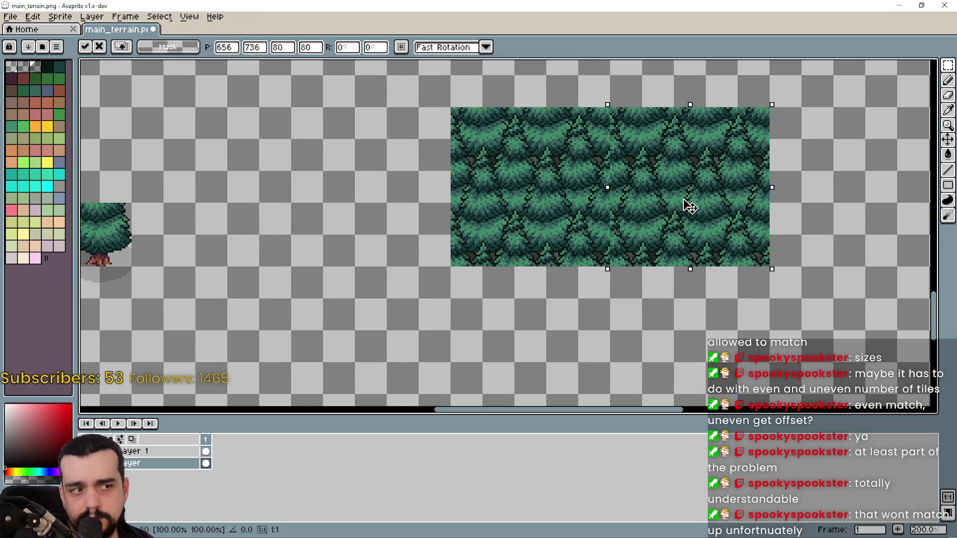
mouse_move(690, 207)
left_mouse_down()
mouse_move(690, 366)
mouse_move(530, 368)
mouse_move(670, 96)
mouse_move(550, 81)
mouse_move(534, 89)
mouse_move(715, 291)
left_mouse_up()
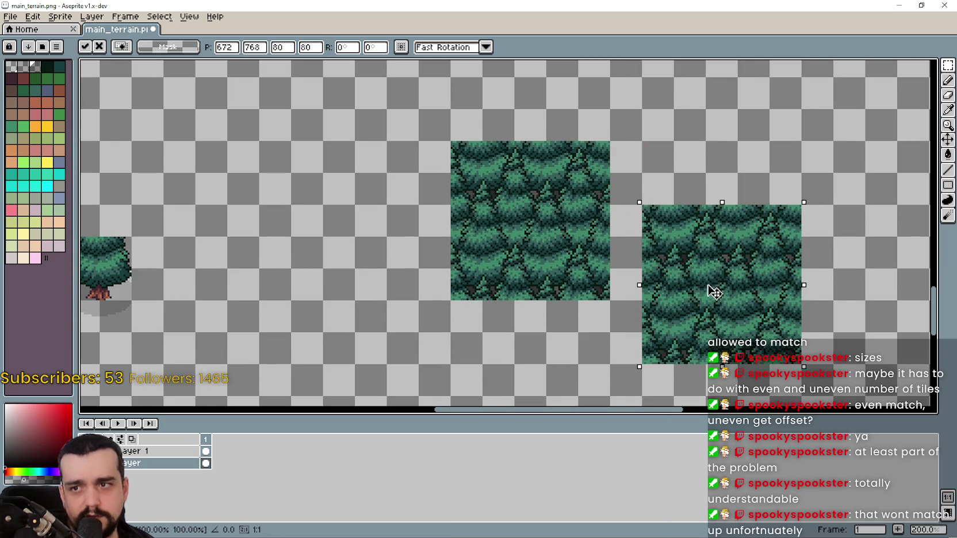
key("Return")
Select a 48×48 patch of the forest
scroll(402, 196, "up", 3)
left_click_drag(399, 185, 535, 252)
mouse_move(469, 200)
left_mouse_down()
mouse_move(529, 285)
mouse_move(554, 272)
left_mouse_up()
scroll(575, 258, "right", 5)
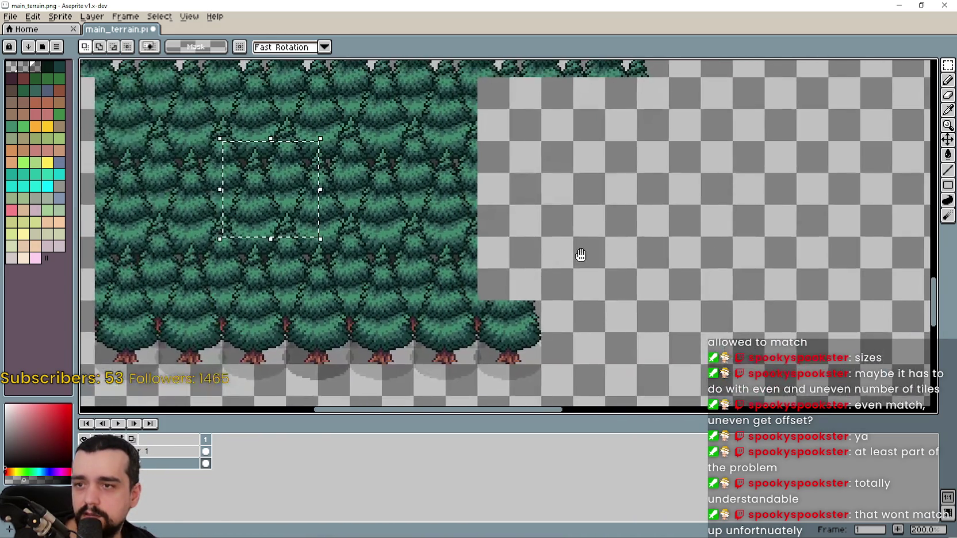
scroll(577, 256, "left", 5)
left_click(581, 269)
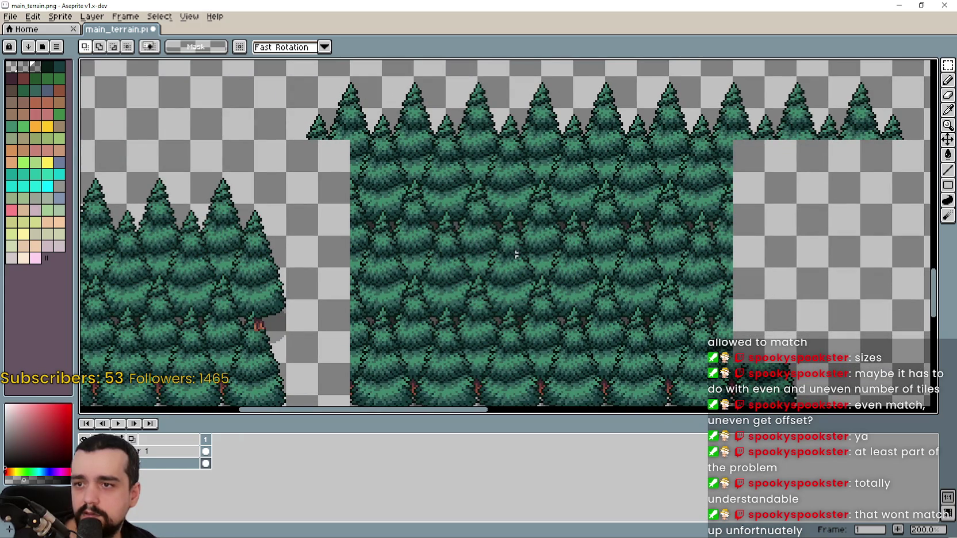
mouse_move(477, 205)
left_mouse_down()
mouse_move(572, 267)
mouse_move(570, 289)
left_mouse_up()
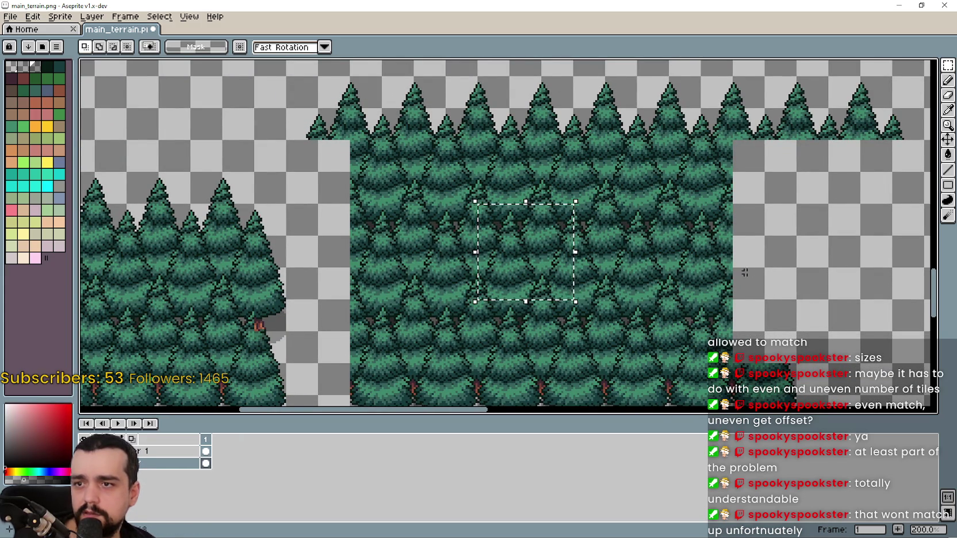
Copy the 48-pixel patch into the empty area and set copies 64 px lower
left_click_drag(725, 274, 504, 211)
left_click(299, 195)
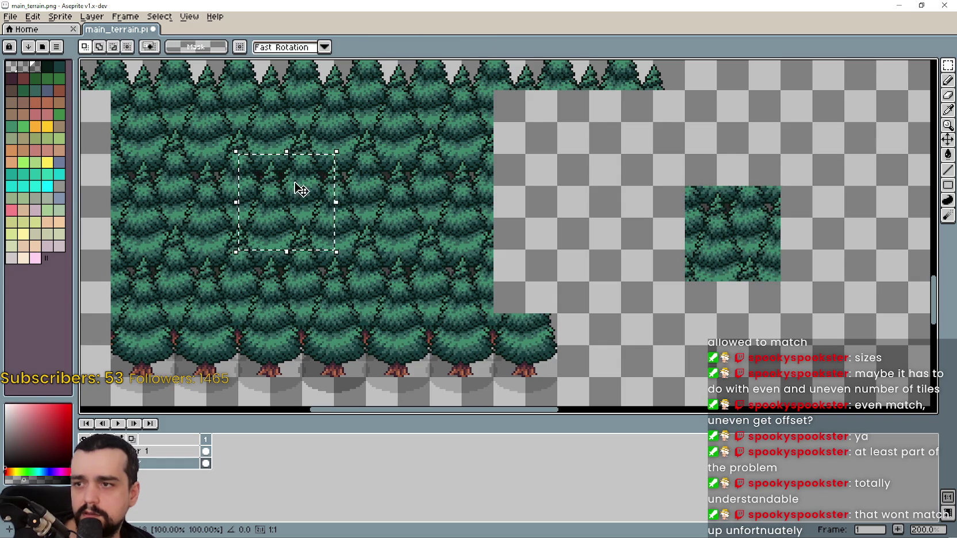
mouse_move(741, 205)
left_mouse_down()
mouse_move(741, 334)
mouse_move(747, 323)
left_mouse_up()
key("ctrl+z")
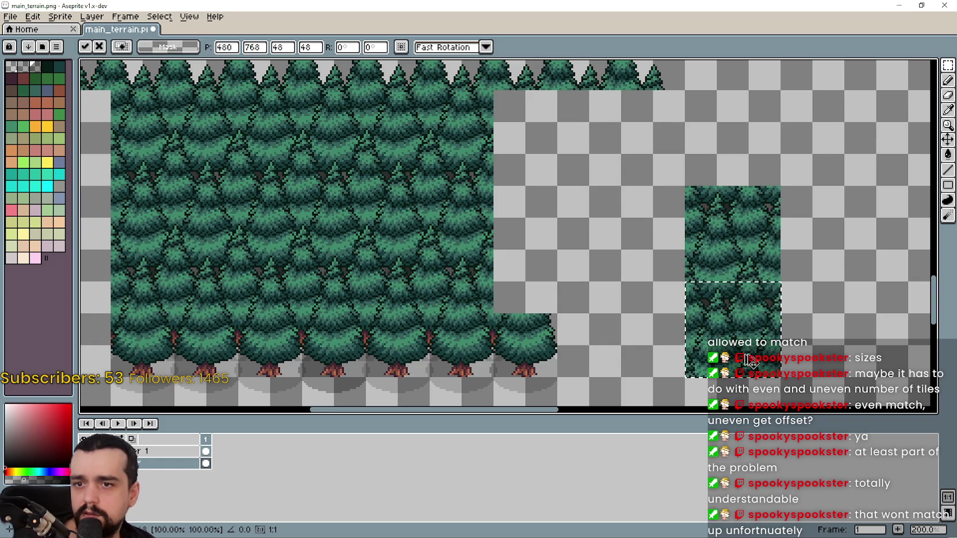
key("ctrl+v")
mouse_move(653, 200)
left_mouse_down()
mouse_move(751, 122)
mouse_move(743, 124)
mouse_move(859, 221)
mouse_move(613, 225)
mouse_move(639, 231)
mouse_move(628, 251)
mouse_move(645, 348)
mouse_move(643, 313)
left_mouse_up()
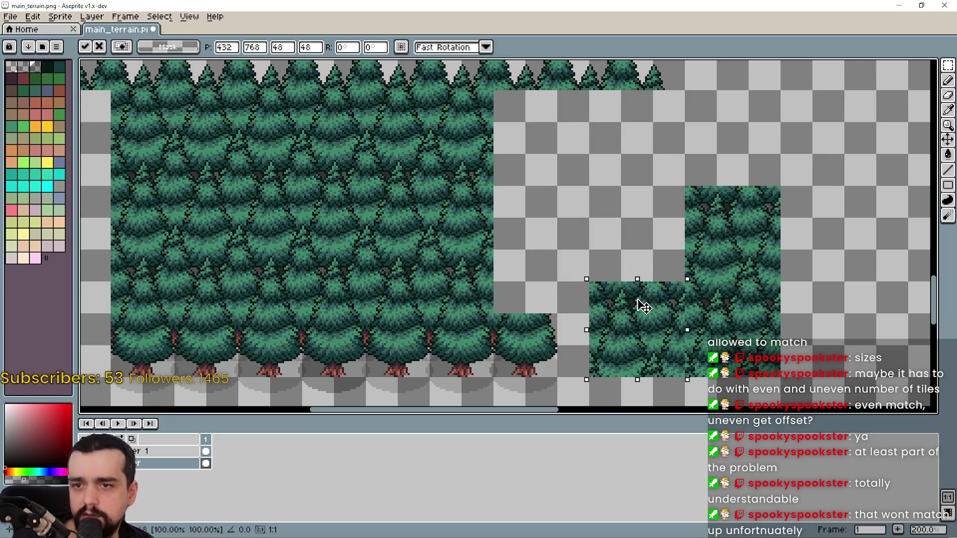
Paste one more forest patch into the empty area and commit it
scroll(682, 325, "up", 2)
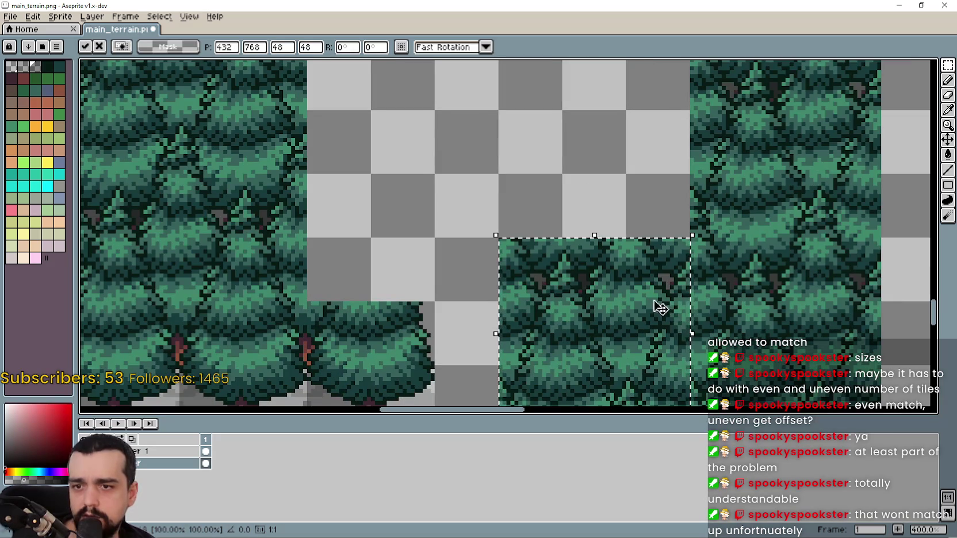
key("ctrl+v")
mouse_move(538, 112)
left_mouse_down()
mouse_move(622, 197)
mouse_move(623, 143)
mouse_move(613, 146)
mouse_move(609, 267)
mouse_move(566, 252)
mouse_move(625, 267)
mouse_move(551, 271)
mouse_move(550, 262)
mouse_move(618, 259)
left_mouse_up()
scroll(625, 269, "down", 1)
left_click(613, 335)
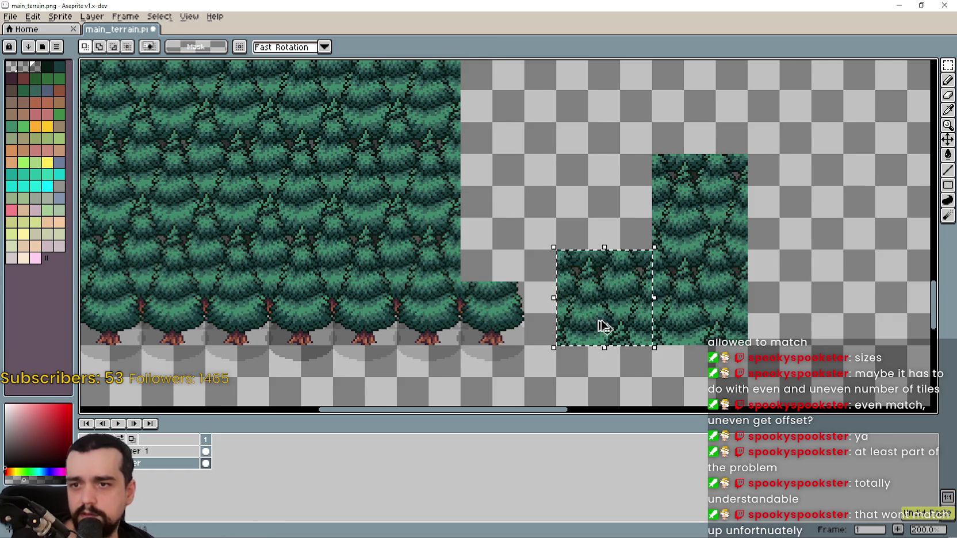
scroll(577, 299, "down", 1)
scroll(513, 232, "up", 1)
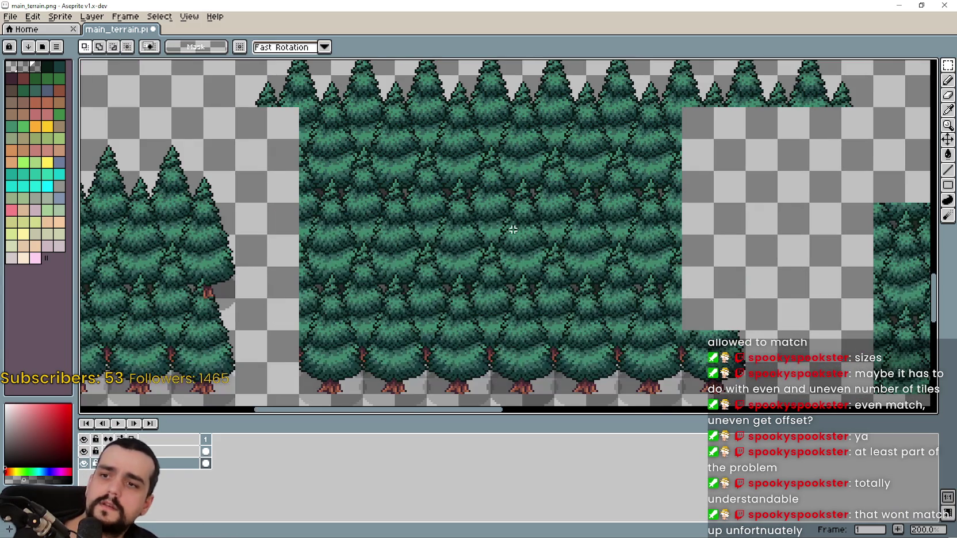
Try a larger 112 px forest square as a pasted copy, then undo it
scroll(515, 228, "down", 1)
mouse_move(455, 181)
left_mouse_down()
mouse_move(541, 266)
mouse_move(564, 265)
left_mouse_up()
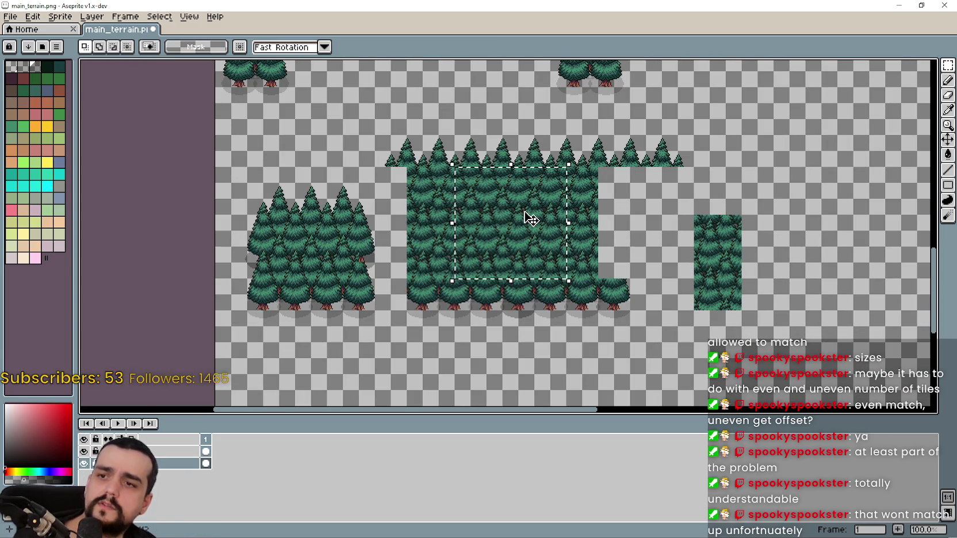
scroll(598, 221, "right", 5)
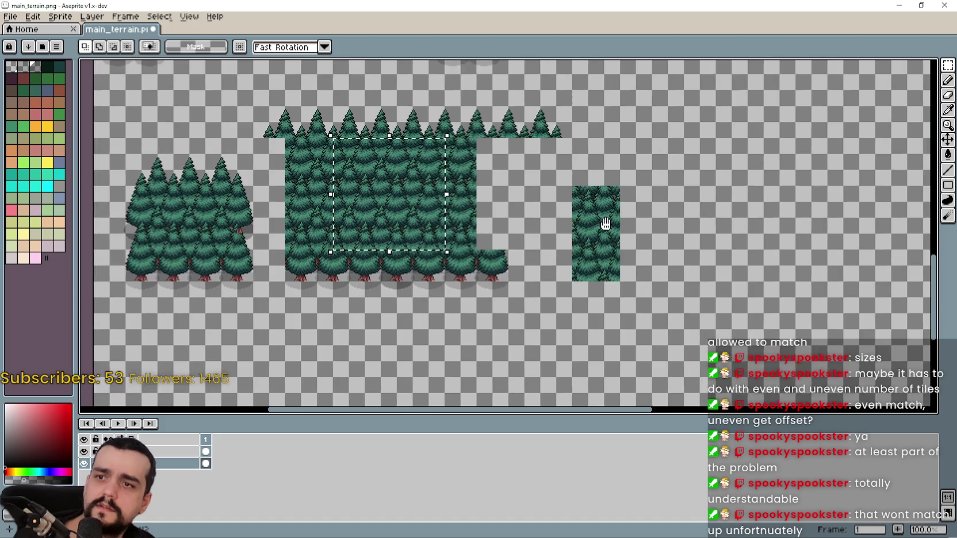
key("ctrl+v")
mouse_move(446, 222)
left_mouse_down()
mouse_move(626, 177)
mouse_move(618, 184)
mouse_move(754, 256)
mouse_move(796, 225)
mouse_move(791, 208)
mouse_move(790, 233)
mouse_move(197, 260)
mouse_move(323, 224)
left_mouse_up()
scroll(640, 181, "up", 1)
scroll(598, 190, "right", 2)
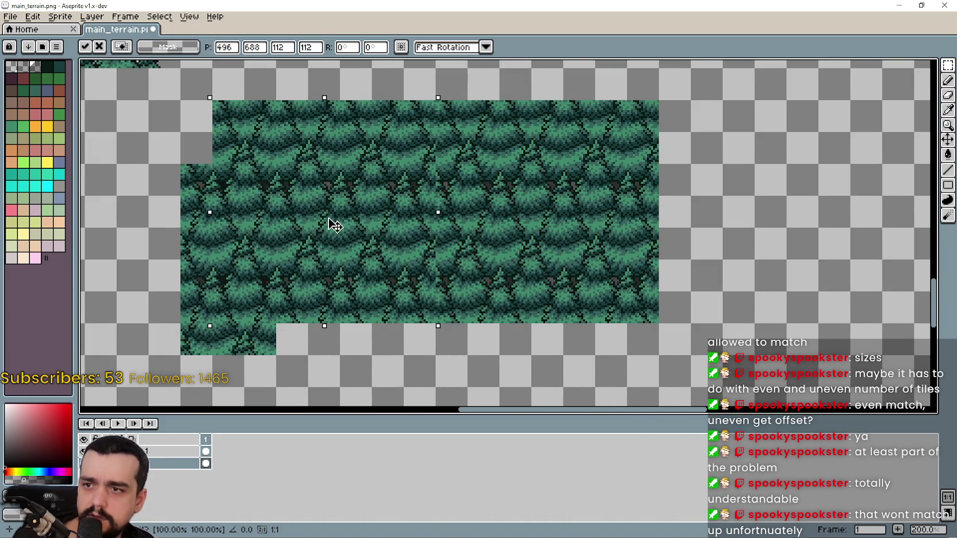
key("ctrl+z")
key("ctrl+z")
Marquee-select a block of trees in the tall pine cluster
scroll(583, 237, "down", 2)
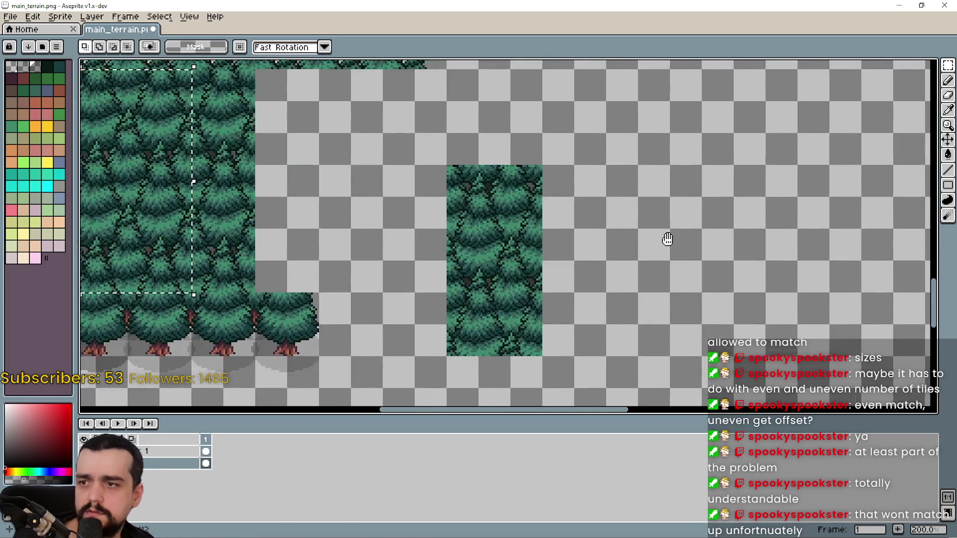
scroll(662, 278, "down", 2)
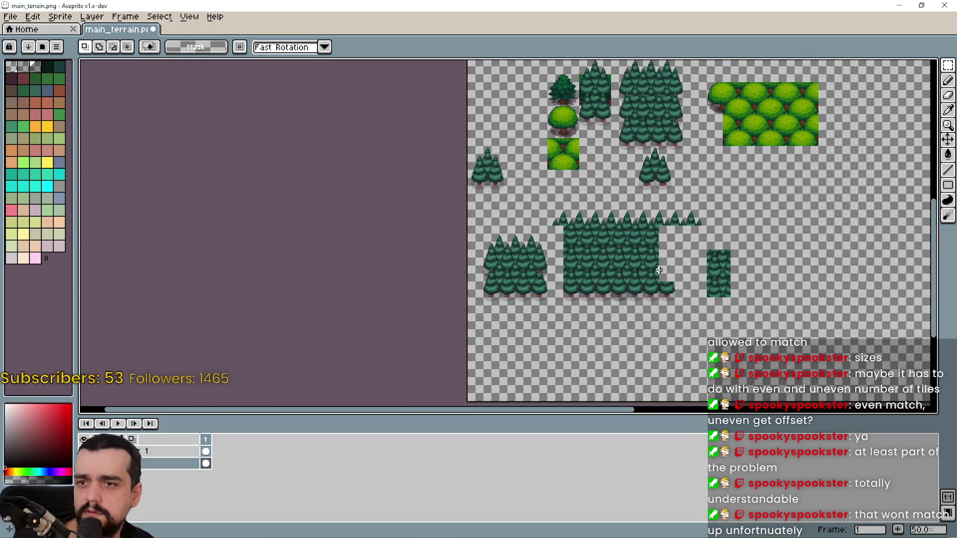
mouse_move(655, 264)
left_mouse_down()
mouse_move(626, 278)
mouse_move(612, 341)
mouse_move(608, 268)
left_mouse_up()
scroll(608, 268, "up", 2)
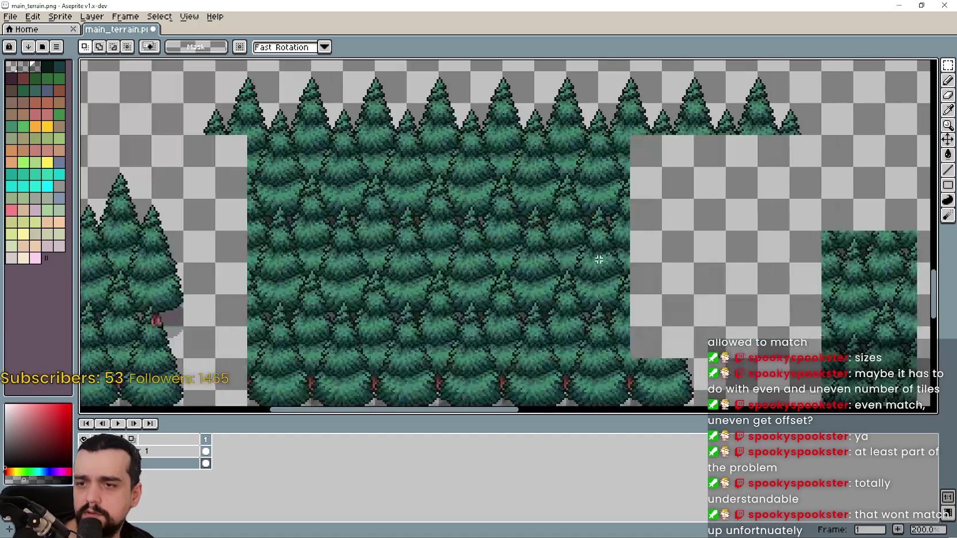
scroll(495, 239, "down", 1)
scroll(675, 150, "down", 1)
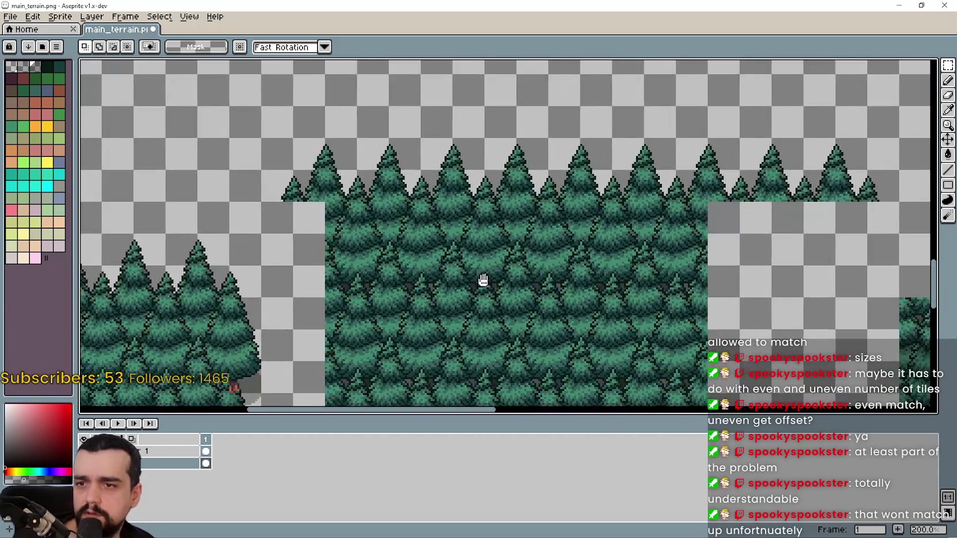
scroll(435, 213, "up", 3)
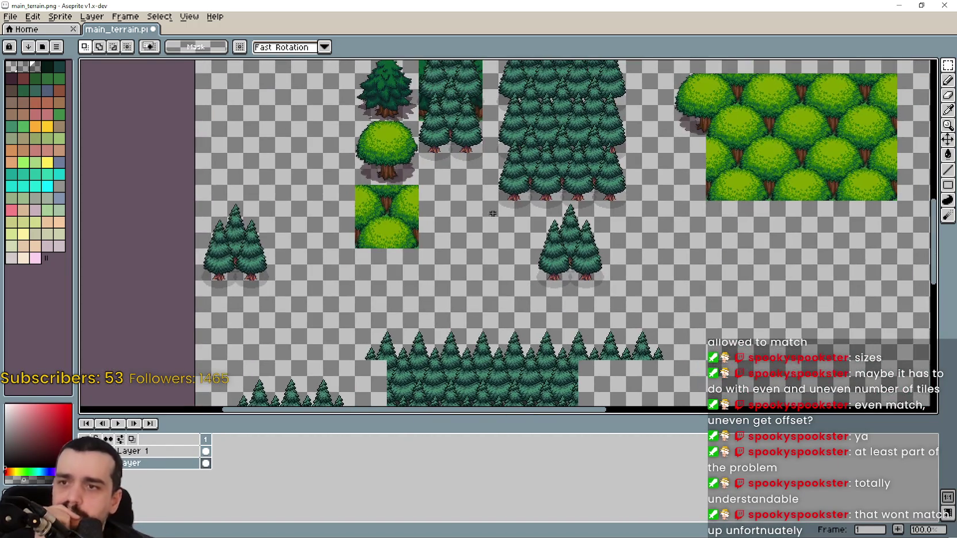
scroll(495, 129, "up", 1)
mouse_move(498, 102)
left_mouse_down()
mouse_move(598, 227)
mouse_move(626, 230)
mouse_move(594, 235)
left_mouse_up()
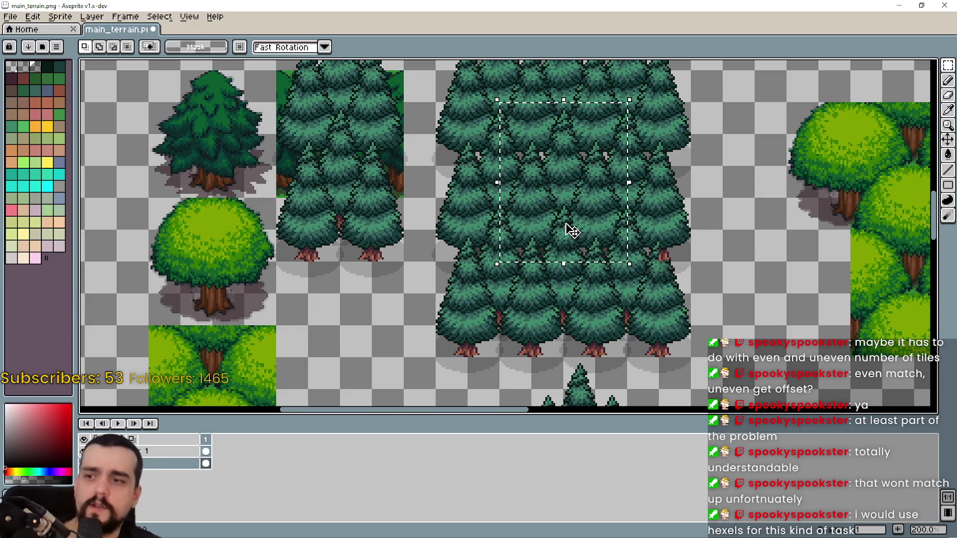
Select a square of trees inside the pine cluster
scroll(543, 236, "down", 1)
scroll(539, 207, "up", 1)
scroll(539, 207, "down", 1)
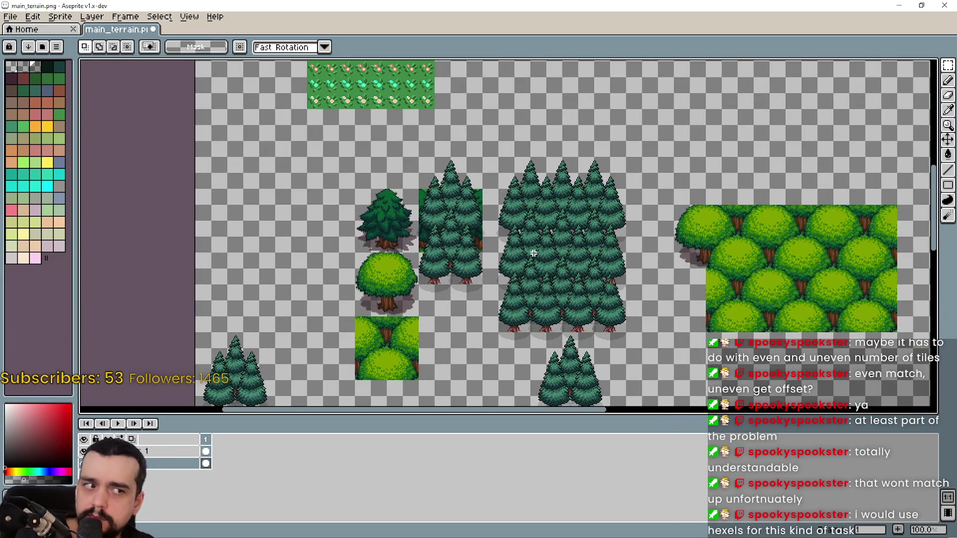
scroll(489, 210, "up", 1)
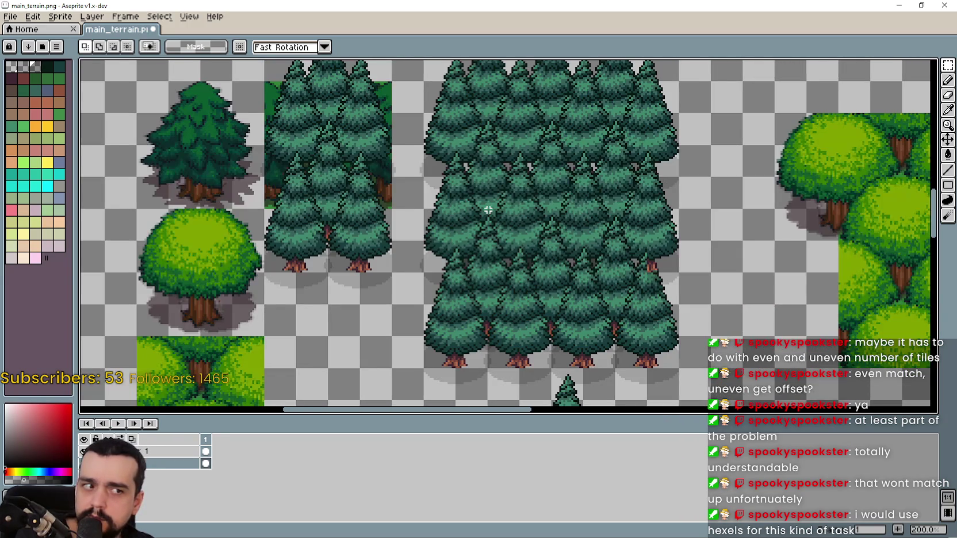
left_click_drag(488, 210, 518, 249)
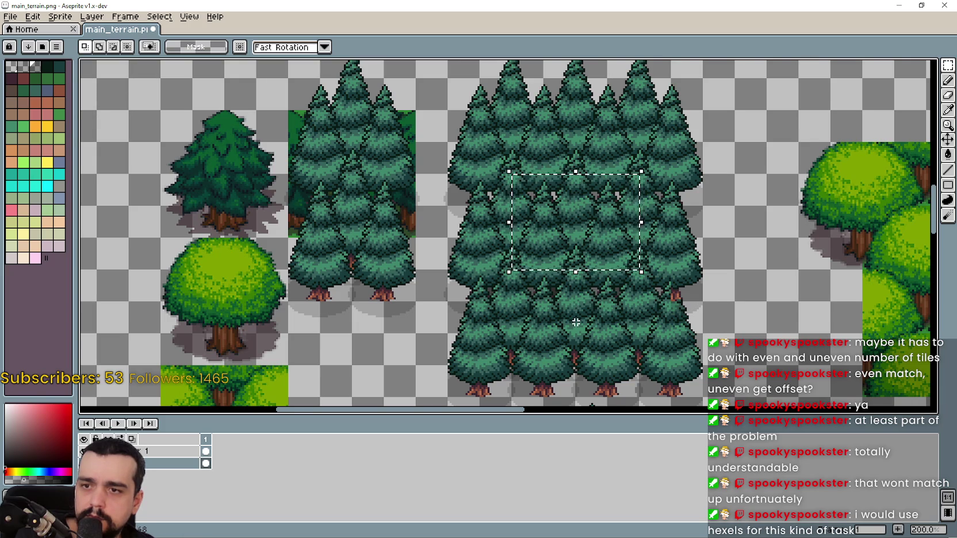
mouse_move(510, 140)
left_mouse_down()
mouse_move(607, 272)
mouse_move(641, 272)
left_mouse_up()
scroll(614, 261, "down", 3)
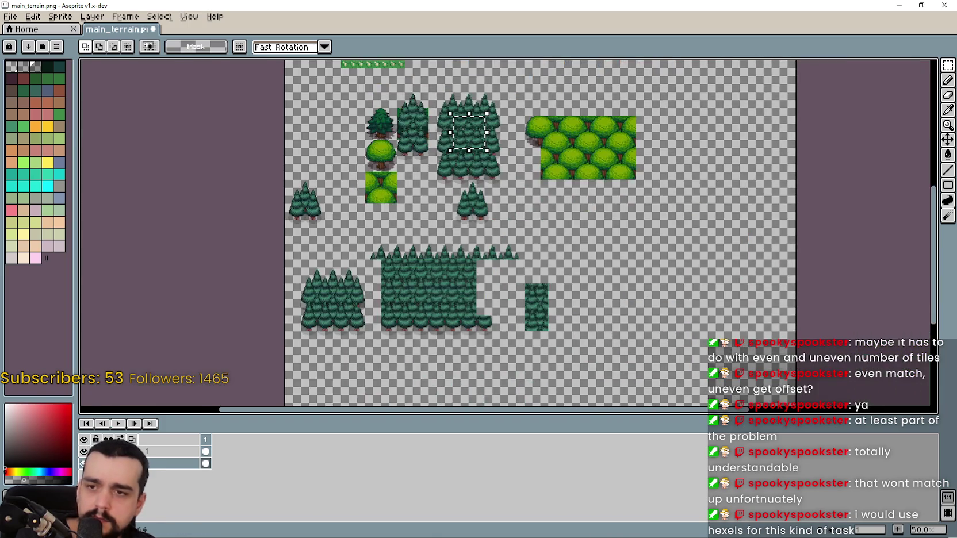
scroll(598, 256, "up", 1)
scroll(586, 253, "up", 5)
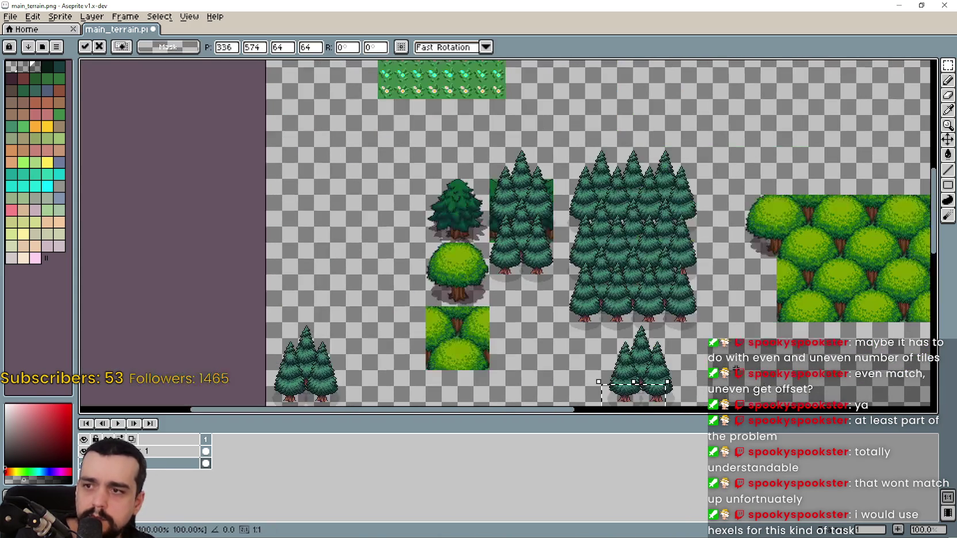
key("Escape")
Try moving the pine patch into empty space, then cancel the move
left_click(632, 235)
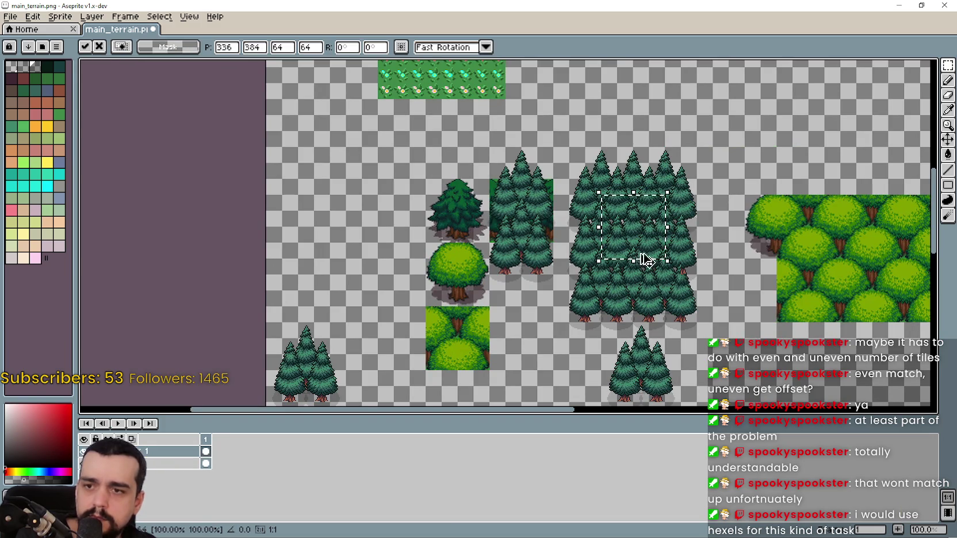
scroll(632, 239, "up", 1)
scroll(662, 252, "down", 2)
left_click_drag(494, 194, 551, 248)
key("Escape")
scroll(434, 188, "up", 4)
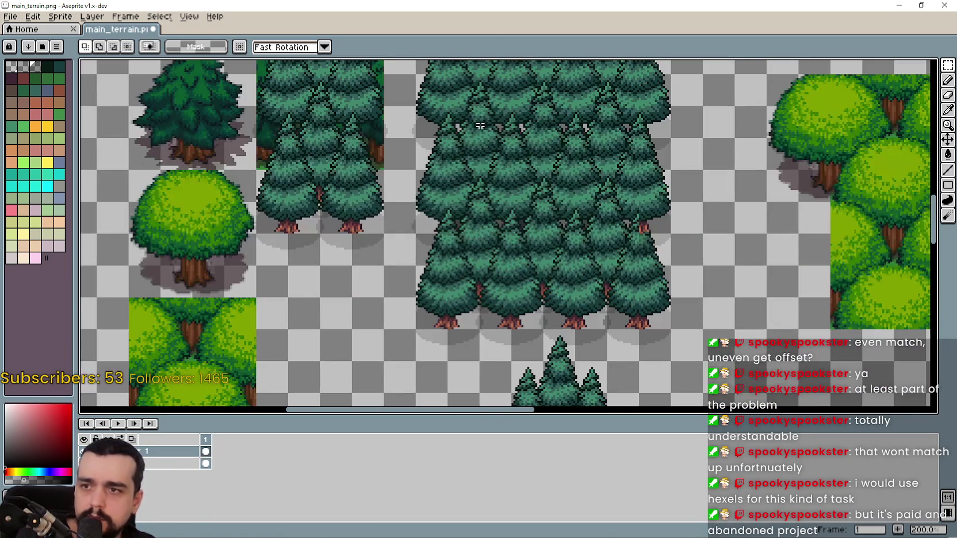
Select a 64×64 patch inside the pines and place a copy in the empty area
mouse_move(474, 119)
left_mouse_down()
mouse_move(579, 284)
mouse_move(598, 273)
mouse_move(604, 281)
left_mouse_up()
left_click(501, 170)
left_click_drag(495, 171, 587, 269)
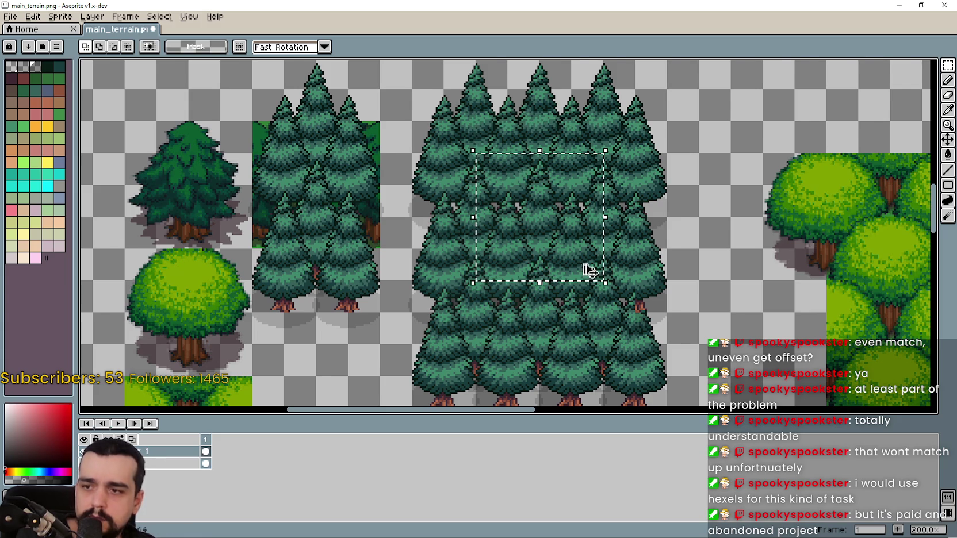
scroll(587, 269, "down", 2)
key("ctrl+t")
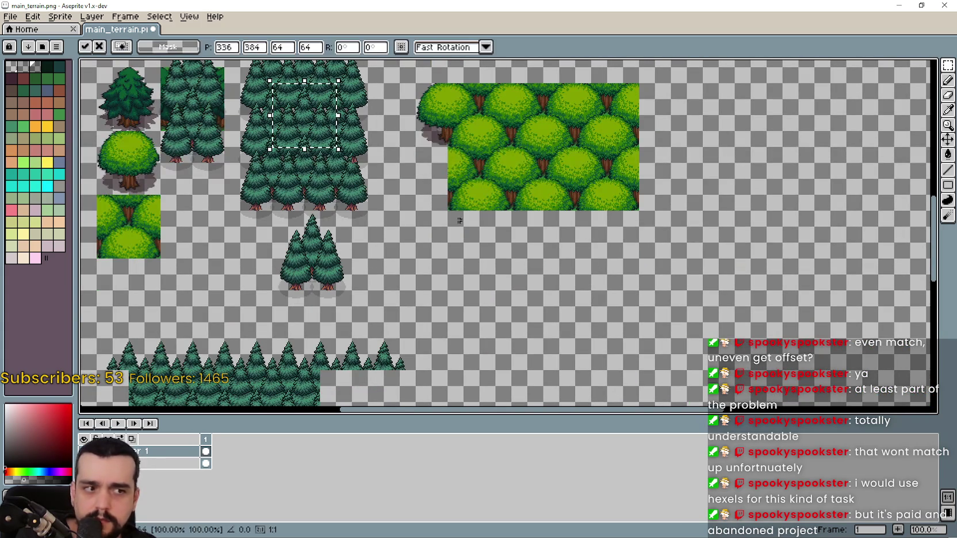
mouse_move(321, 122)
left_mouse_down()
mouse_move(539, 301)
mouse_move(549, 289)
mouse_move(581, 315)
mouse_move(598, 310)
mouse_move(506, 227)
mouse_move(441, 299)
mouse_move(483, 380)
mouse_move(583, 401)
left_mouse_up()
scroll(587, 310, "up", 1)
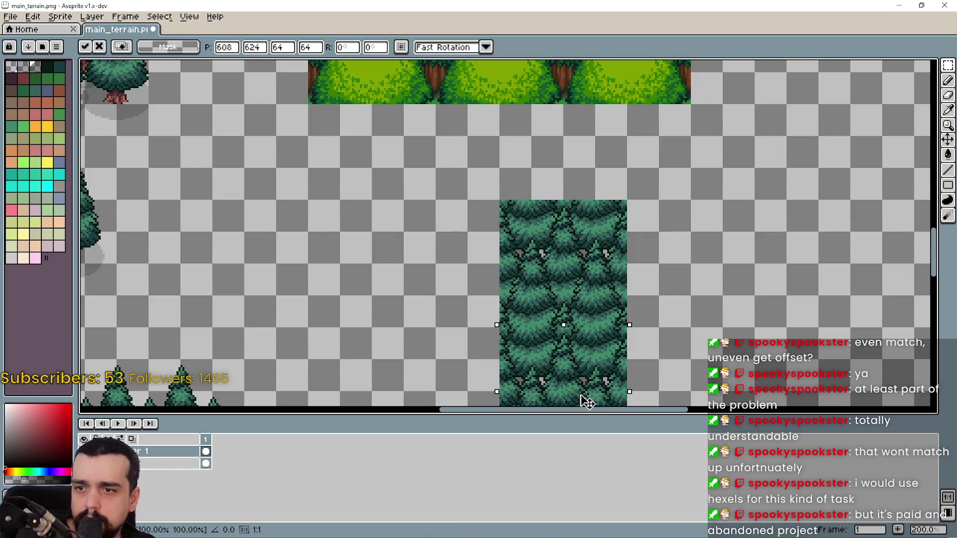
Nudge the floating pine patch up and left into alignment and commit it
scroll(577, 254, "down", 3)
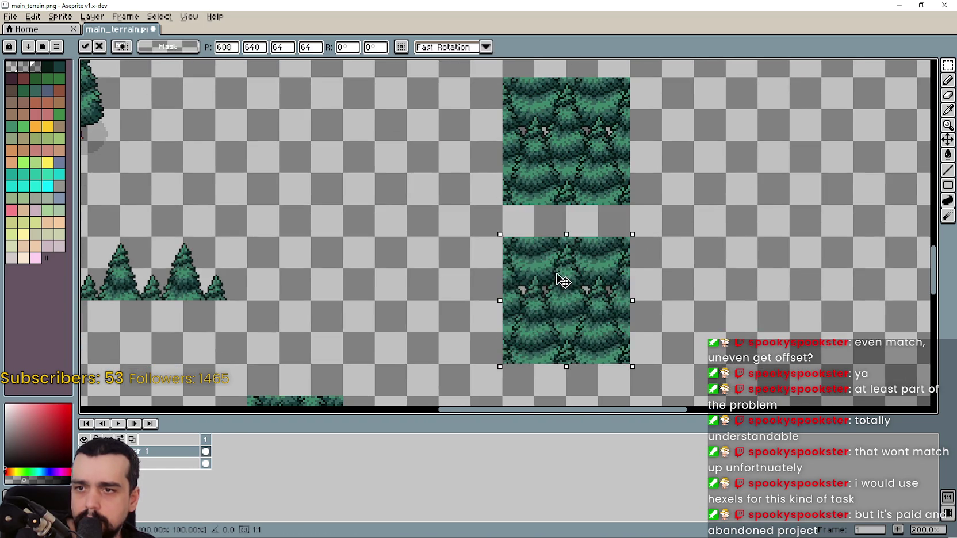
scroll(562, 277, "up", 1)
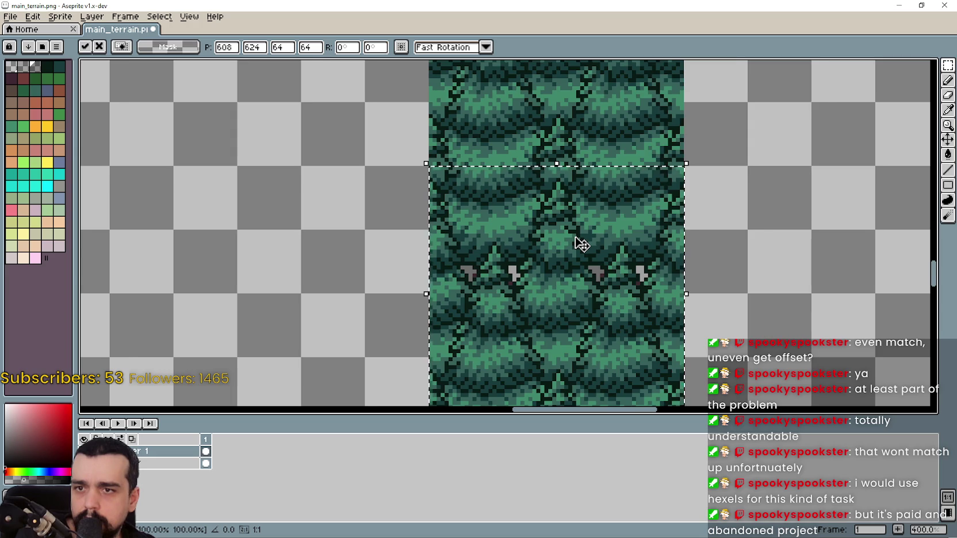
scroll(581, 245, "down", 1)
mouse_move(579, 284)
left_mouse_down()
mouse_move(546, 257)
mouse_move(378, 316)
mouse_move(347, 296)
mouse_move(512, 384)
mouse_move(466, 235)
mouse_move(529, 210)
mouse_move(777, 368)
mouse_move(567, 240)
left_mouse_up()
scroll(527, 207, "down", 1)
scroll(527, 207, "down", 1)
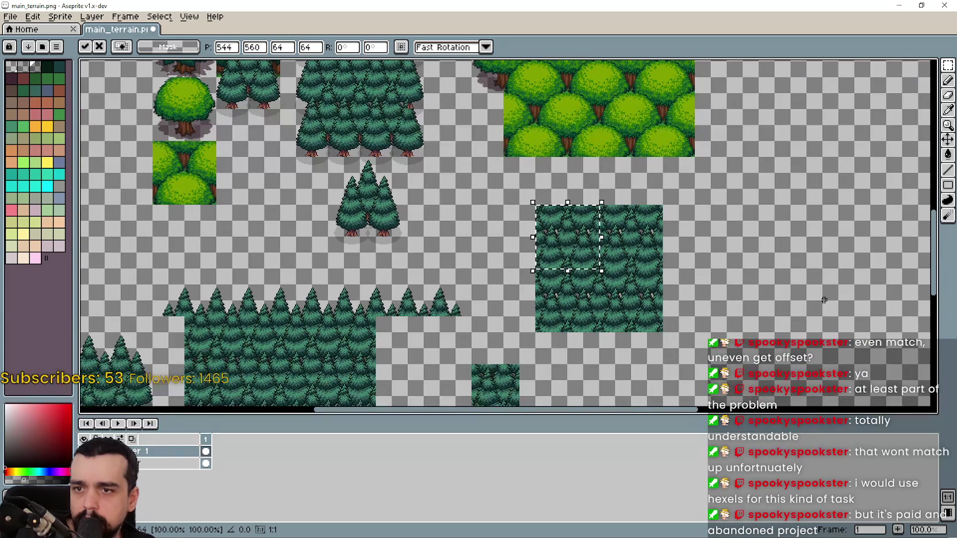
key("Return")
Move the tile's top-left quarter down a row, then delete the floating block
scroll(551, 249, "up", 2)
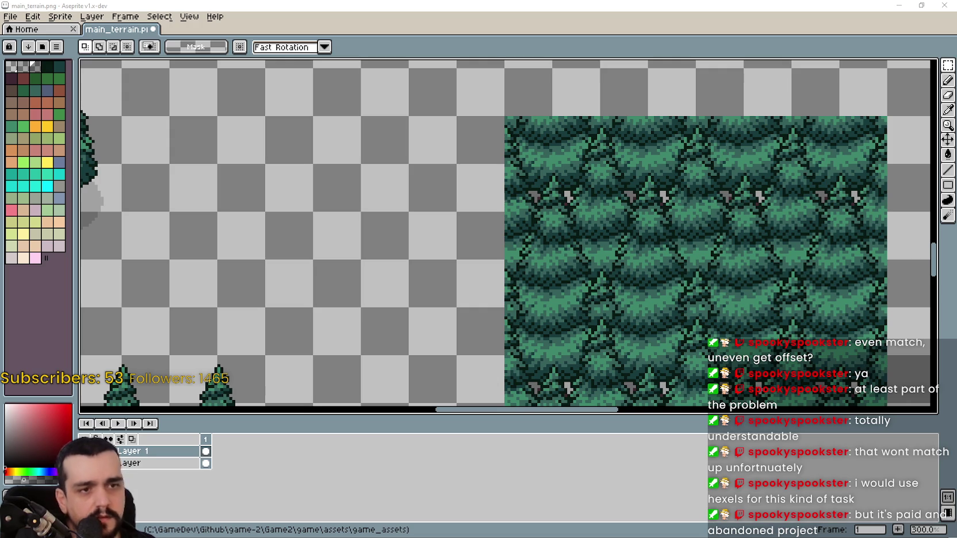
scroll(464, 259, "down", 1)
left_click_drag(615, 268, 479, 202)
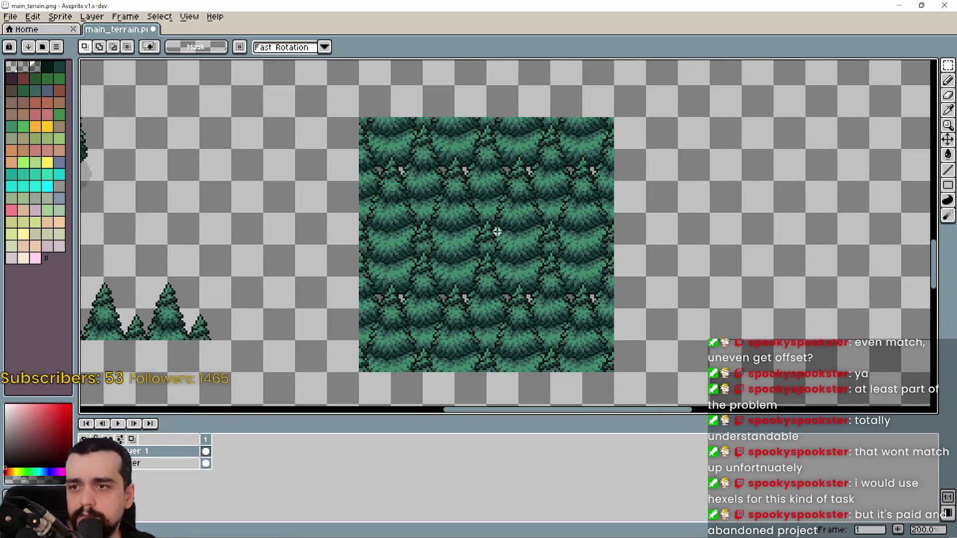
scroll(492, 255, "up", 2)
scroll(493, 254, "down", 2)
left_click_drag(492, 259, 528, 257)
mouse_move(518, 154)
left_mouse_down()
mouse_move(517, 282)
mouse_move(489, 357)
mouse_move(494, 306)
left_mouse_up()
key("Delete")
Paste the forest block back into the tile's bottom half and commit it
key("ctrl+z")
key("ctrl+v")
mouse_move(487, 261)
left_mouse_down()
mouse_move(592, 363)
mouse_move(555, 307)
left_mouse_up()
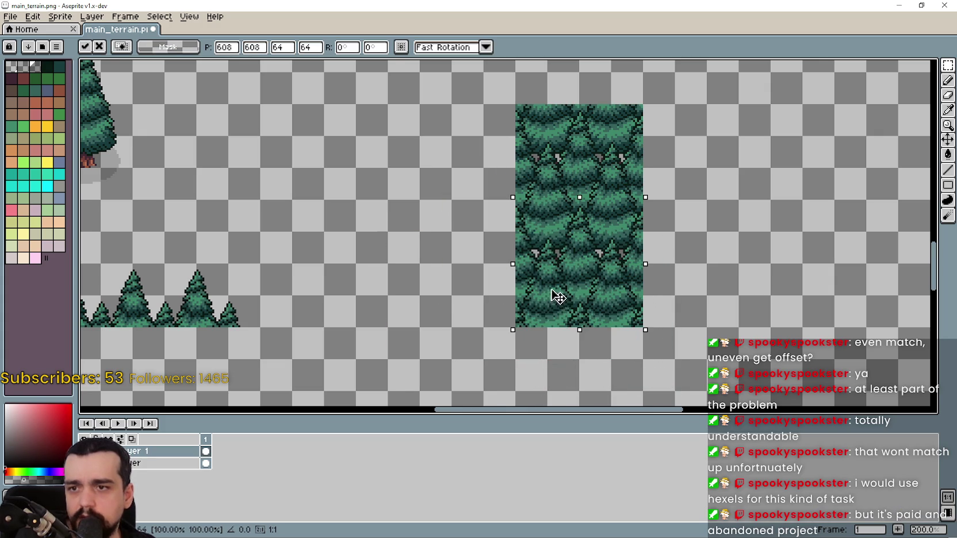
mouse_move(575, 293)
left_mouse_down()
mouse_move(609, 309)
mouse_move(568, 299)
left_mouse_up()
left_click(459, 257)
key("ctrl+d")
Copy the middle forest tile to the block's top-left, one tile higher, and commit
left_click_drag(516, 169, 621, 247)
key("ctrl+d")
mouse_move(553, 199)
left_mouse_down()
mouse_move(621, 247)
mouse_move(620, 268)
mouse_move(577, 198)
mouse_move(443, 218)
left_mouse_up()
key("ctrl+d")
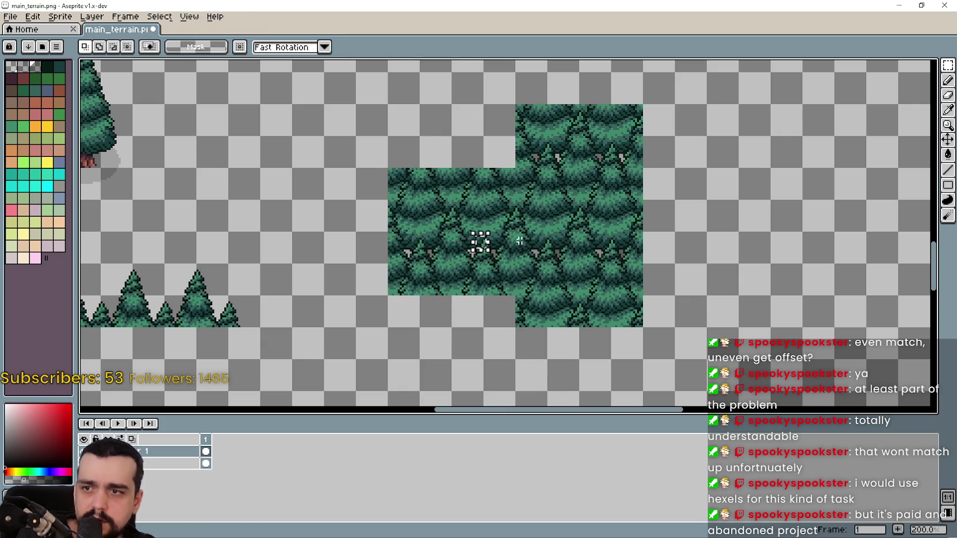
key("ctrl+v")
mouse_move(480, 239)
left_mouse_down()
mouse_move(444, 90)
mouse_move(479, 105)
mouse_move(478, 134)
mouse_move(352, 137)
mouse_move(359, 153)
mouse_move(455, 141)
left_mouse_up()
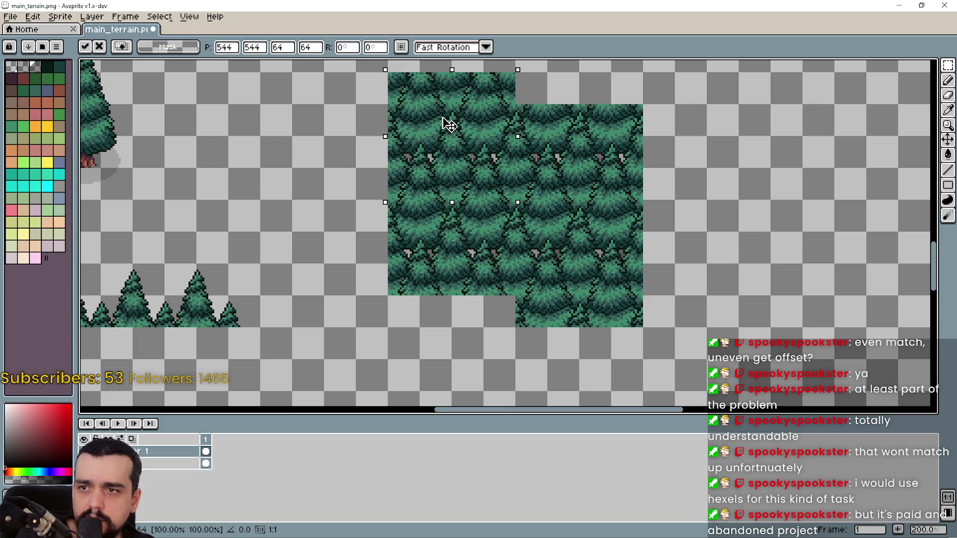
left_click_drag(443, 122, 496, 236)
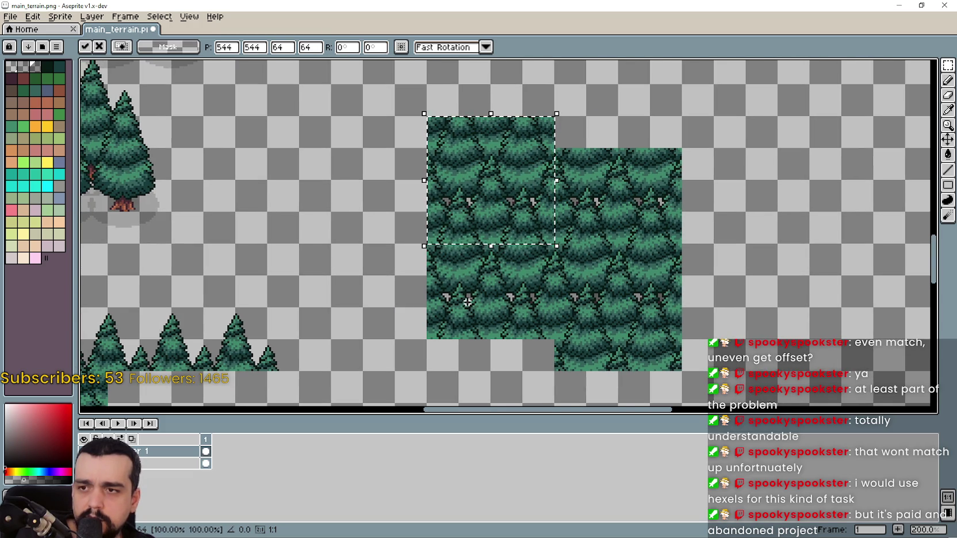
left_click(455, 284)
mouse_move(455, 284)
left_mouse_down()
mouse_move(499, 227)
mouse_move(526, 163)
mouse_move(543, 216)
left_mouse_up()
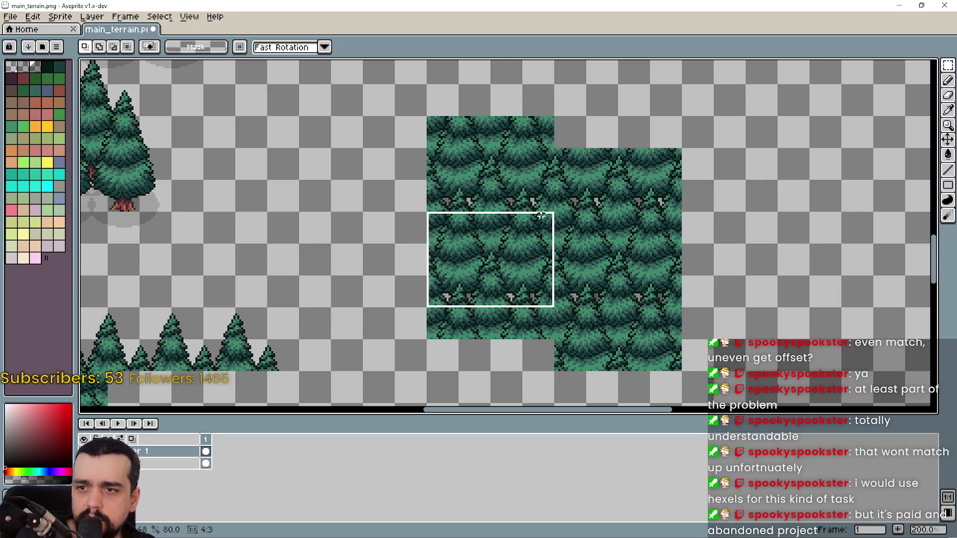
Paste three copies of the 64×48 forest tile, stacking them beside the right-hand column
key("ctrl+v")
left_click_drag(831, 313, 812, 254)
key("Return")
left_click_drag(790, 305, 617, 292)
key("ctrl+v")
mouse_move(684, 244)
left_mouse_down()
mouse_move(684, 143)
mouse_move(655, 154)
mouse_move(682, 144)
left_mouse_up()
key("Return")
Copy a fresh 64×48 area from the left block and place copies below and right of the right column
left_click_drag(253, 198, 383, 297)
key("ctrl+c")
key("ctrl+v")
left_click_drag(662, 368, 661, 331)
key("Return")
key("ctrl+v")
mouse_move(526, 276)
left_mouse_down()
mouse_move(829, 253)
mouse_move(808, 247)
mouse_move(782, 264)
mouse_move(789, 161)
left_mouse_up()
key("alt")
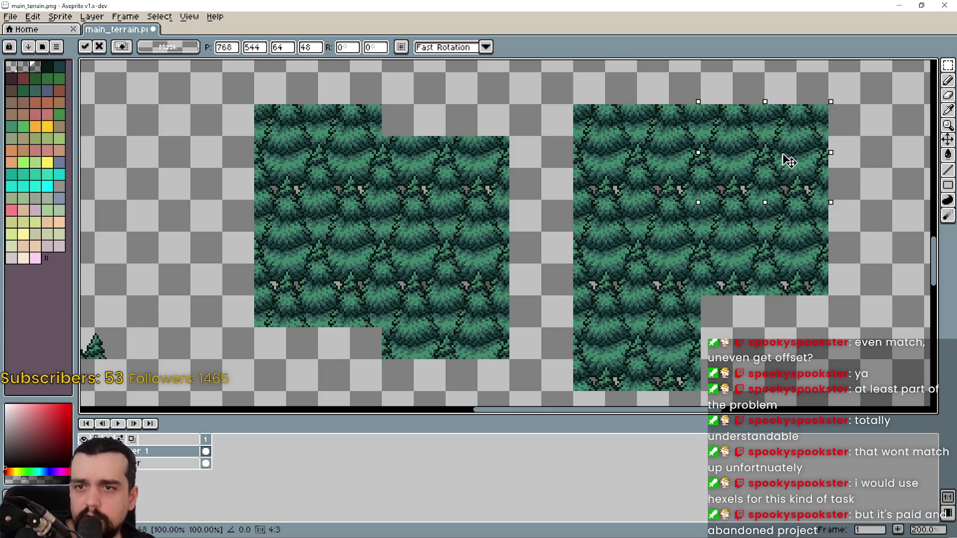
key("Return")
mouse_move(332, 230)
left_mouse_down()
mouse_move(817, 328)
mouse_move(788, 348)
left_mouse_up()
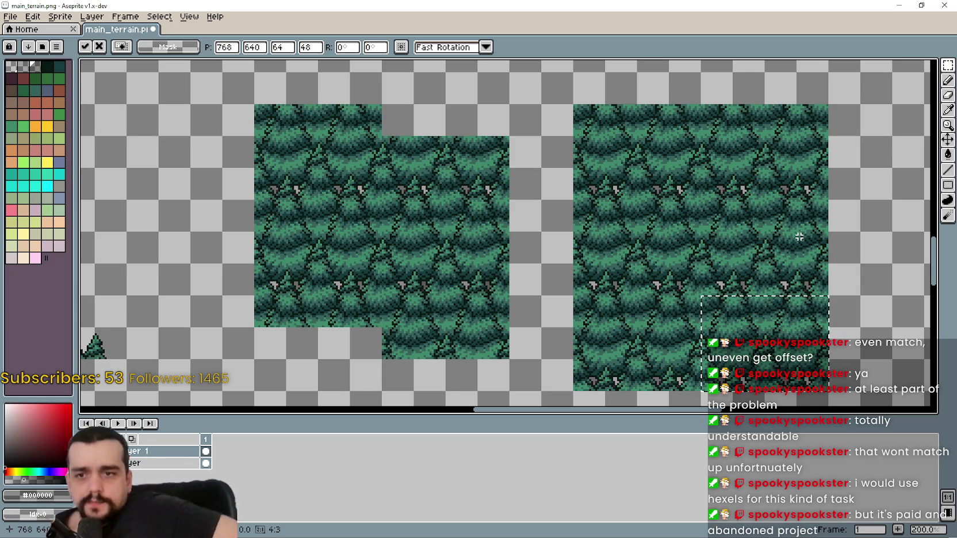
scroll(383, 306, "down", 1)
scroll(383, 306, "left", 5)
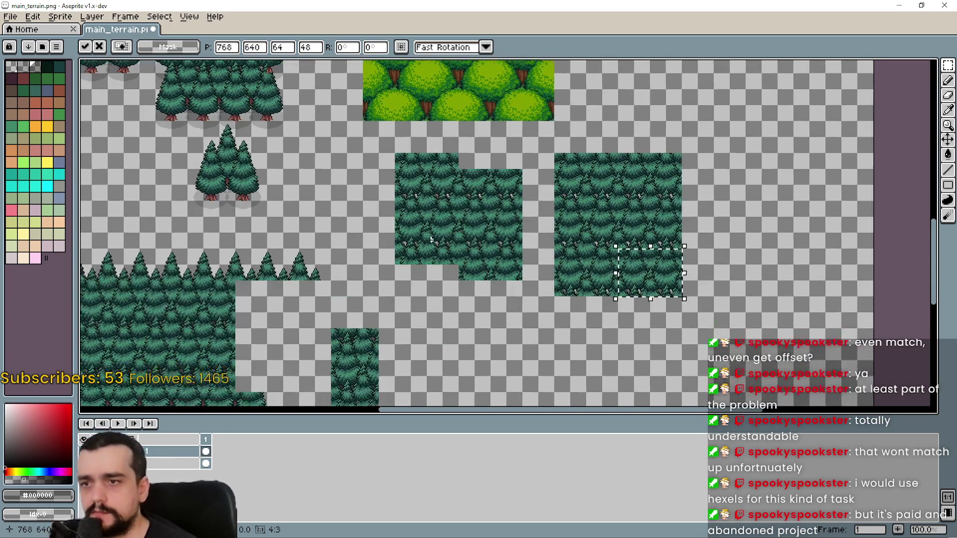
Copy the pine-treetop strip from the left block and paste it onto the forest tile
scroll(345, 161, "up", 1)
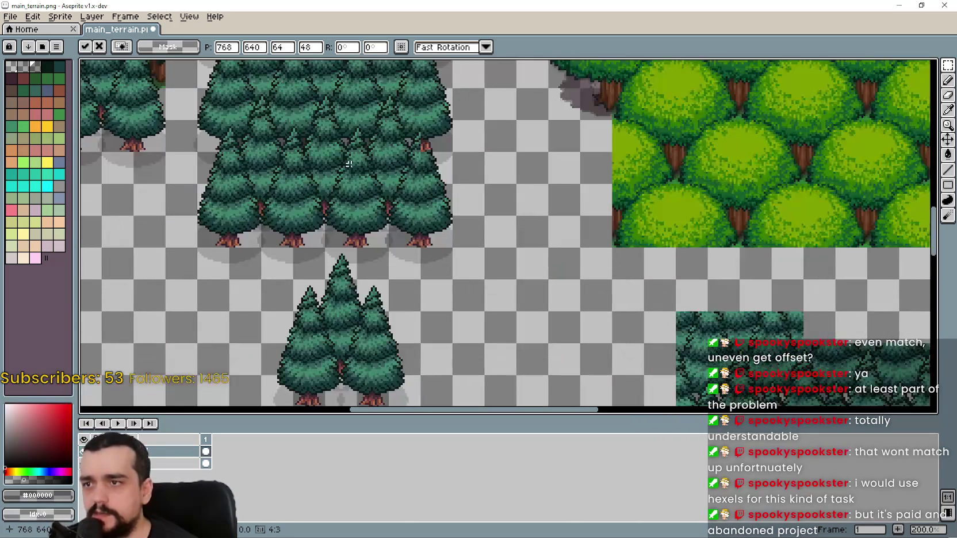
scroll(459, 251, "down", 1)
scroll(459, 251, "up", 2)
mouse_move(232, 138)
left_mouse_down()
mouse_move(352, 151)
mouse_move(361, 170)
left_mouse_up()
key("ctrl+c")
scroll(577, 297, "up", 1)
key("ctrl+v")
mouse_move(506, 244)
left_mouse_down()
mouse_move(534, 250)
mouse_move(475, 253)
mouse_move(674, 258)
left_mouse_up()
Position the pine-top strip along the right forest block's top edge and commit it
scroll(594, 281, "down", 1)
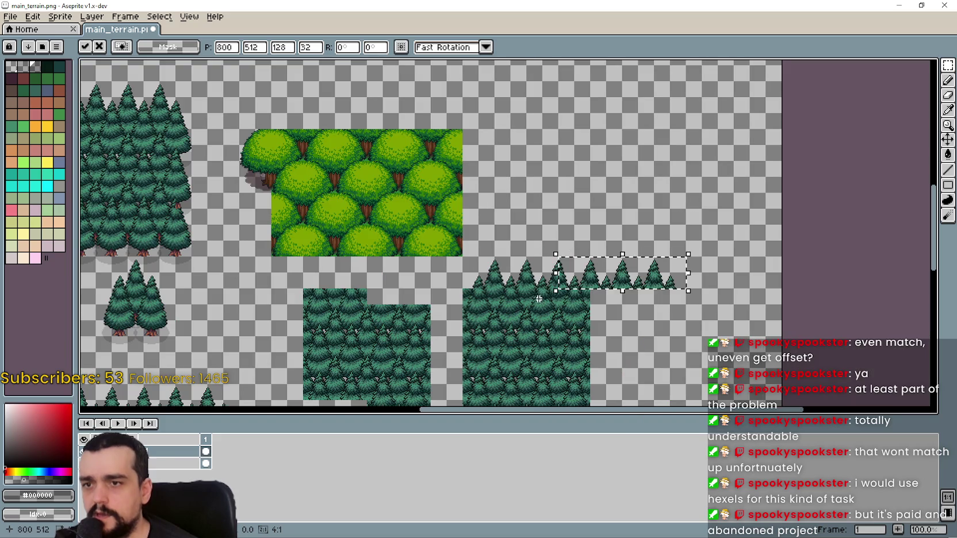
mouse_move(594, 284)
left_mouse_down()
mouse_move(651, 280)
mouse_move(188, 89)
left_mouse_up()
scroll(690, 262, "up", 1)
scroll(518, 255, "down", 2)
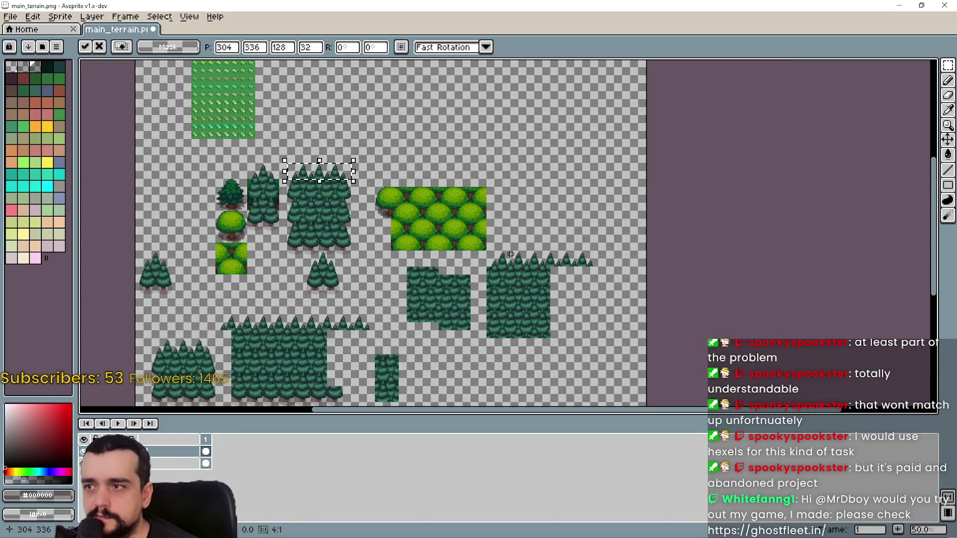
left_click_drag(333, 184, 464, 226)
scroll(464, 226, "up", 2)
mouse_move(322, 131)
left_mouse_down()
mouse_move(378, 234)
mouse_move(405, 259)
left_mouse_up()
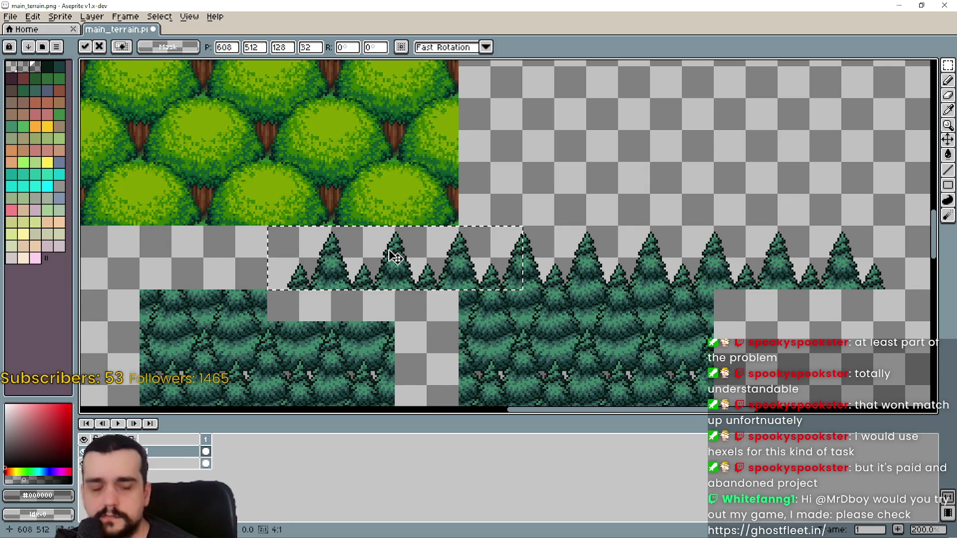
left_click(706, 245)
mouse_move(643, 247)
left_mouse_down()
mouse_move(596, 211)
mouse_move(611, 208)
left_mouse_up()
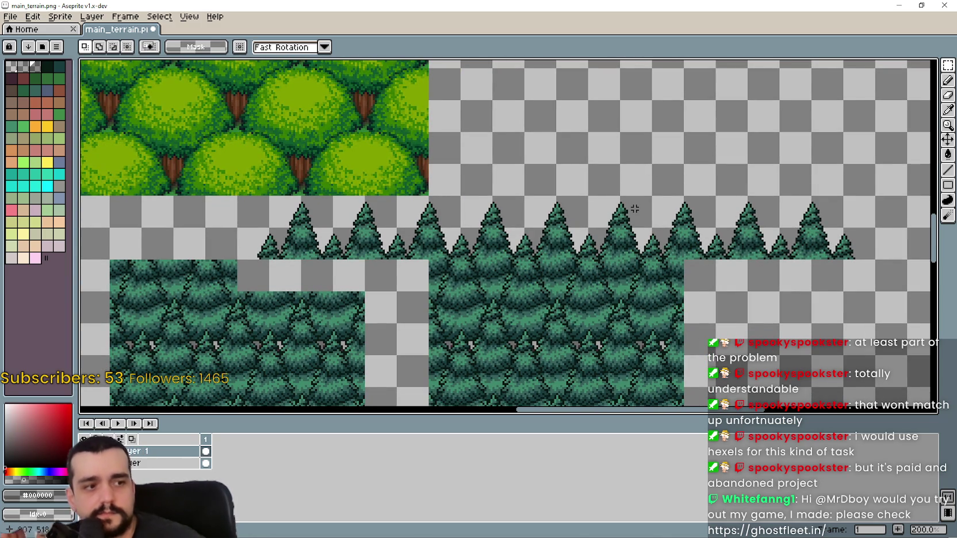
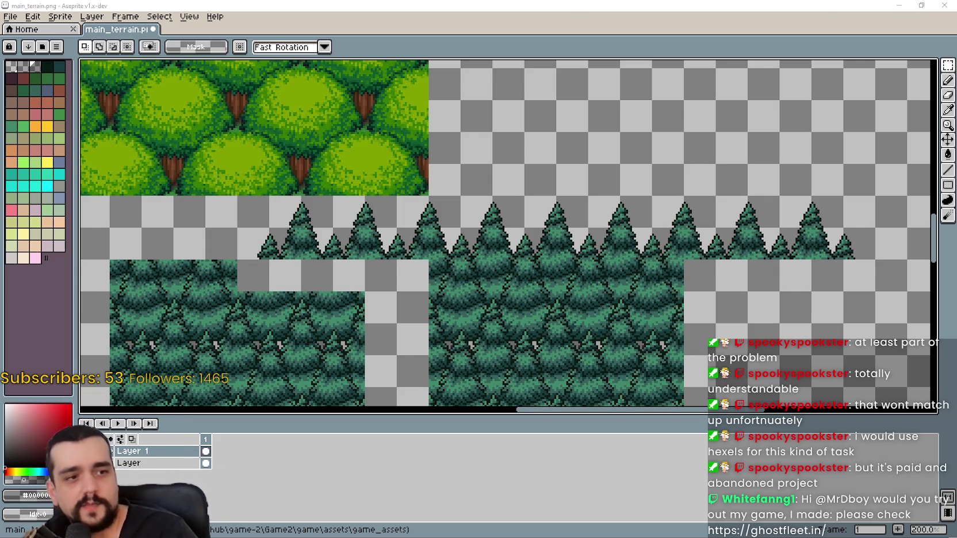
Clear the stray rows of pine treetops above the square forest block to transparency
scroll(694, 258, "up", 1)
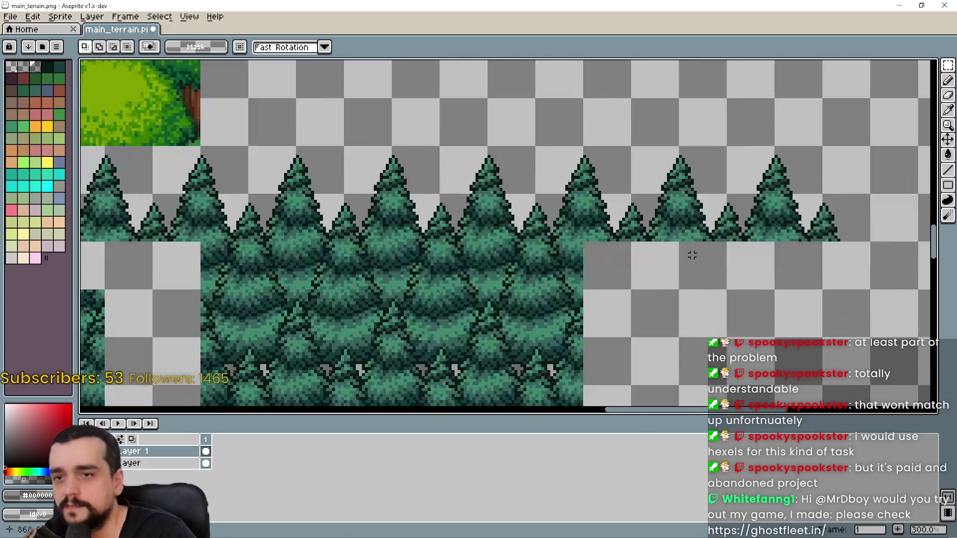
left_click_drag(615, 222, 852, 144)
key("Delete")
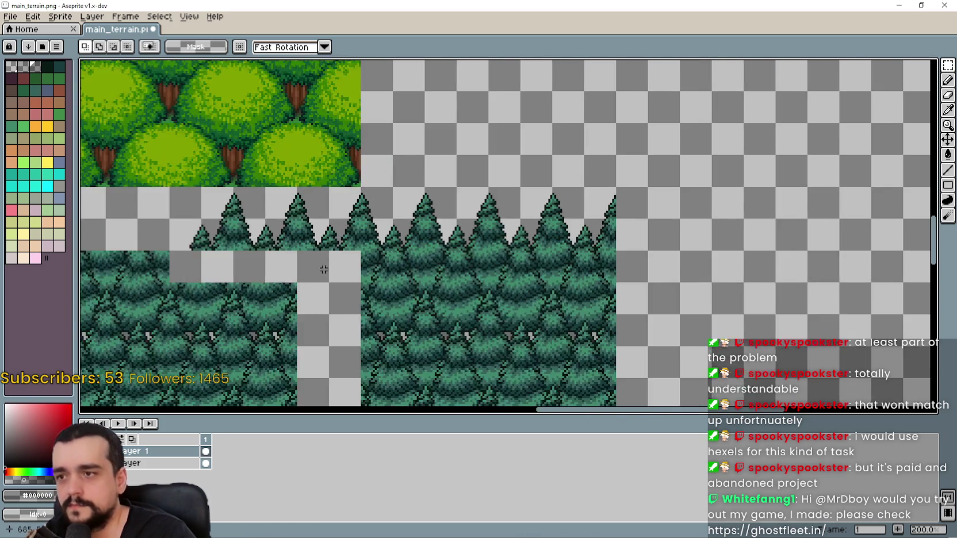
scroll(322, 265, "down", 1)
left_click_drag(528, 217, 437, 194)
left_click_drag(555, 235, 360, 167)
key("Delete")
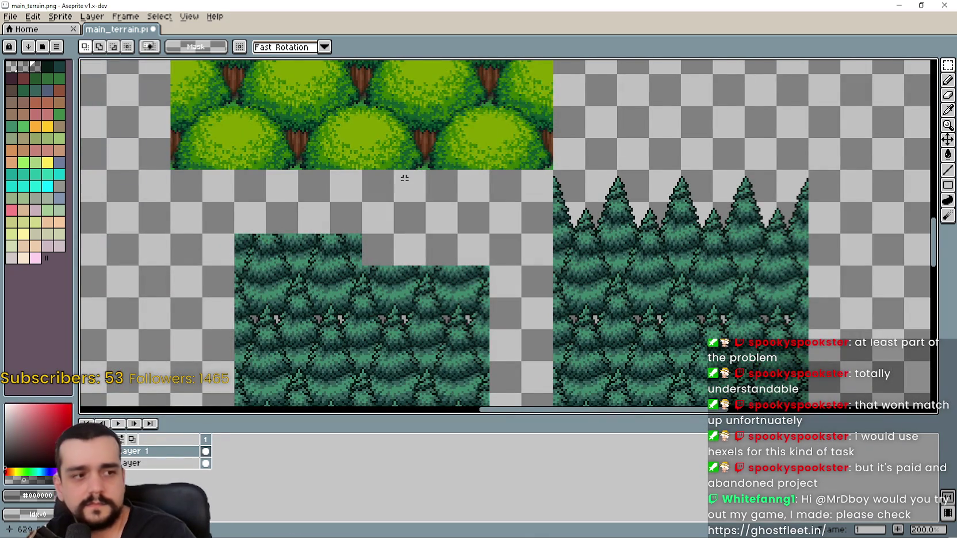
Marquee-select the square forest block
scroll(404, 170, "down", 1)
scroll(453, 192, "up", 1)
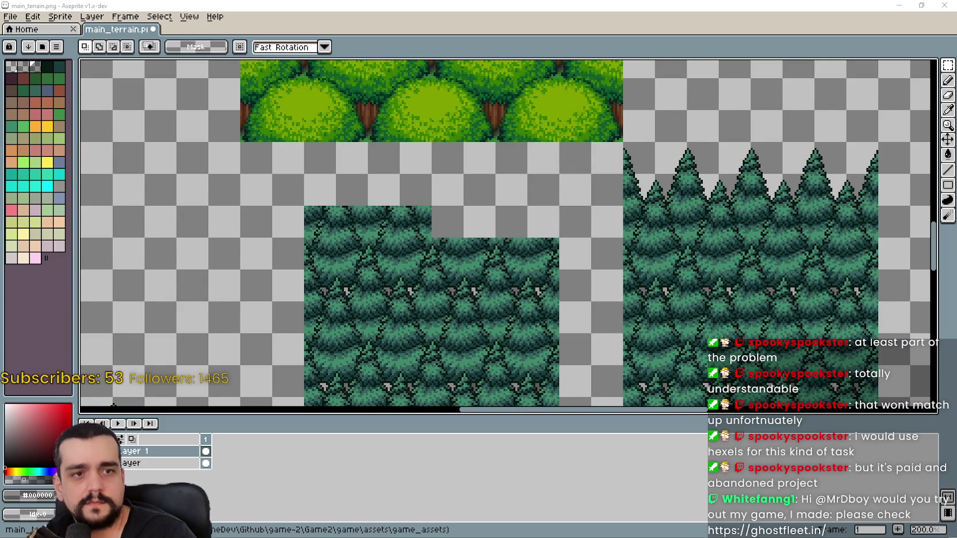
scroll(527, 271, "down", 1)
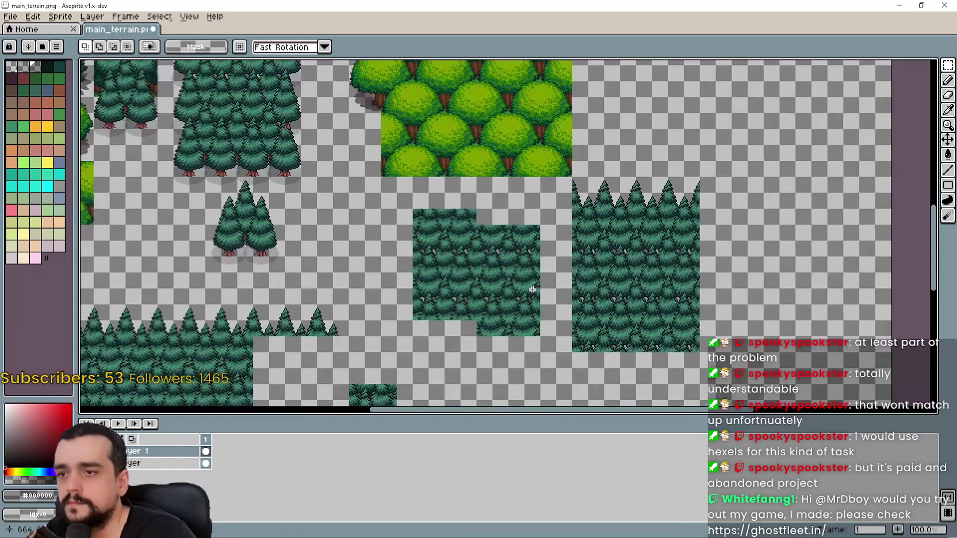
scroll(537, 328, "up", 1)
left_click_drag(535, 340, 312, 120)
scroll(312, 119, "down", 1)
left_click_drag(544, 177, 563, 203)
Marquee-select the tall pine forest block and center it in view
scroll(563, 203, "down", 1)
scroll(564, 203, "up", 2)
left_click_drag(437, 207, 396, 205)
scroll(396, 204, "down", 1)
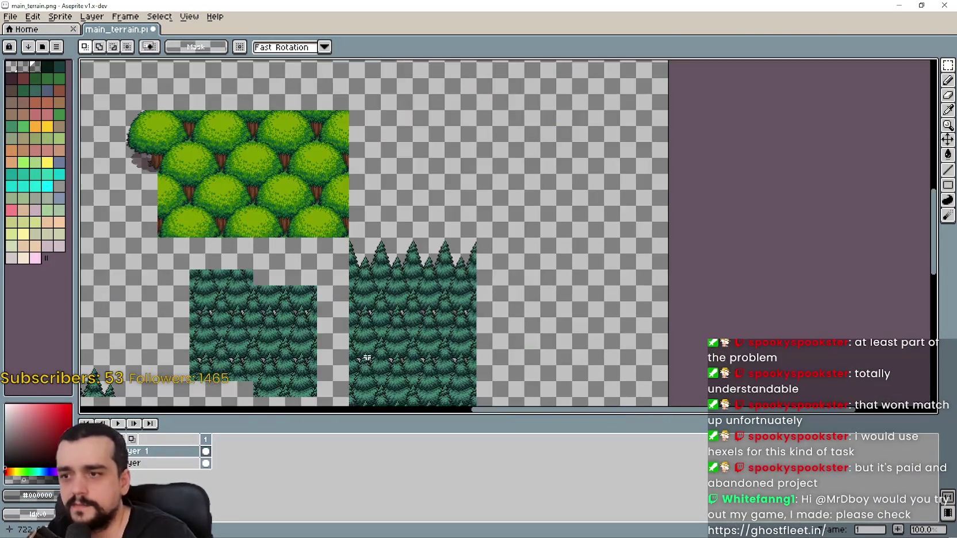
left_click_drag(355, 334, 478, 163)
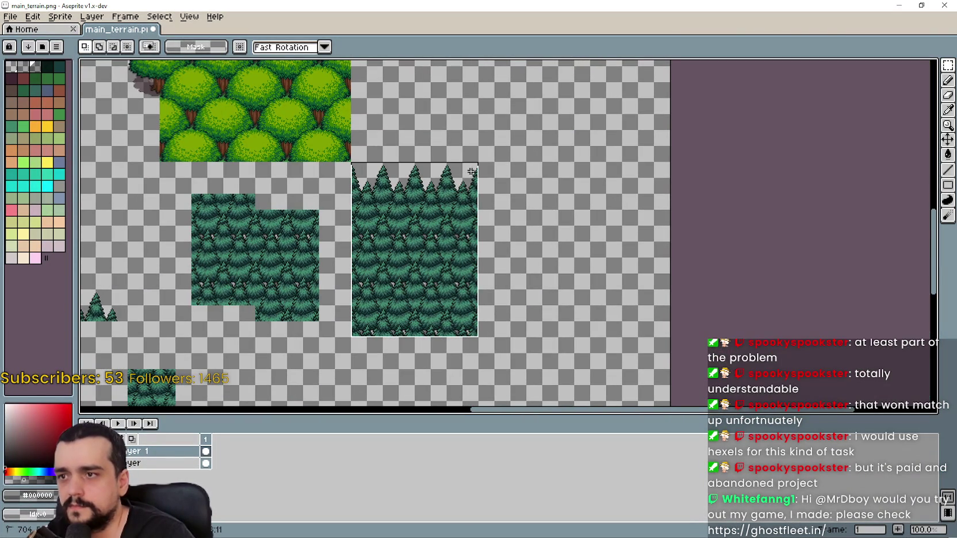
scroll(391, 230, "up", 1)
mouse_move(240, 226)
left_mouse_down()
mouse_move(288, 207)
mouse_move(522, 239)
left_mouse_up()
scroll(288, 207, "down", 1)
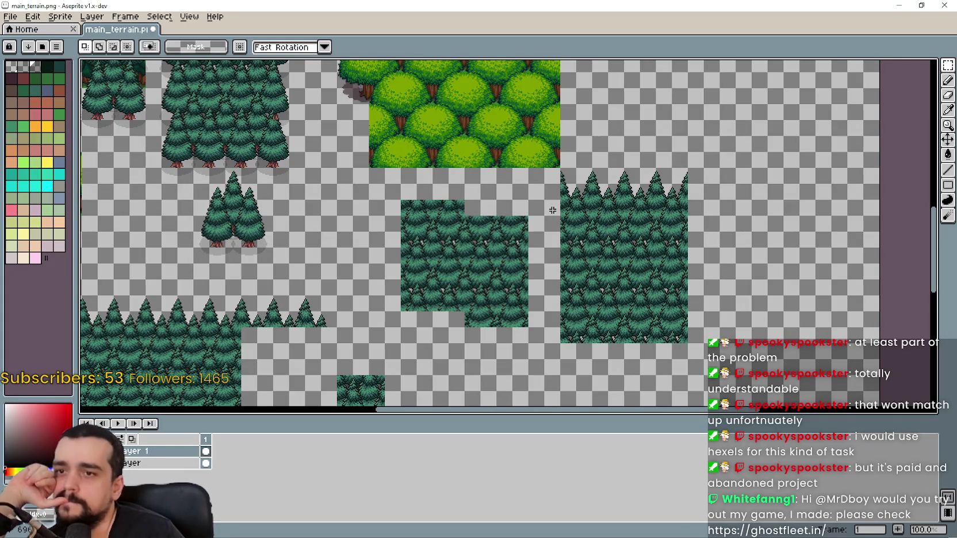
mouse_move(548, 209)
left_mouse_down()
mouse_move(696, 267)
mouse_move(581, 219)
left_mouse_up()
scroll(587, 235, "up", 1)
scroll(591, 236, "down", 1)
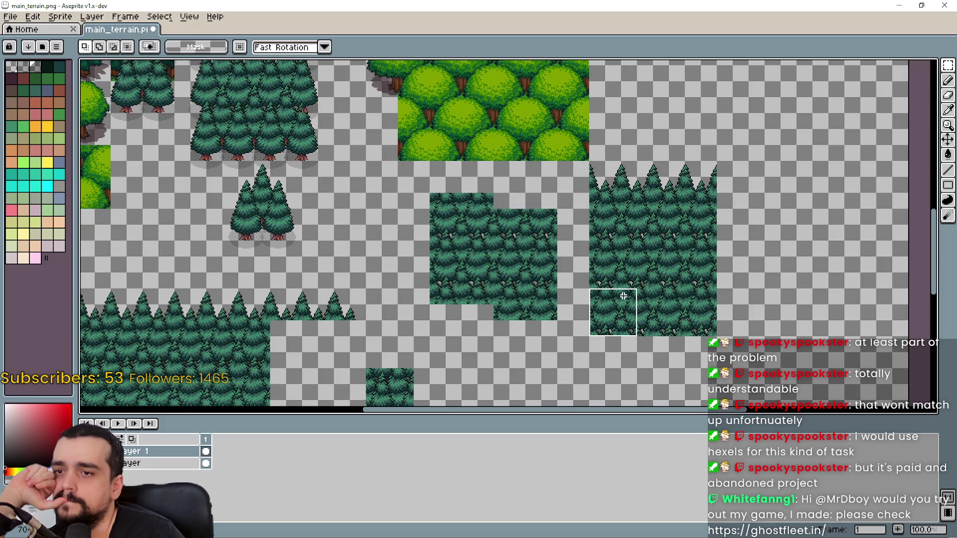
scroll(629, 299, "down", 1)
scroll(630, 319, "up", 2)
left_click(689, 329)
mouse_move(608, 332)
left_mouse_down()
mouse_move(644, 304)
mouse_move(648, 286)
mouse_move(670, 288)
mouse_move(704, 256)
left_mouse_up()
scroll(670, 287, "down", 1)
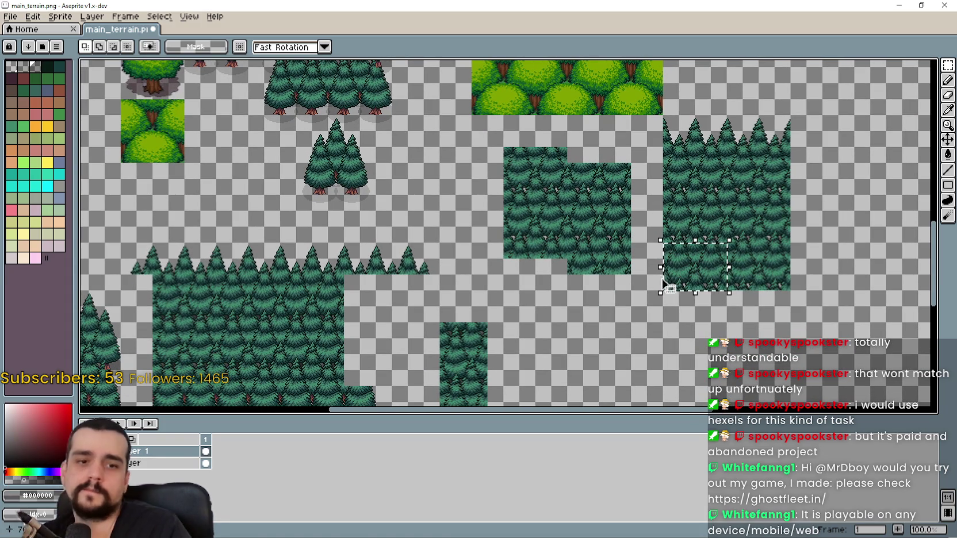
key("alt+Tab")
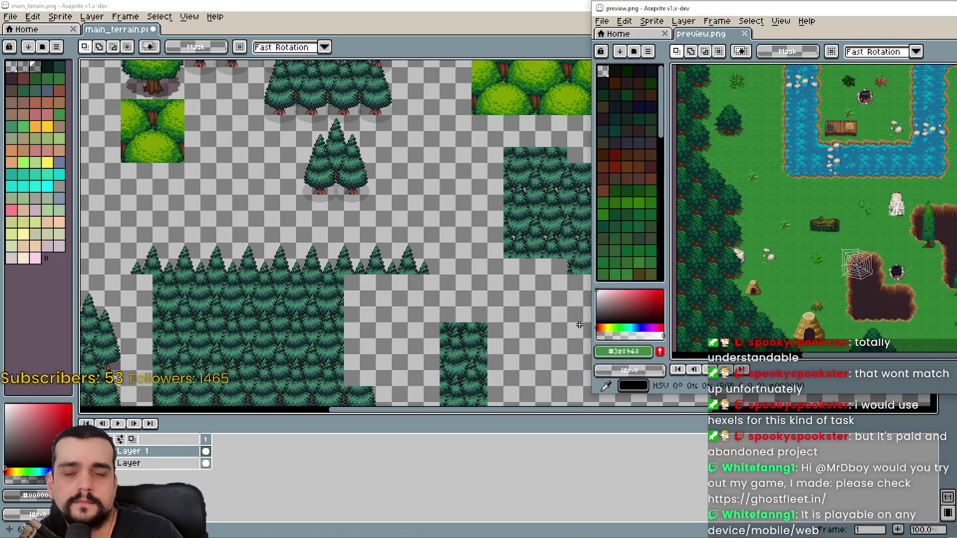
key("alt+Tab")
scroll(592, 241, "down", 2)
scroll(593, 241, "up", 2)
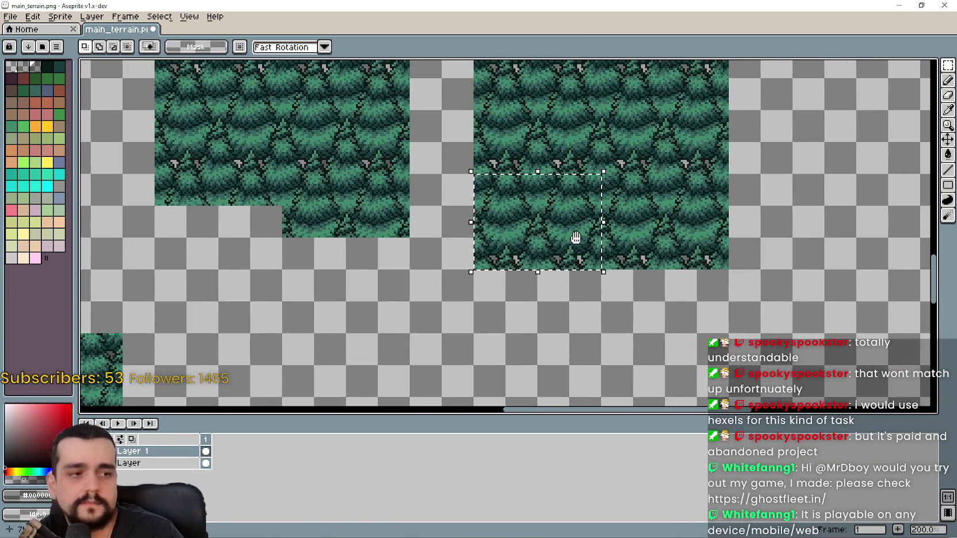
scroll(487, 213, "down", 1)
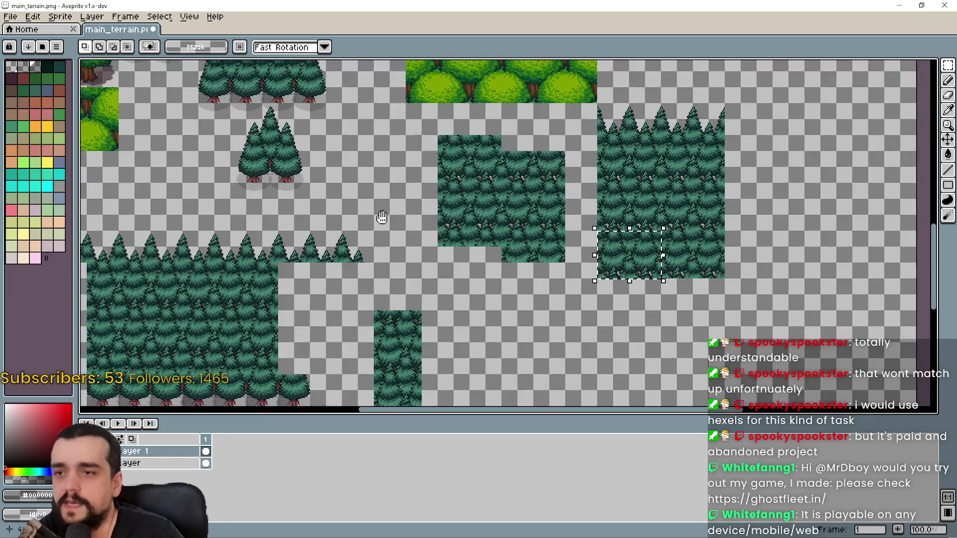
scroll(557, 318, "down", 1)
left_click_drag(557, 318, 535, 233)
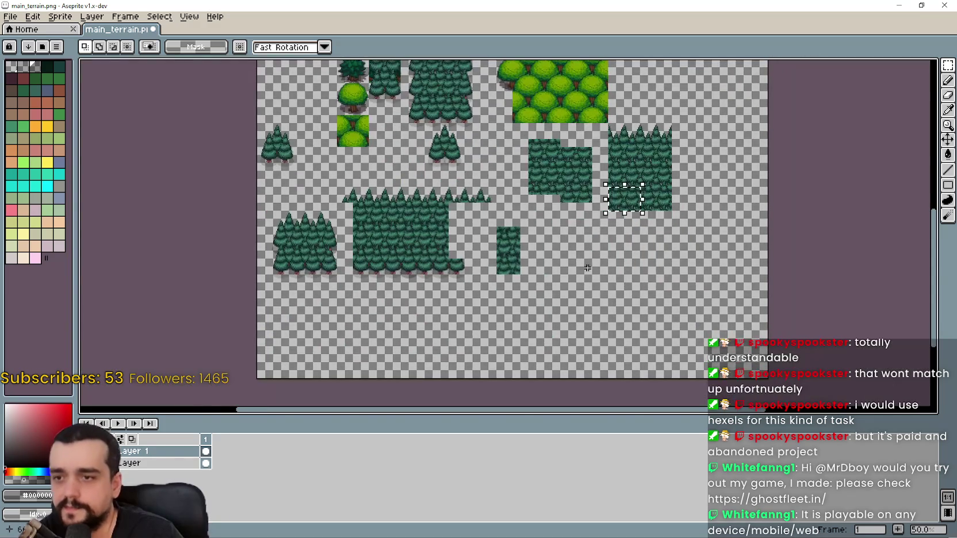
scroll(535, 233, "up", 1)
left_click(526, 124)
mouse_move(526, 125)
left_mouse_down()
mouse_move(594, 245)
mouse_move(575, 253)
left_mouse_up()
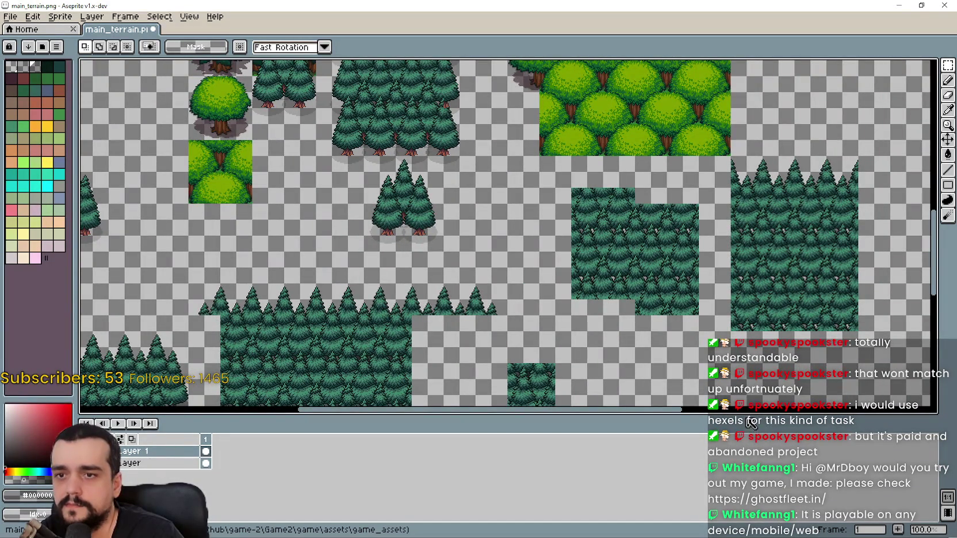
left_click_drag(751, 424, 752, 435)
mouse_move(759, 243)
left_mouse_down()
mouse_move(897, 382)
mouse_move(667, 267)
mouse_move(559, 235)
left_mouse_up()
scroll(560, 235, "up", 1)
scroll(340, 223, "down", 1)
mouse_move(339, 222)
left_mouse_down()
mouse_move(477, 251)
mouse_move(569, 178)
left_mouse_up()
scroll(449, 208, "up", 1)
mouse_move(364, 228)
left_mouse_down()
mouse_move(489, 135)
mouse_move(555, 133)
left_mouse_up()
scroll(632, 209, "down", 1)
scroll(534, 212, "up", 1)
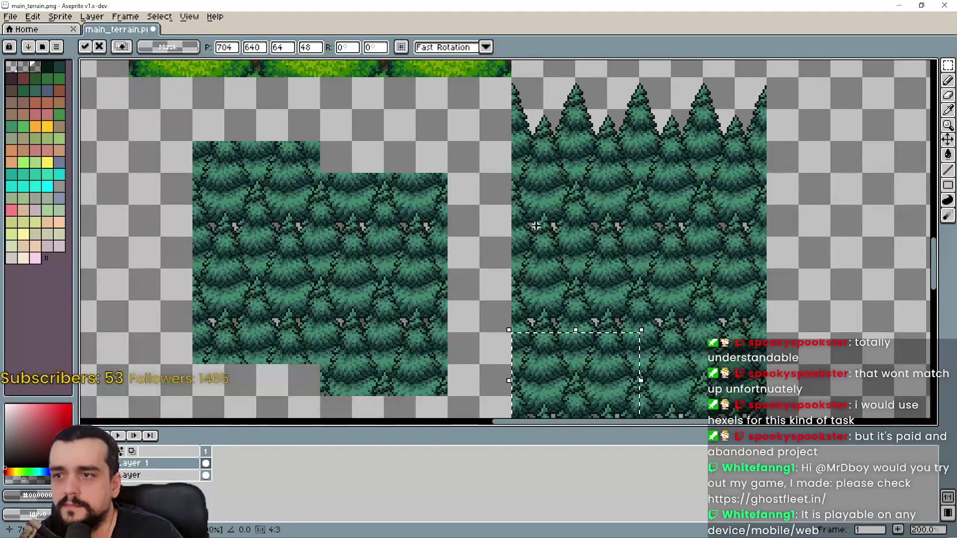
left_click_drag(511, 327, 645, 419)
scroll(537, 221, "down", 1)
mouse_move(583, 260)
left_mouse_down()
mouse_move(524, 337)
mouse_move(487, 335)
mouse_move(509, 273)
mouse_move(543, 259)
left_mouse_up()
scroll(544, 259, "up", 1)
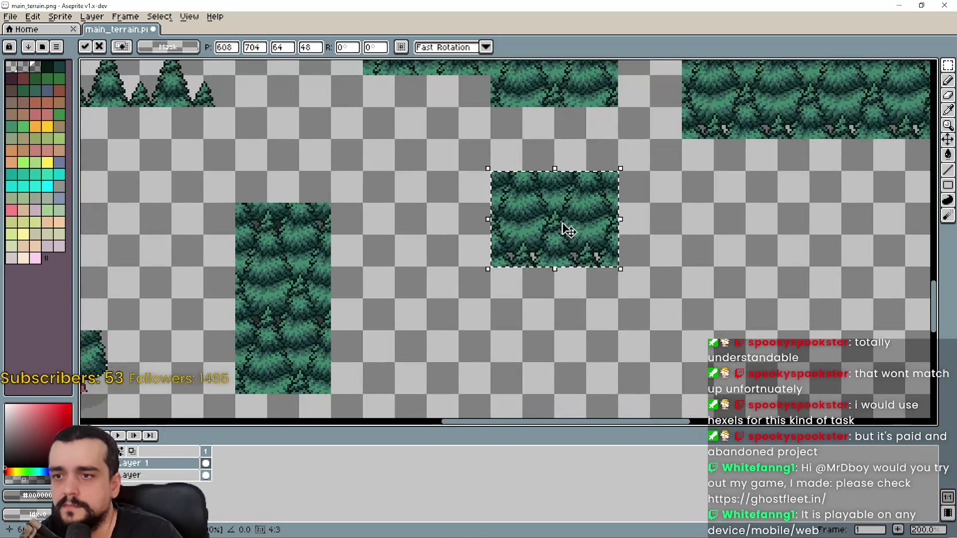
scroll(536, 210, "down", 1)
left_click_drag(587, 175, 562, 256)
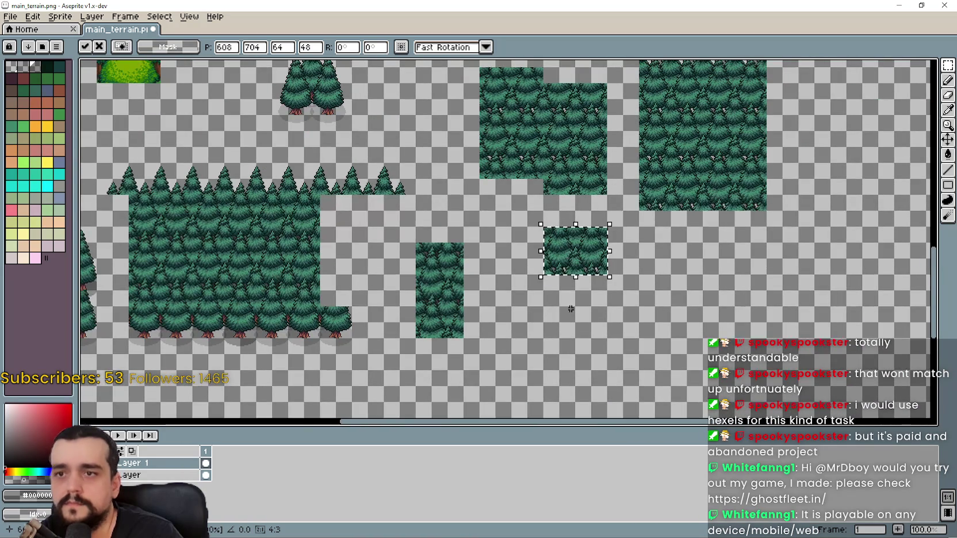
key("Escape")
mouse_move(480, 169)
left_mouse_down()
mouse_move(498, 334)
mouse_move(517, 286)
left_mouse_up()
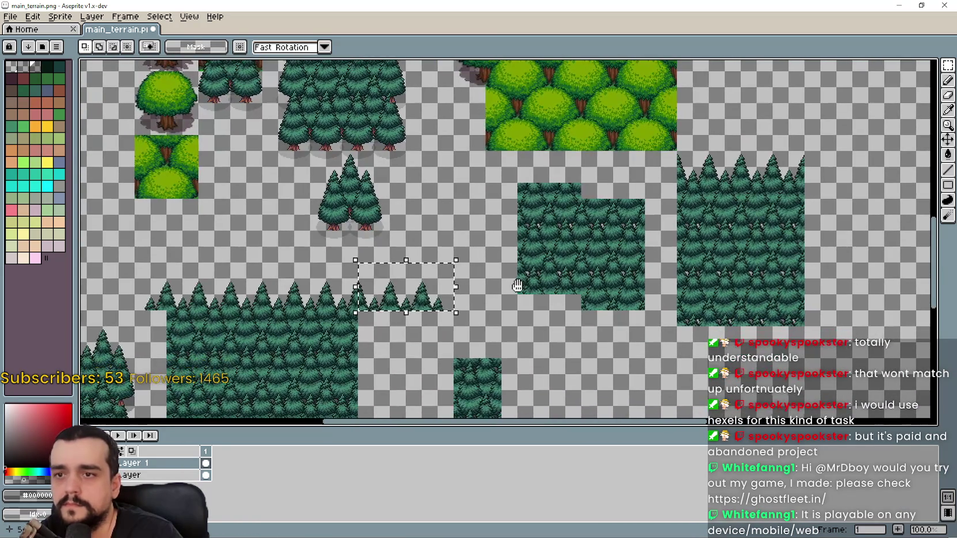
key("ctrl+d")
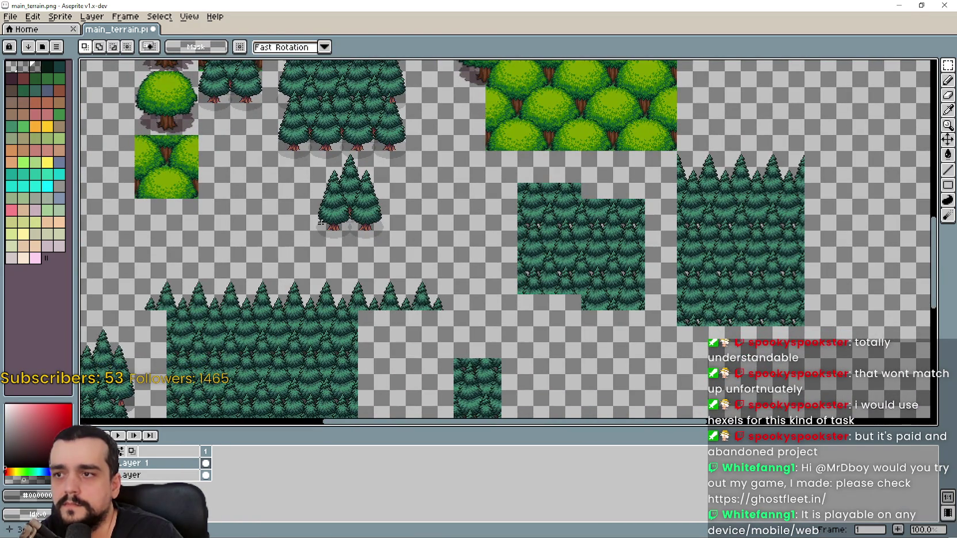
left_click_drag(315, 213, 475, 120)
On the other layer, select and copy the bottom row of trunked trees
scroll(542, 299, "down", 2)
scroll(356, 304, "left", 1)
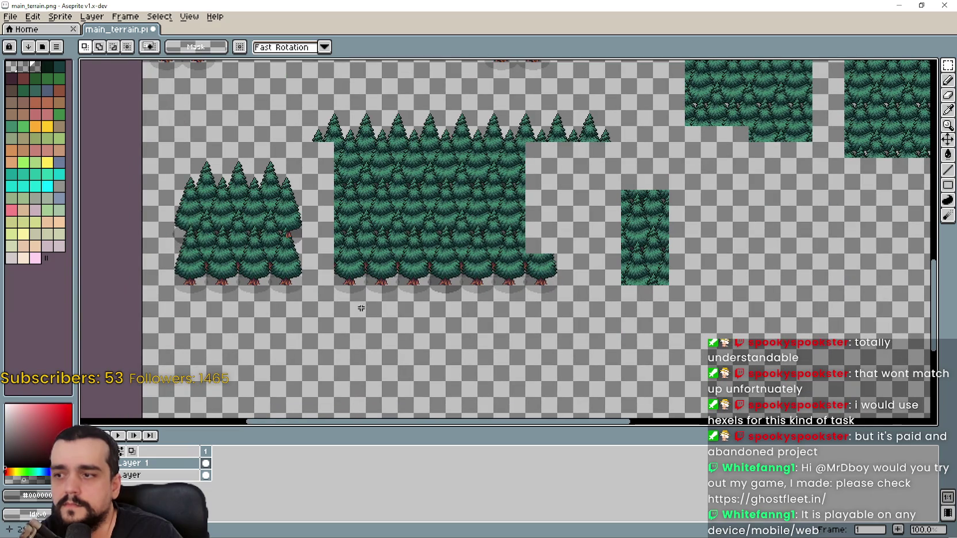
key("alt+Down")
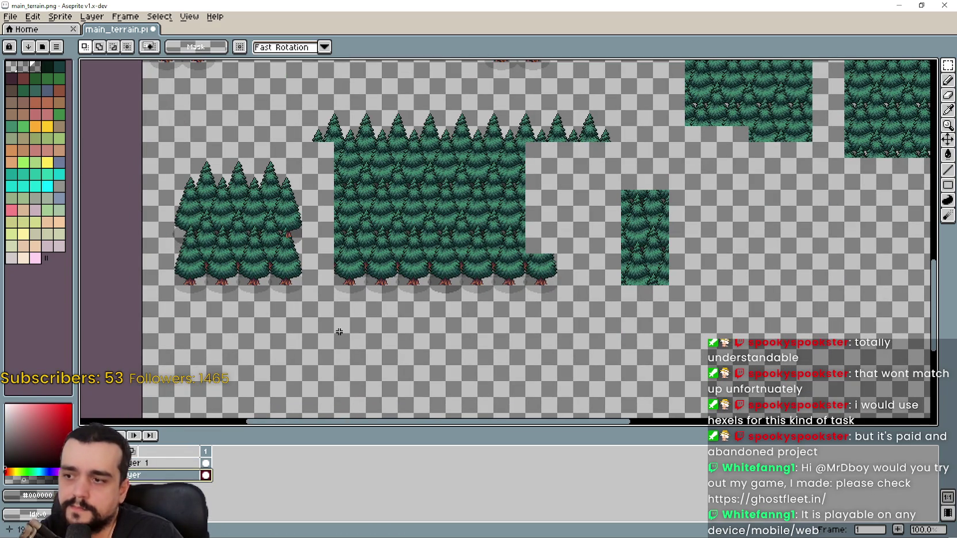
scroll(339, 332, "up", 1)
mouse_move(279, 305)
left_mouse_down()
mouse_move(535, 305)
mouse_move(747, 215)
mouse_move(745, 225)
left_mouse_up()
key("alt+Up")
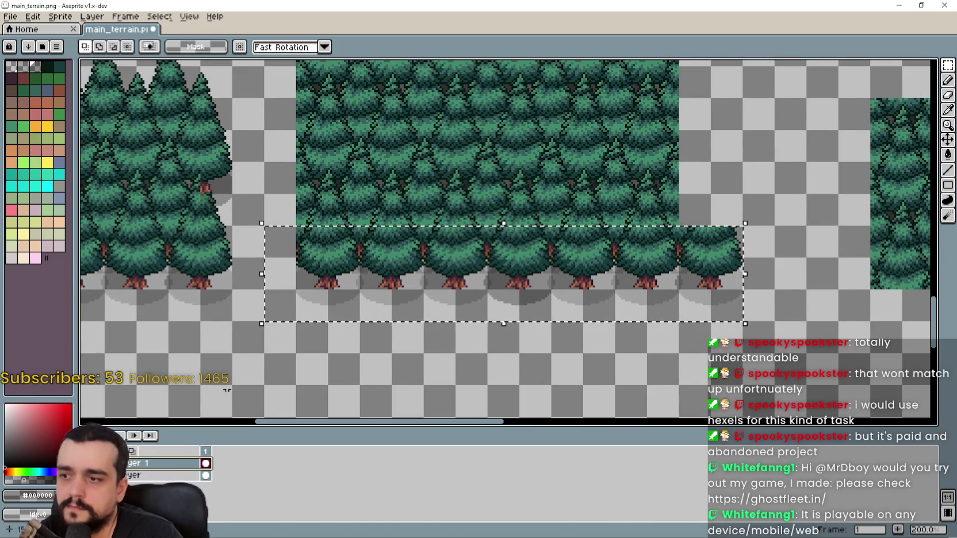
Paste the tree row and drop it in place beneath the forest
scroll(184, 424, "down", 2)
scroll(435, 310, "up", 1)
key("ctrl+v")
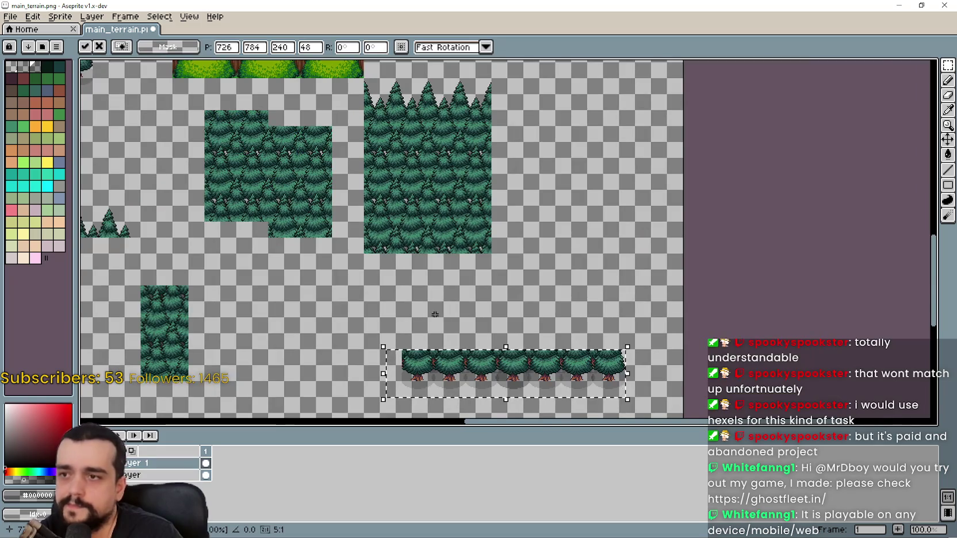
scroll(435, 310, "up", 2)
mouse_move(399, 172)
left_mouse_down()
mouse_move(466, 261)
mouse_move(435, 224)
mouse_move(422, 248)
mouse_move(426, 168)
mouse_move(419, 256)
mouse_move(425, 122)
mouse_move(421, 155)
left_mouse_up()
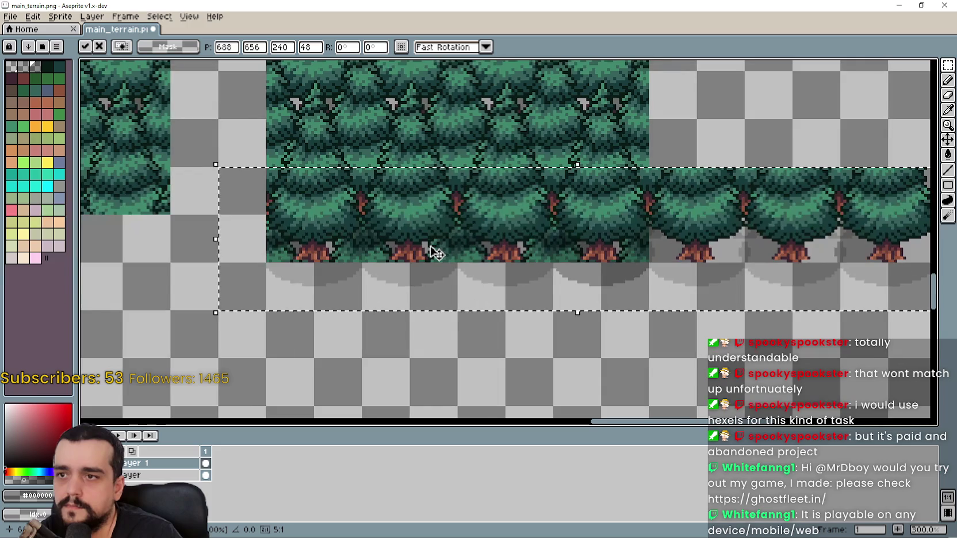
scroll(427, 250, "down", 1)
mouse_move(427, 251)
left_mouse_down()
mouse_move(432, 226)
mouse_move(420, 310)
mouse_move(417, 220)
mouse_move(427, 232)
mouse_move(425, 354)
mouse_move(425, 232)
mouse_move(416, 269)
mouse_move(427, 223)
mouse_move(442, 317)
mouse_move(433, 231)
mouse_move(549, 309)
mouse_move(551, 344)
left_mouse_up()
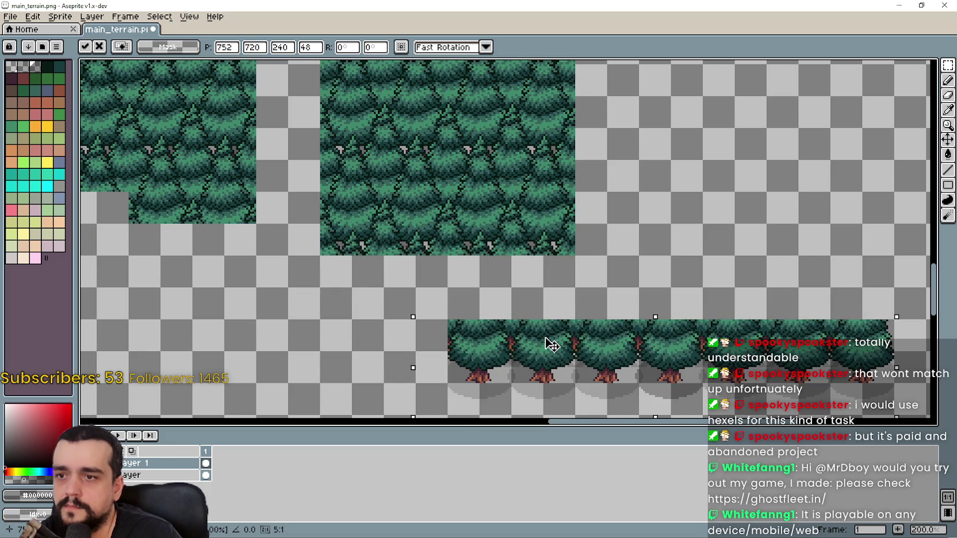
left_click(446, 246)
Cut the forest block's lower two rows and move the round-tree row up beneath it
left_click_drag(339, 245, 552, 219)
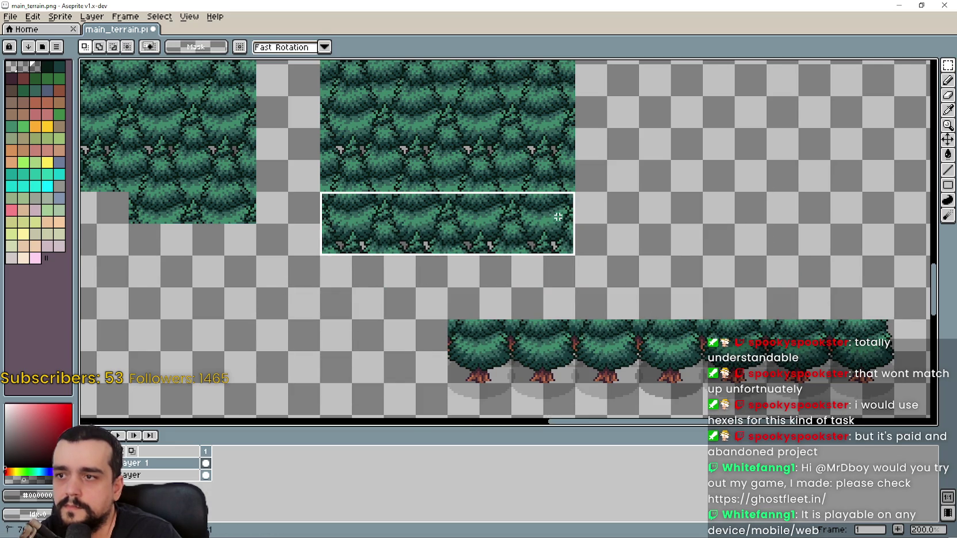
key("ctrl+x")
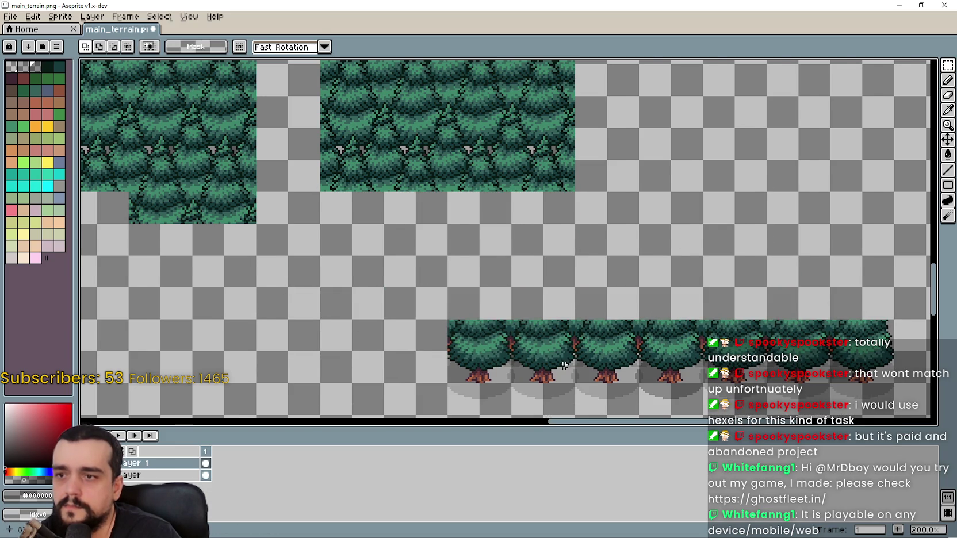
left_click_drag(596, 365, 558, 313)
left_click_drag(409, 233, 890, 363)
left_click_drag(893, 267, 410, 367)
left_click_drag(771, 312, 595, 207)
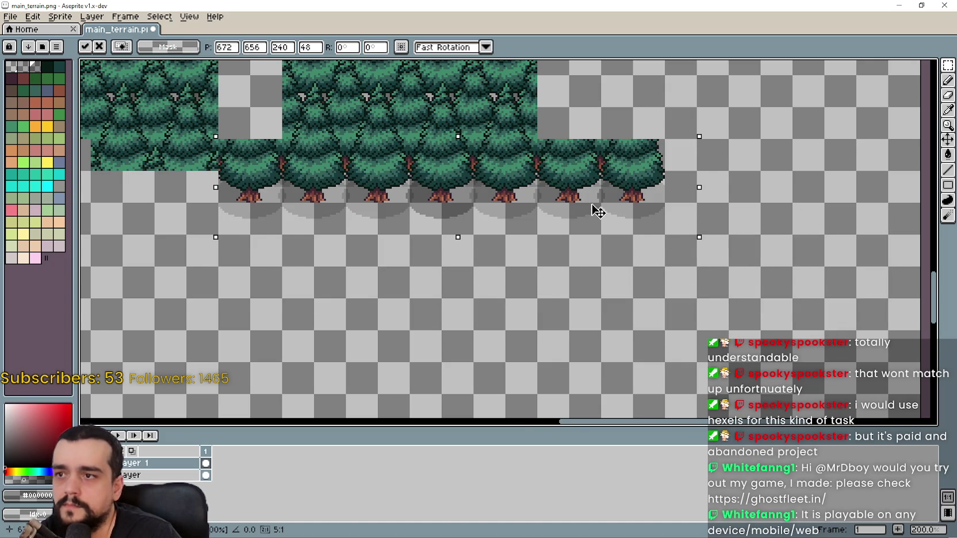
key("Return")
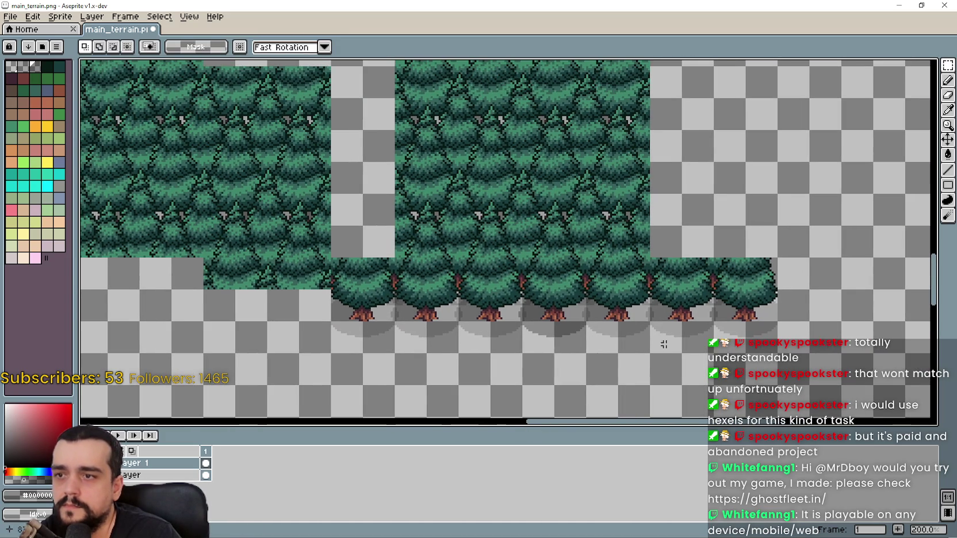
Erase the stray single tree and the trees beyond the pine block's right edge
scroll(671, 290, "down", 1)
scroll(607, 257, "up", 1)
scroll(451, 284, "left", 2)
mouse_move(449, 273)
left_mouse_down()
mouse_move(457, 310)
mouse_move(437, 347)
mouse_move(428, 305)
left_mouse_up()
key("Delete")
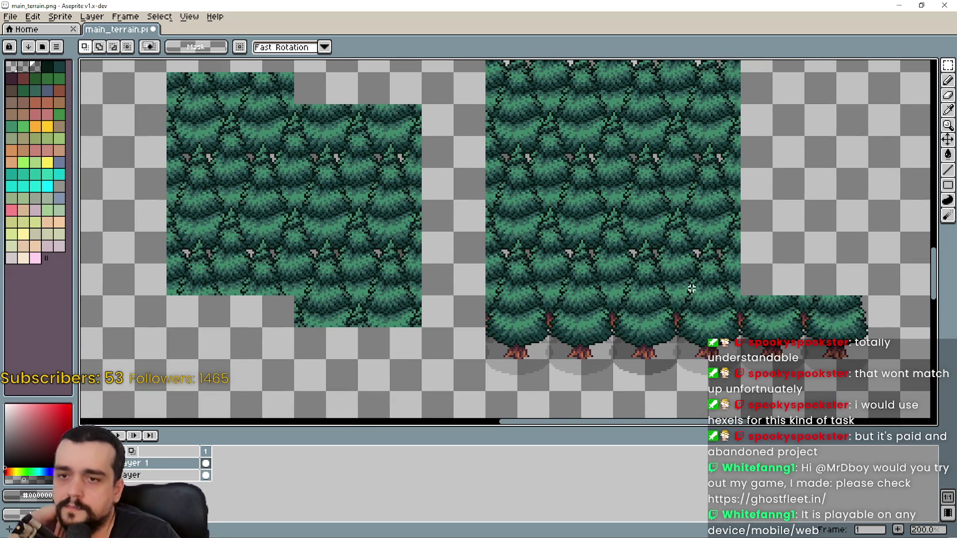
mouse_move(759, 304)
left_mouse_down()
mouse_move(828, 357)
mouse_move(863, 334)
left_mouse_up()
key("Delete")
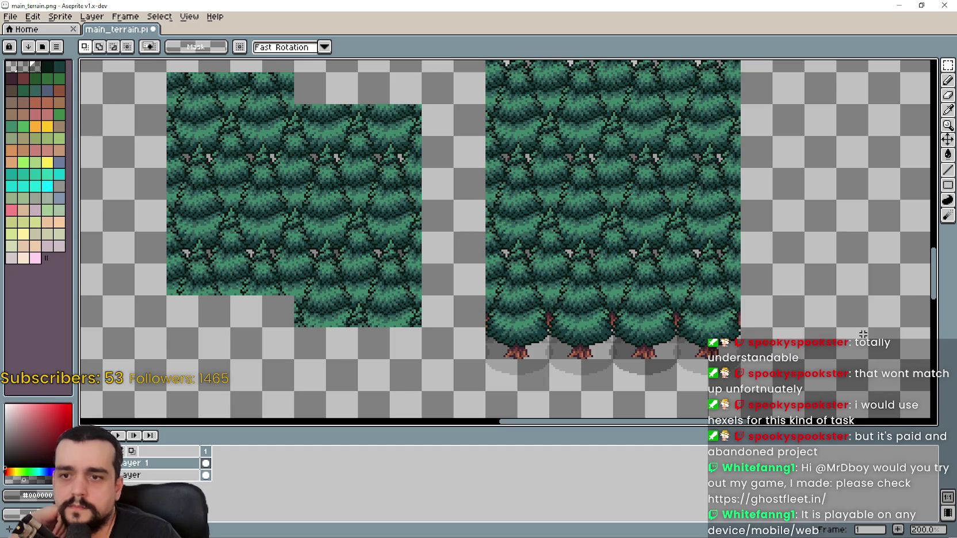
Marquee a wide section of the tall pine block and duplicate it downward
left_click_drag(576, 259, 576, 299)
scroll(563, 289, "down", 1)
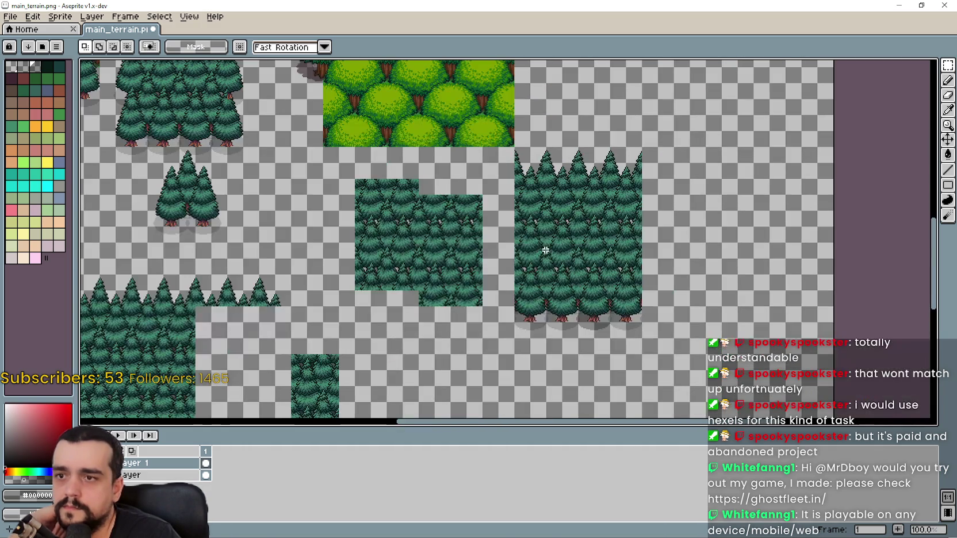
scroll(570, 277, "up", 1)
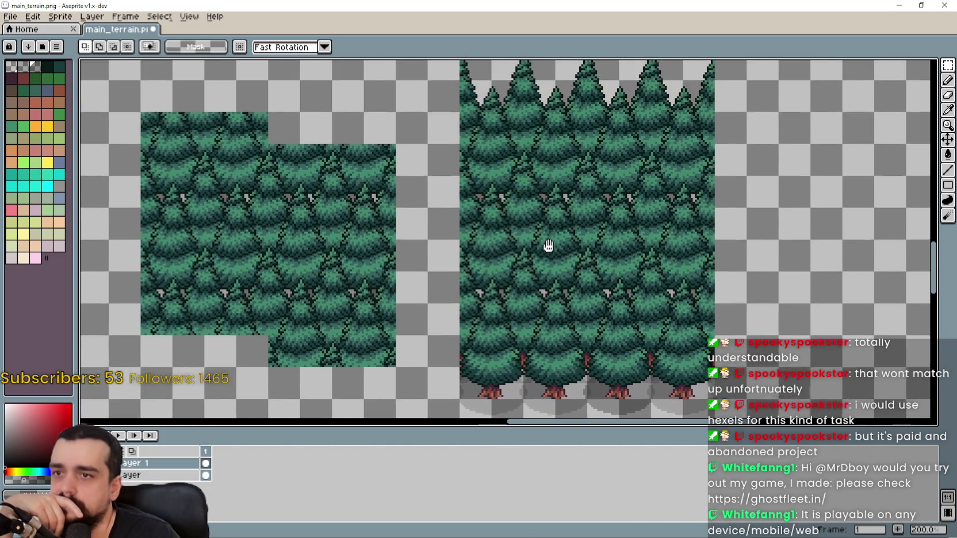
scroll(546, 246, "down", 1)
scroll(541, 230, "up", 1)
mouse_move(501, 124)
left_mouse_down()
mouse_move(546, 200)
mouse_move(645, 289)
mouse_move(617, 275)
left_mouse_up()
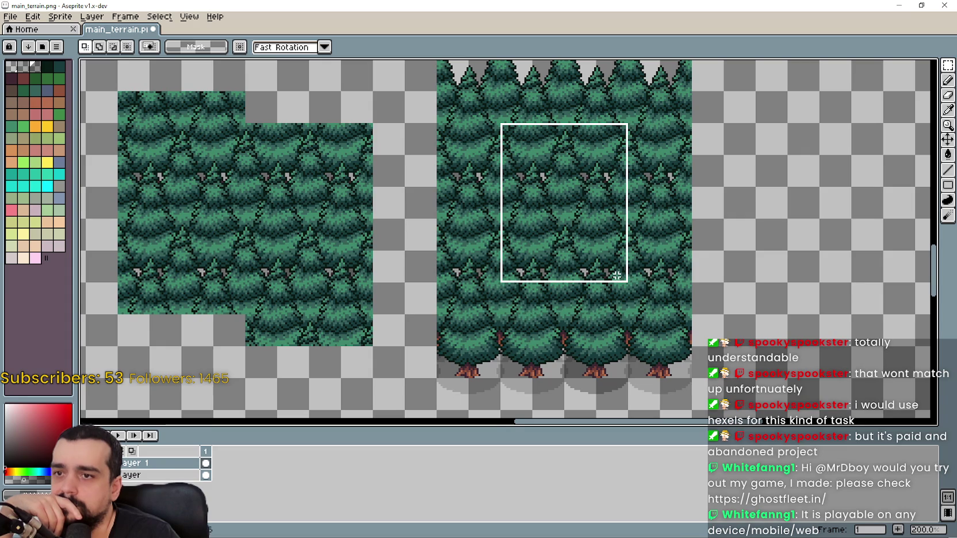
key("ctrl+d")
mouse_move(501, 148)
left_mouse_down()
mouse_move(592, 288)
mouse_move(627, 299)
mouse_move(628, 283)
left_mouse_up()
key("ctrl+d")
left_click_drag(473, 124, 651, 284)
scroll(600, 239, "down", 2)
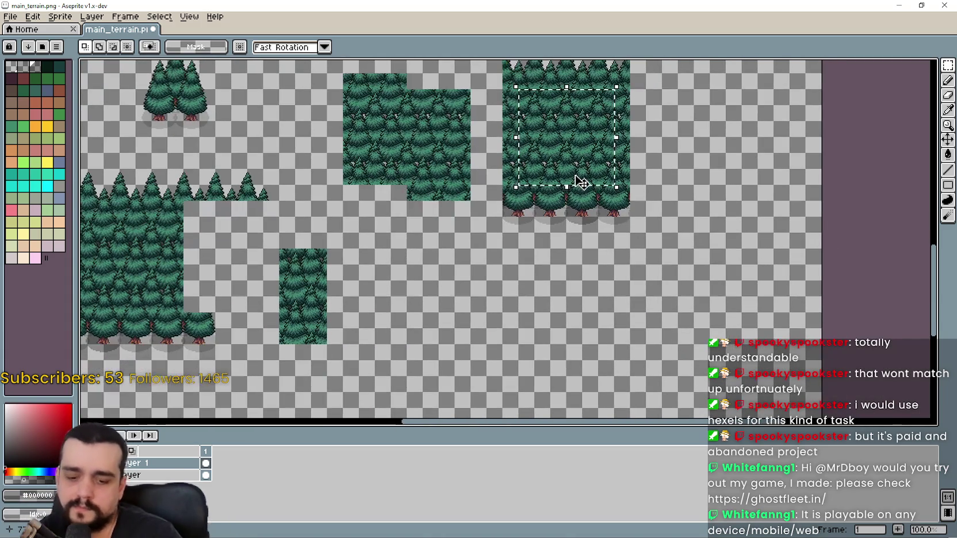
mouse_move(572, 183)
left_mouse_down()
mouse_move(593, 333)
mouse_move(562, 213)
mouse_move(526, 225)
mouse_move(575, 411)
mouse_move(538, 240)
mouse_move(572, 273)
mouse_move(470, 299)
mouse_move(331, 113)
mouse_move(362, 86)
mouse_move(435, 218)
mouse_move(443, 255)
mouse_move(808, 252)
mouse_move(811, 239)
mouse_move(694, 161)
mouse_move(684, 133)
left_mouse_up()
Lower the duplicated pine section to lengthen the tall block and commit it
scroll(586, 319, "up", 1)
scroll(684, 133, "down", 1)
mouse_move(662, 252)
left_mouse_down()
mouse_move(596, 162)
mouse_move(485, 252)
mouse_move(493, 316)
mouse_move(581, 345)
left_mouse_up()
key("Return")
Move a square of pines off the block to the right as a trial placement
left_click_drag(544, 63, 549, 215)
scroll(552, 184, "up", 1)
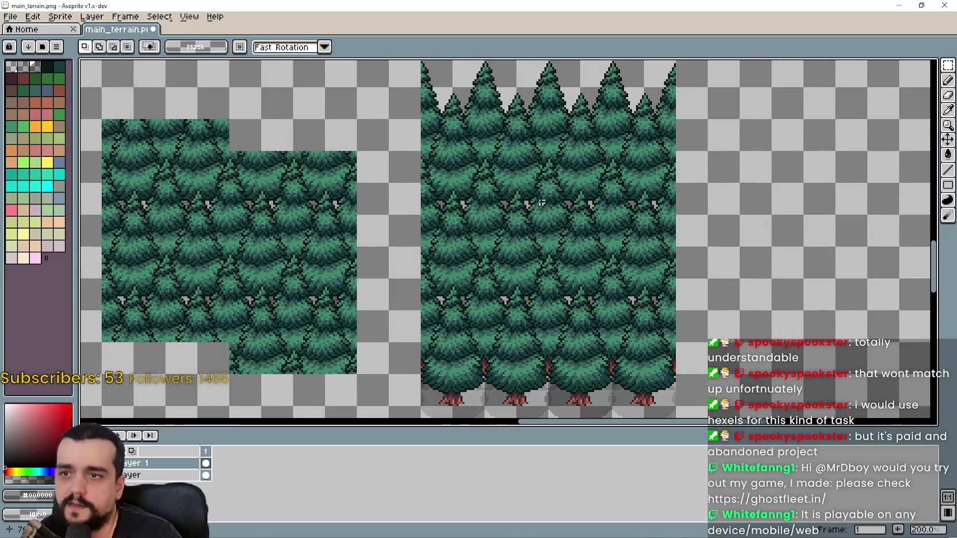
mouse_move(511, 179)
left_mouse_down()
mouse_move(575, 305)
mouse_move(597, 261)
left_mouse_up()
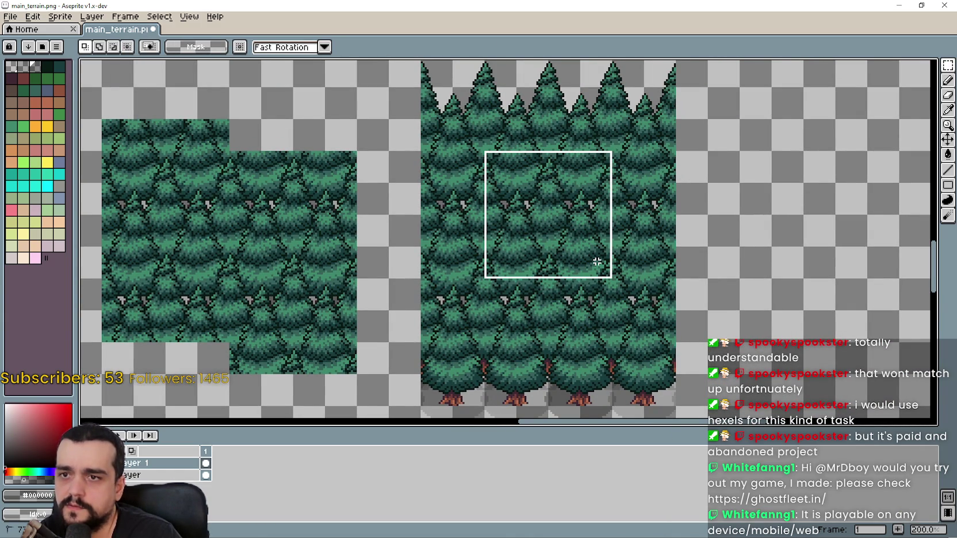
left_click_drag(595, 262, 598, 265)
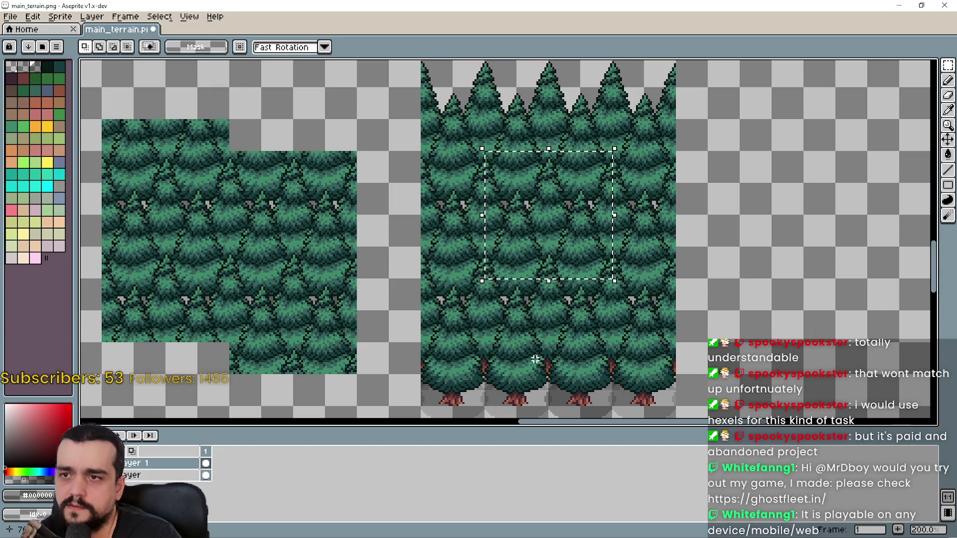
left_click_drag(732, 304, 535, 268)
mouse_move(347, 189)
left_mouse_down()
mouse_move(406, 236)
mouse_move(636, 223)
left_mouse_up()
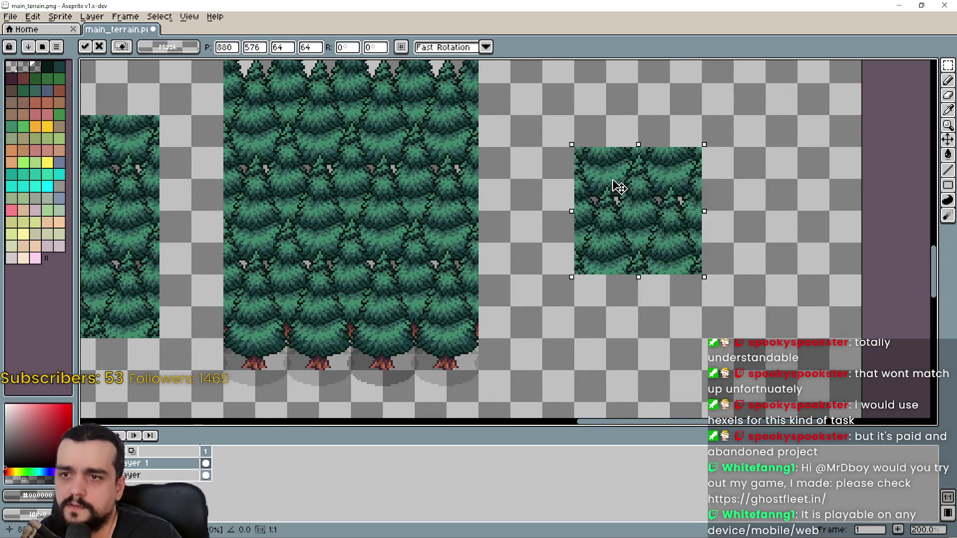
key("Return")
Paste another pine square below it, then undo the trial and deselect
key("ctrl+v")
mouse_move(393, 181)
left_mouse_down()
mouse_move(479, 320)
mouse_move(658, 343)
mouse_move(657, 277)
left_mouse_up()
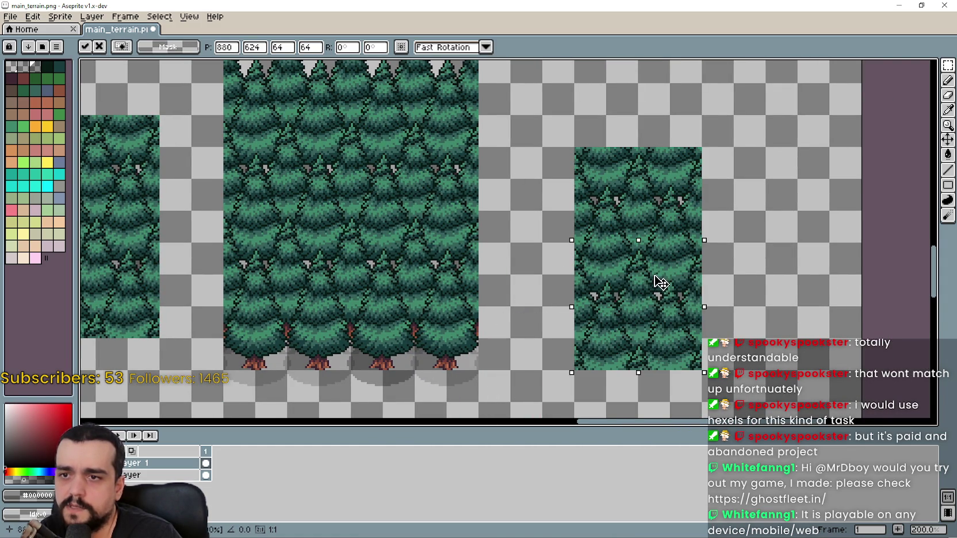
key("ctrl+z")
key("ctrl+z")
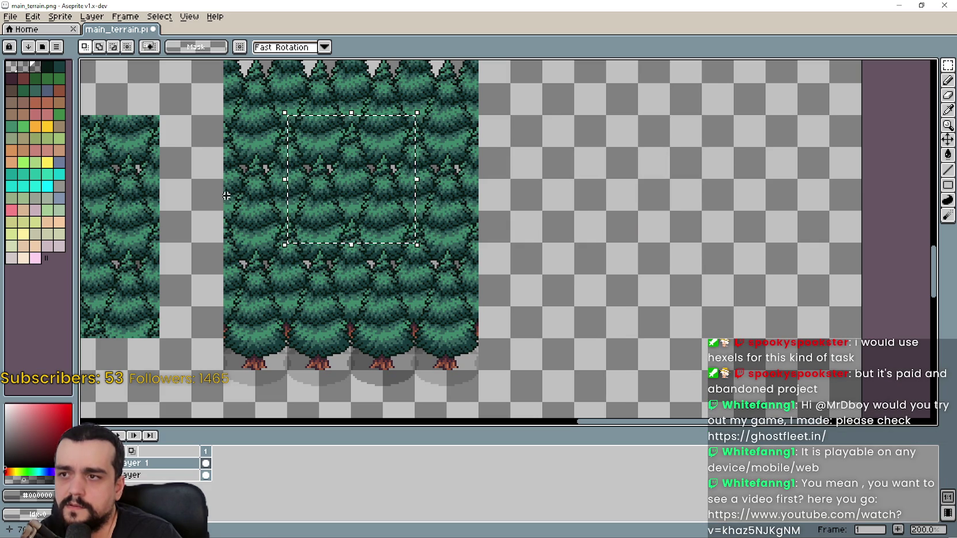
key("ctrl+d")
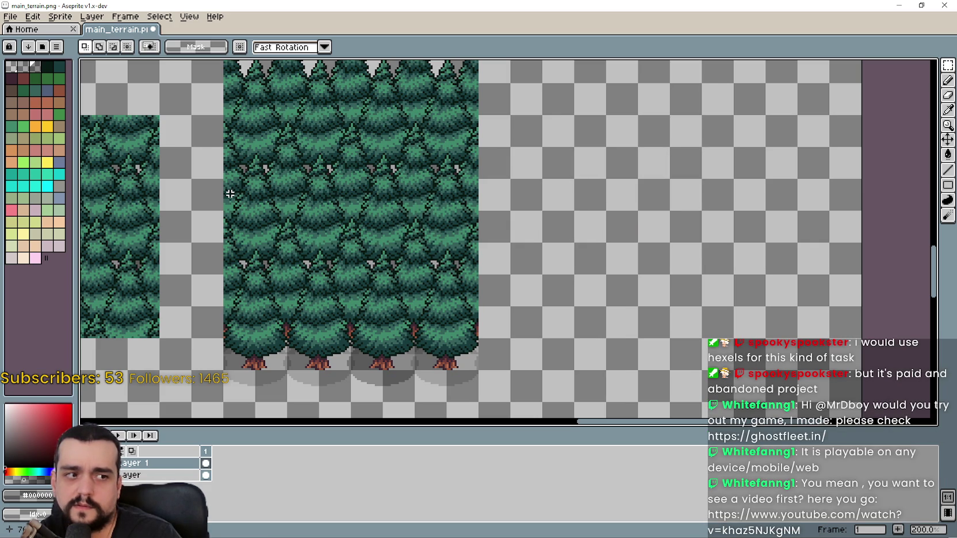
left_click_drag(263, 209, 311, 244)
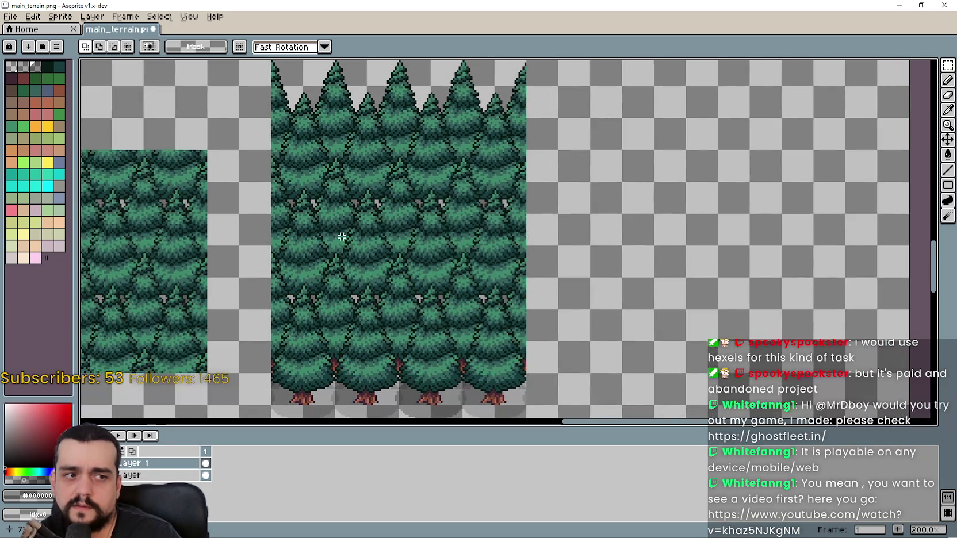
mouse_move(359, 163)
left_mouse_down()
mouse_move(464, 320)
mouse_move(465, 311)
left_mouse_up()
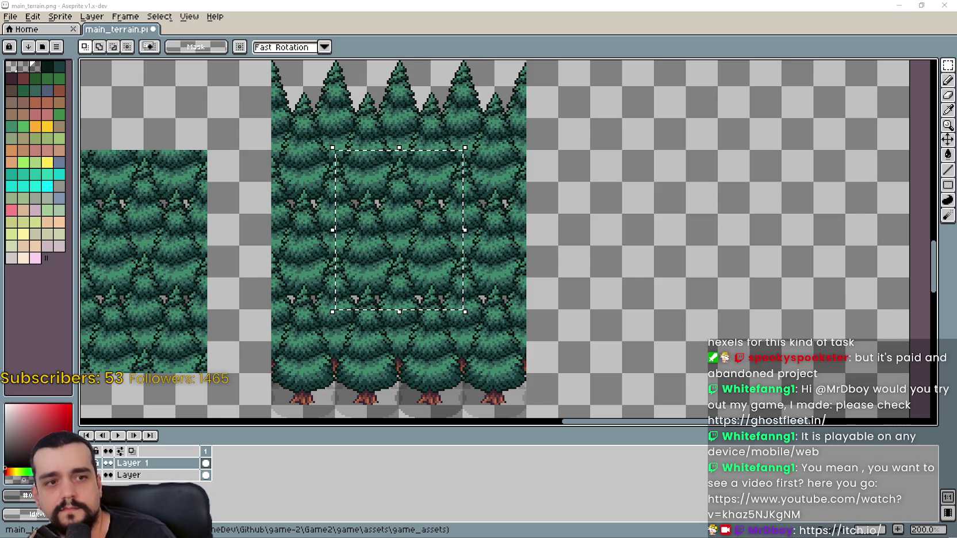
scroll(425, 242, "down", 1)
scroll(426, 241, "up", 2)
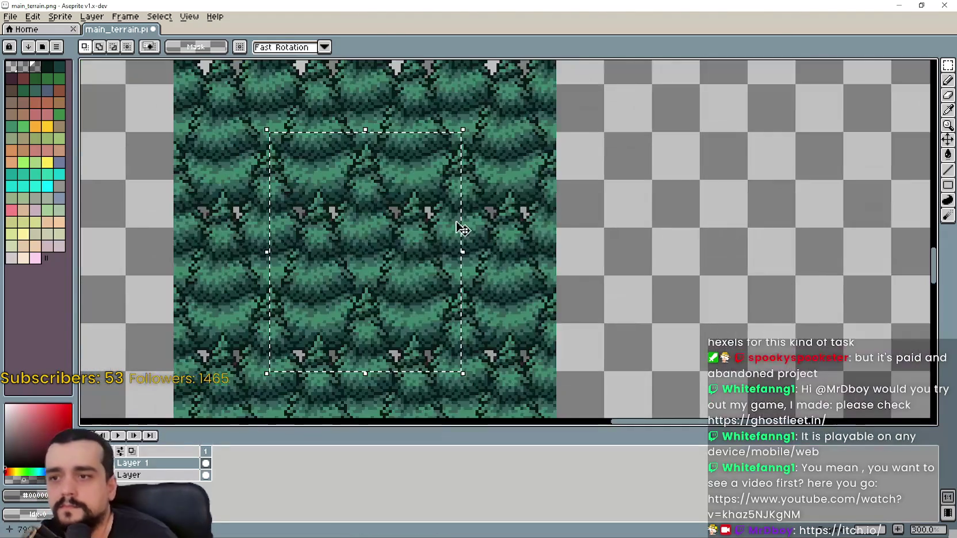
scroll(516, 214, "down", 3)
scroll(516, 214, "up", 2)
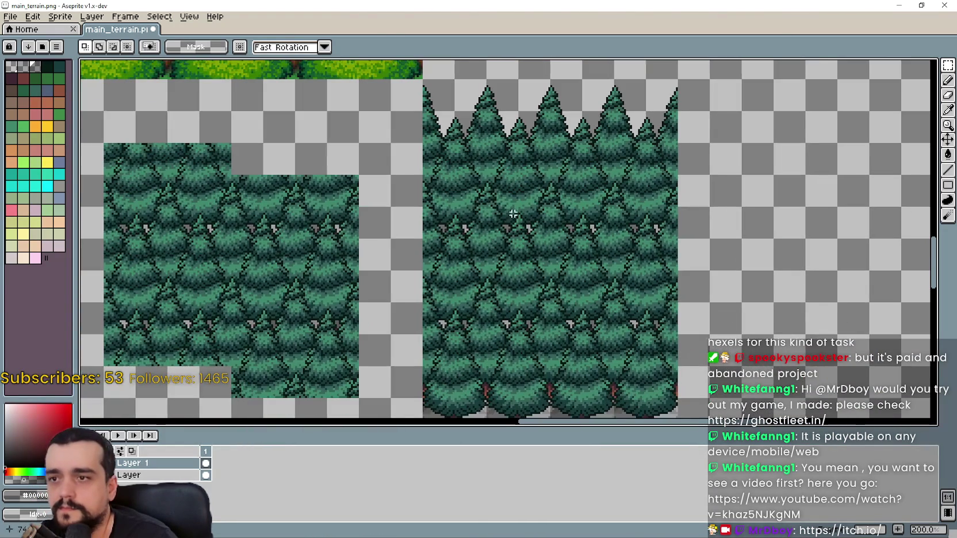
mouse_move(481, 198)
left_mouse_down()
mouse_move(644, 334)
mouse_move(647, 368)
left_mouse_up()
scroll(633, 317, "down", 3)
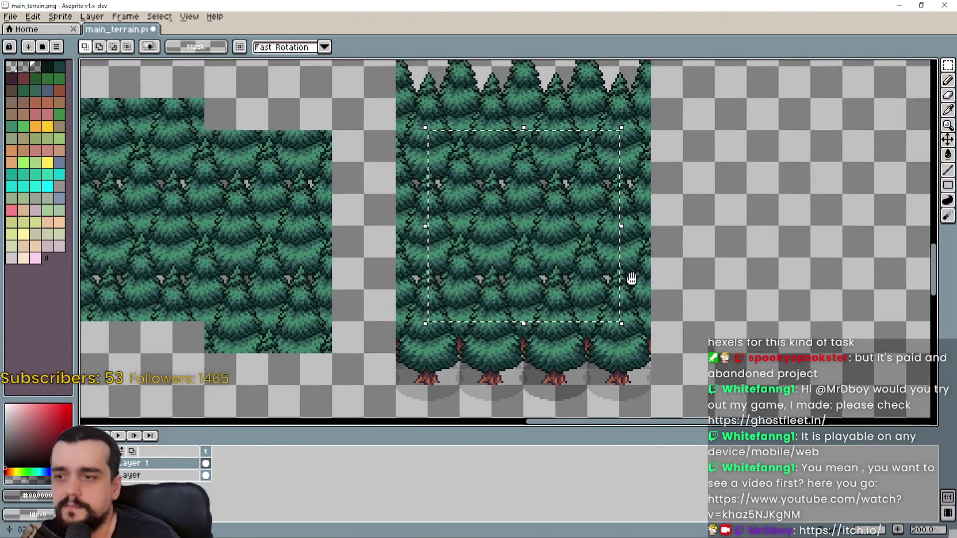
left_click_drag(485, 130, 603, 259)
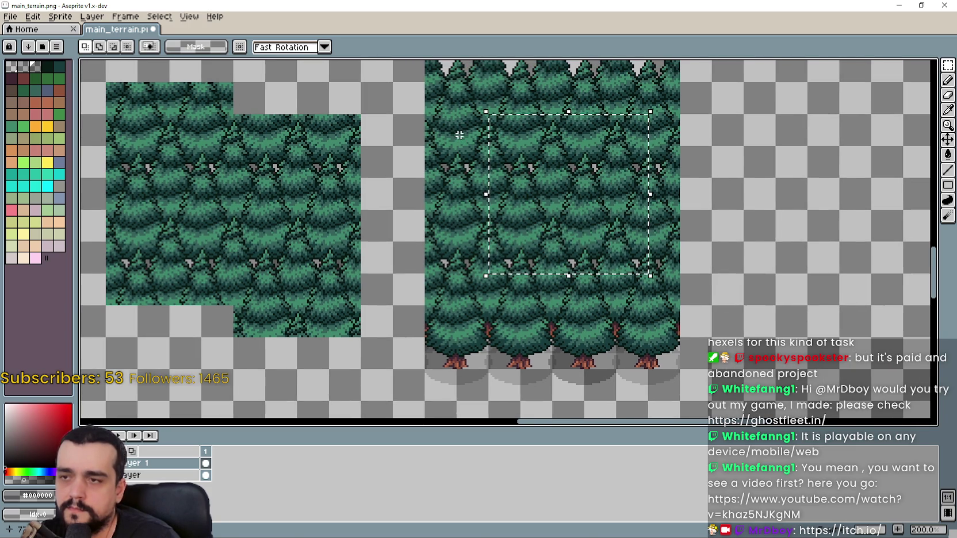
left_click_drag(436, 119, 453, 129)
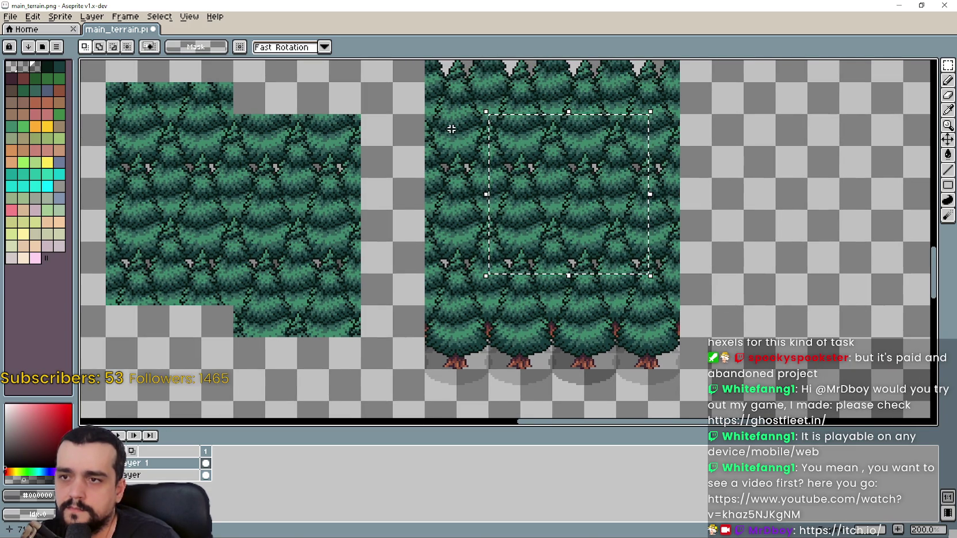